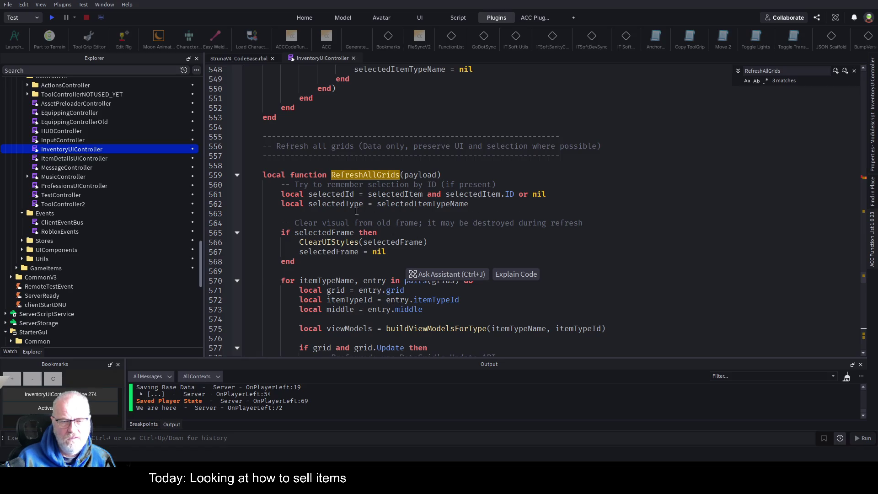
- Scroll through InventoryUIController to inspect the grids loop and RefreshAllGrids' payload parameter
scroll(363, 220, down, 1)
click(598, 248)
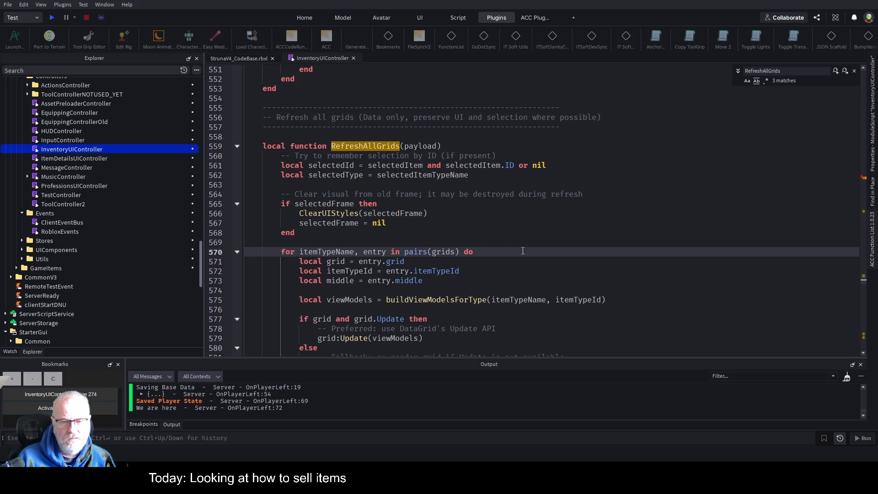
scroll(562, 219, down, 2)
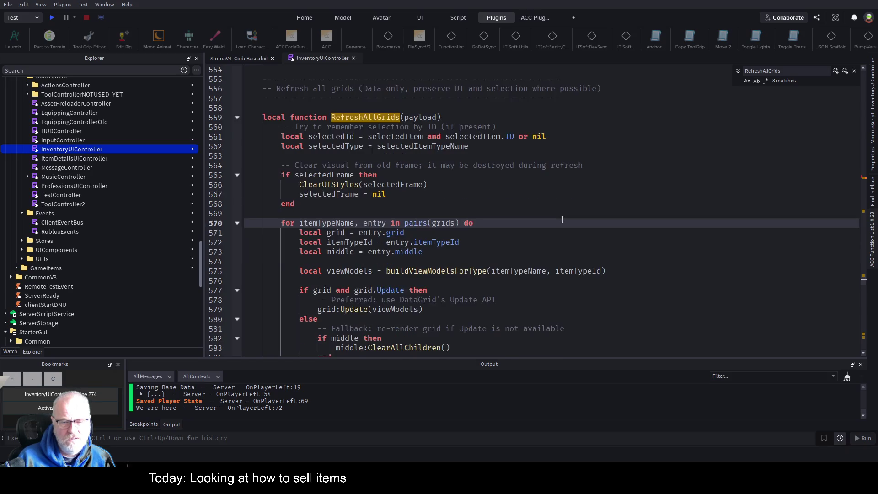
click(421, 90)
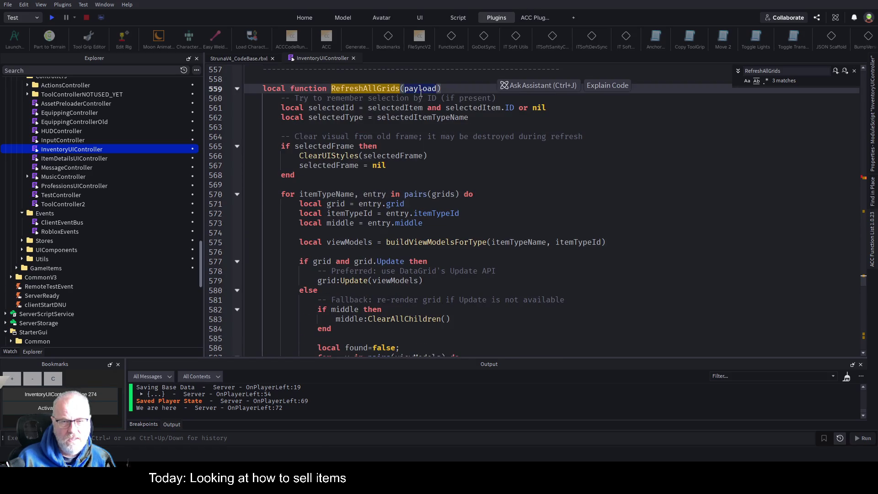
scroll(481, 245, down, 2)
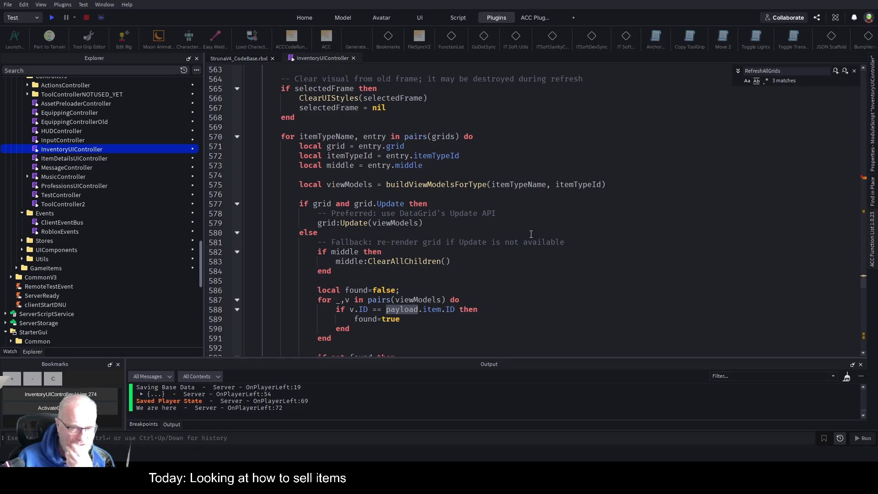
scroll(531, 234, down, 2)
scroll(532, 253, down, 14)
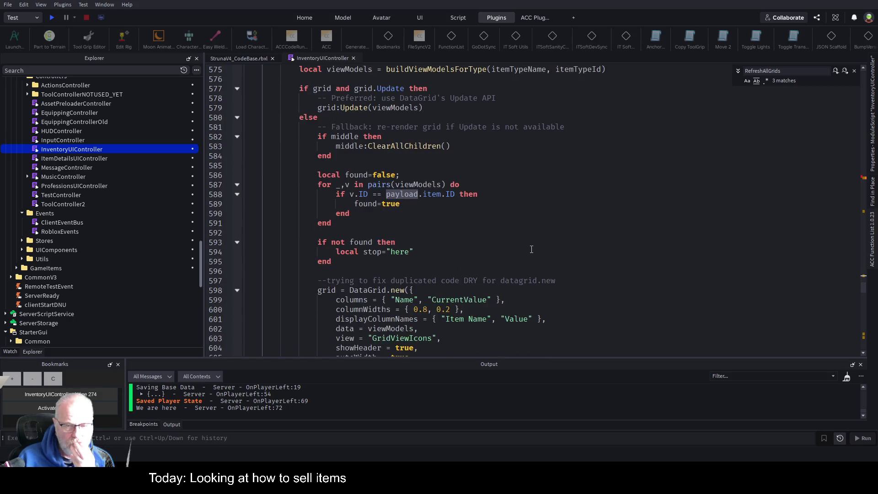
scroll(396, 252, down, 11)
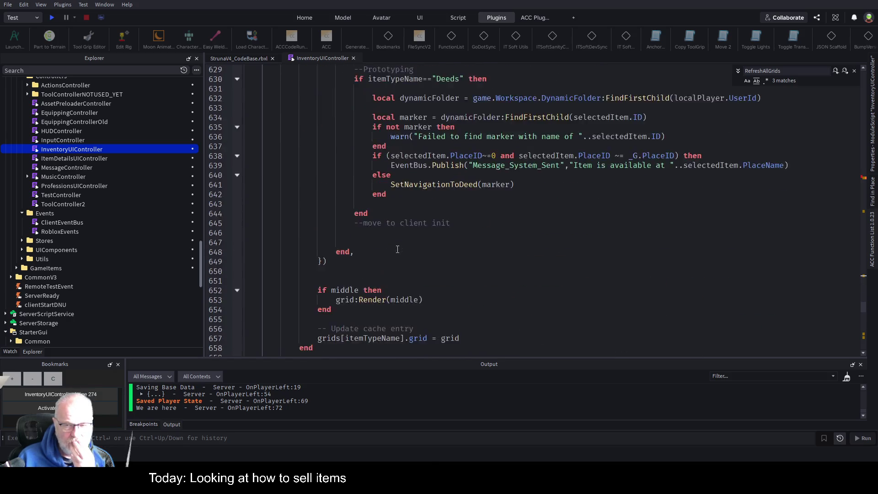
scroll(512, 246, down, 11)
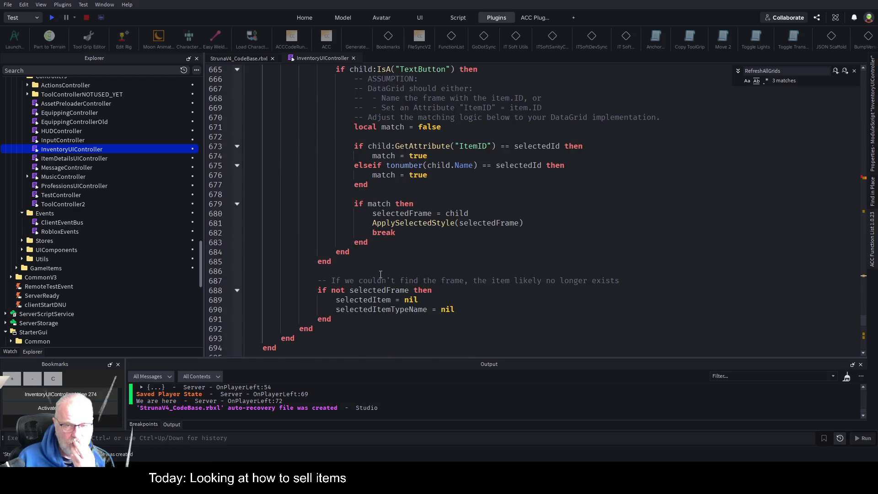
scroll(402, 264, up, 20)
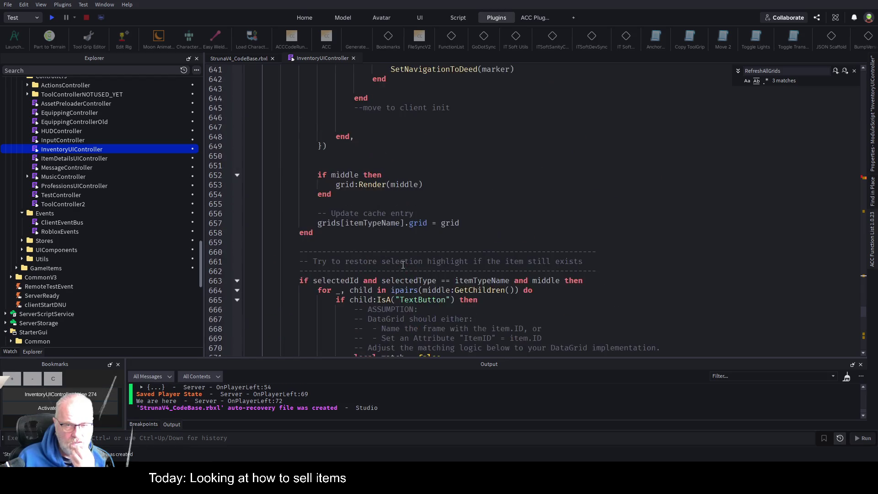
scroll(403, 264, up, 14)
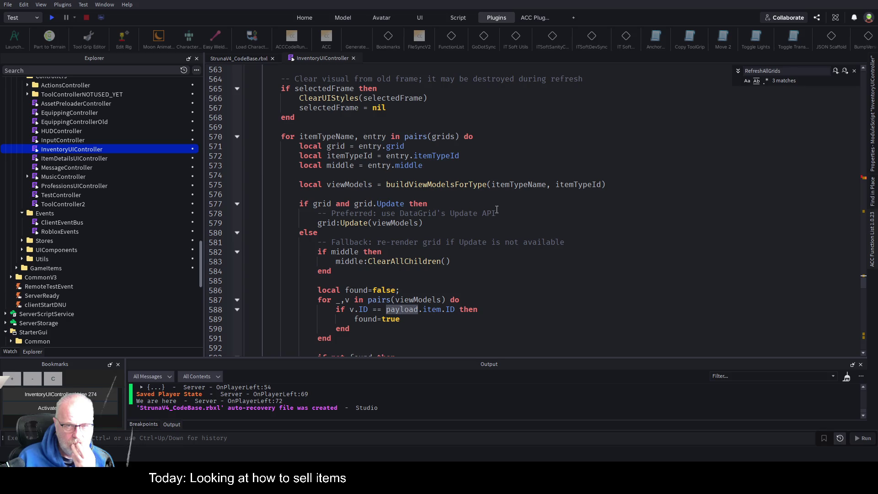
scroll(497, 210, up, 4)
- Add warn(payload) as the first line of RefreshAllGrids and save the place
click(516, 148)
key(Return)
key(Return)
key(Return)
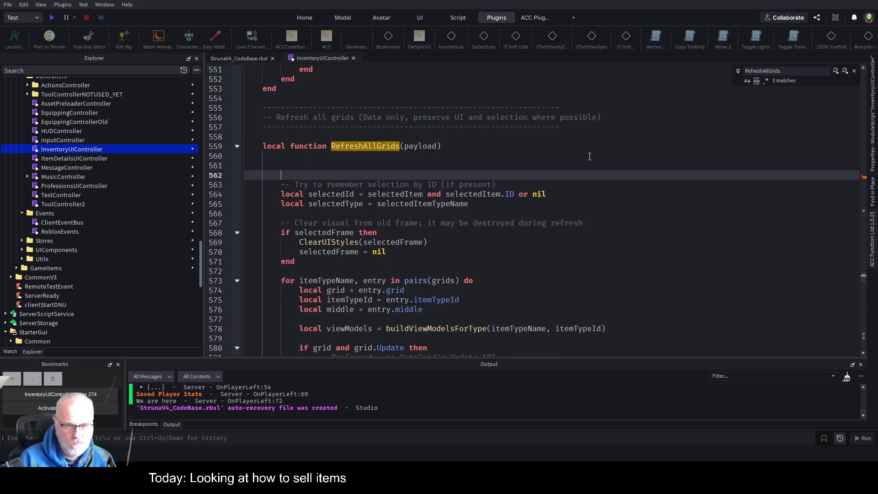
key(Up)
text(warn)
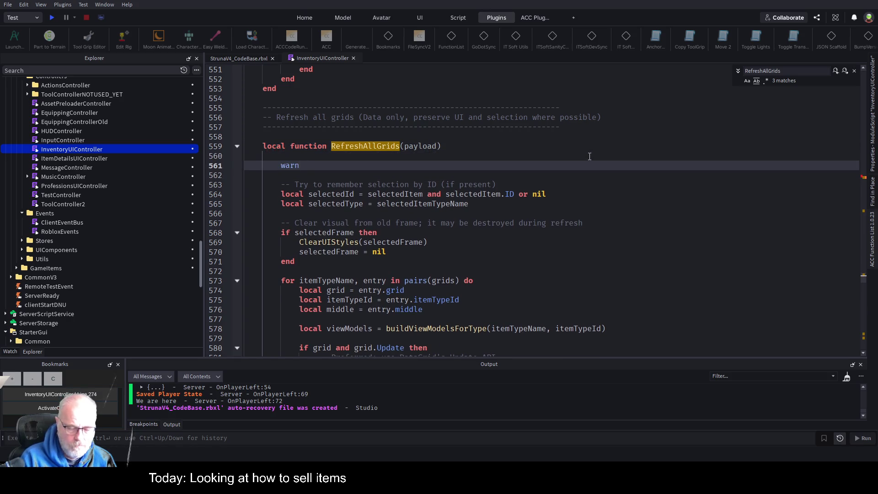
text((payload)
key(ctrl+s)
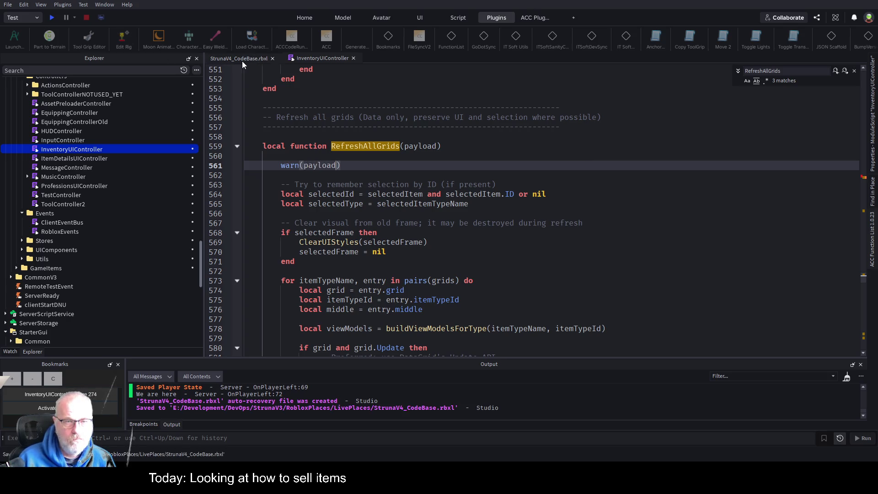
- Bookmark line 561 of InventoryUIController and start a play-test
click(242, 60)
click(295, 60)
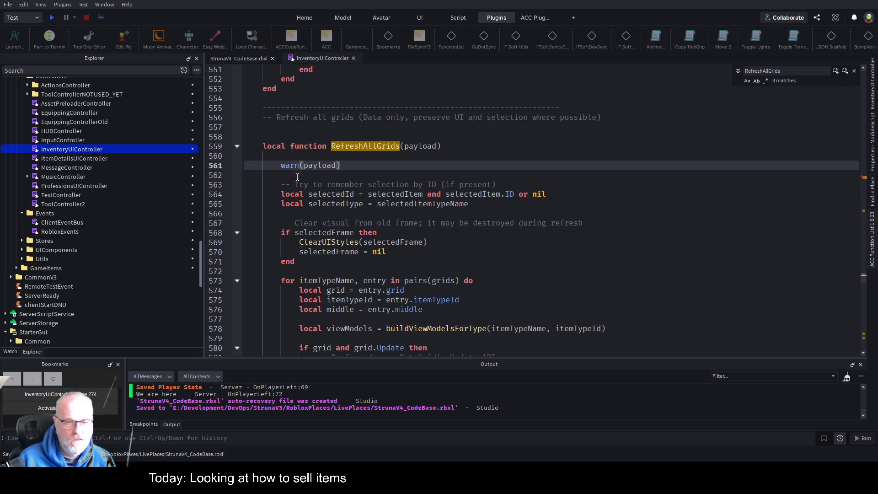
click(10, 380)
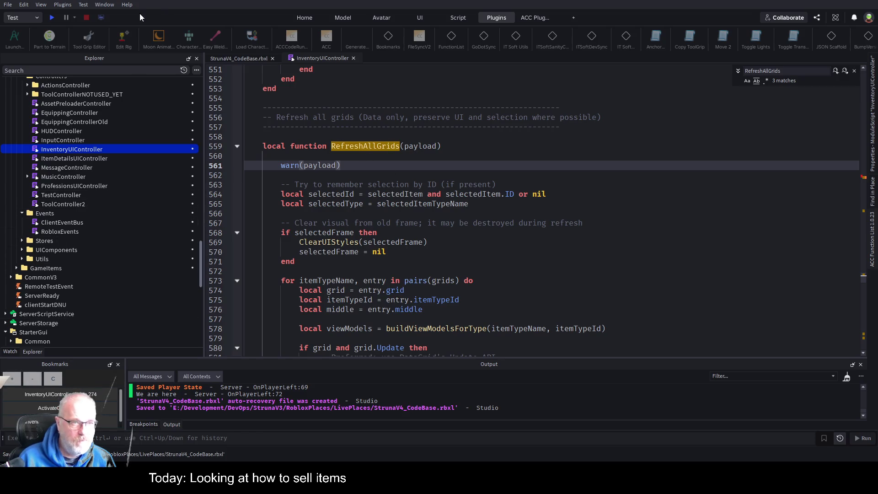
key(F5)
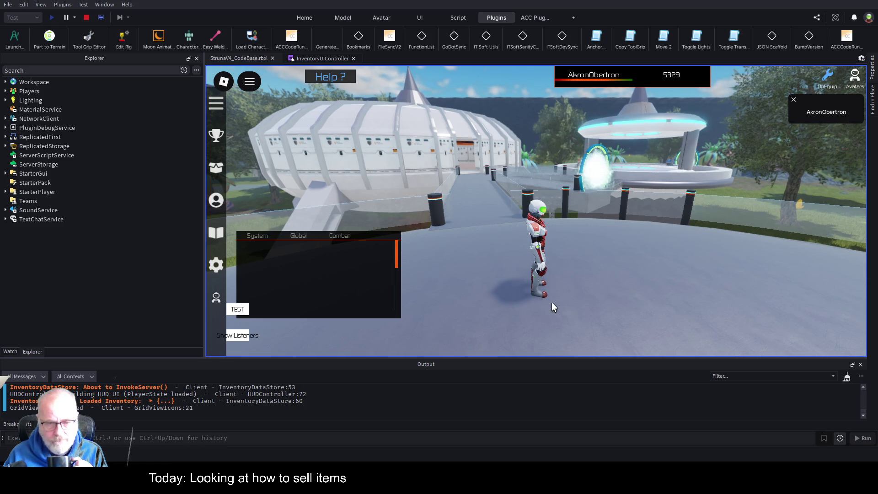
- Clear the Output log and make its panel taller
right_click(523, 431)
click(540, 439)
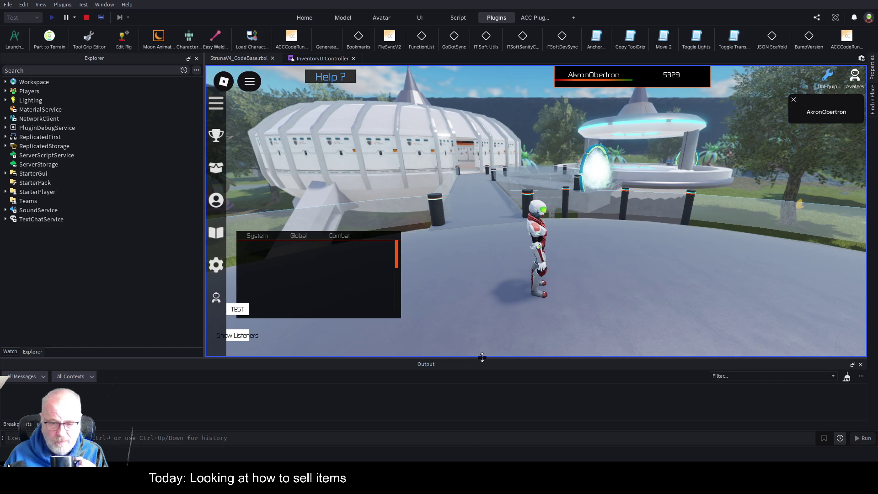
drag(473, 357, 499, 276)
- In the game inventory's Resources tab, select the 129-count resource and sell it
key(i)
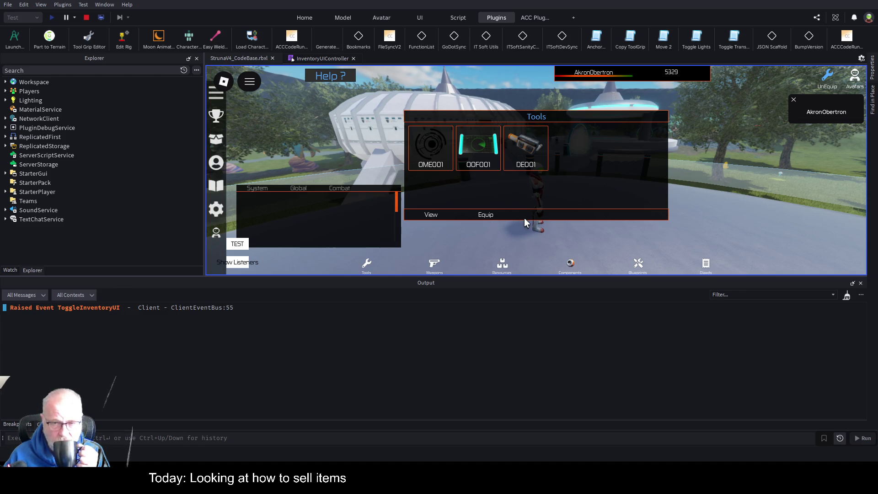
click(504, 268)
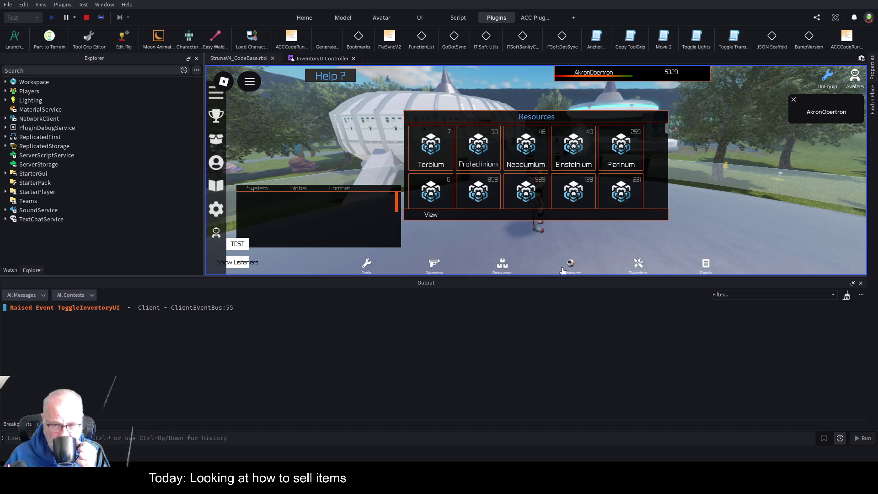
click(581, 197)
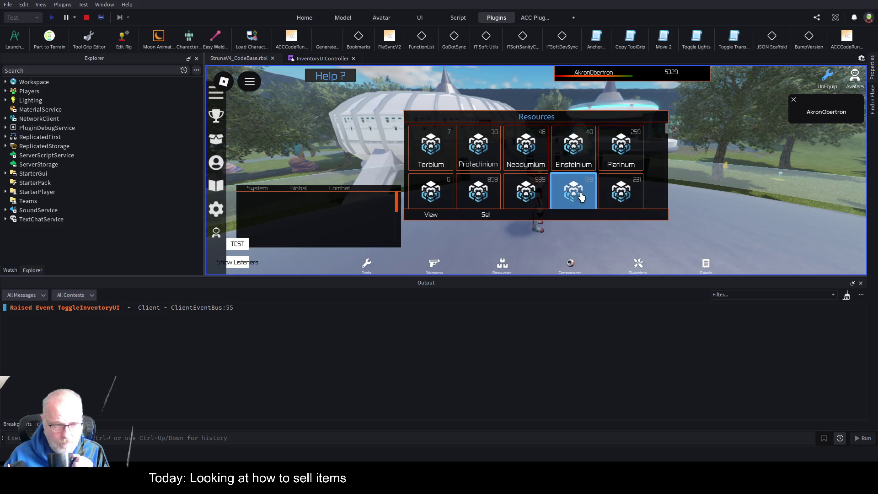
click(486, 218)
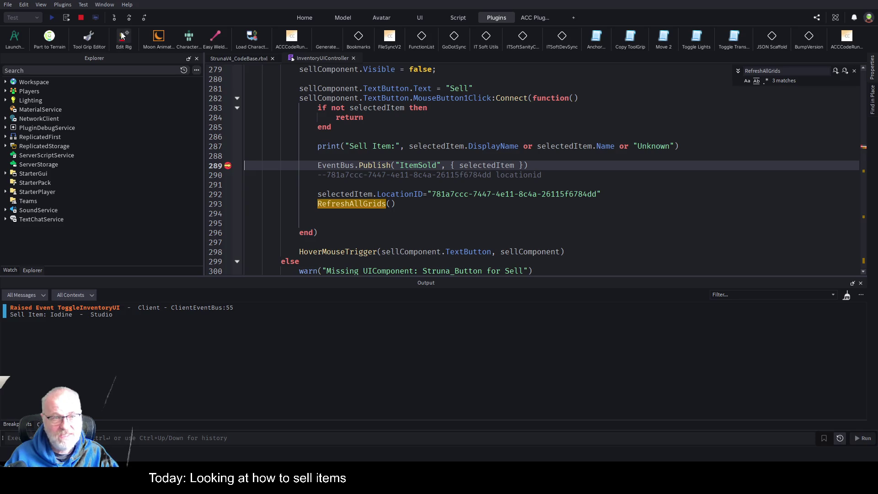
- End the running play-test to return to the Sell click handler code
click(83, 19)
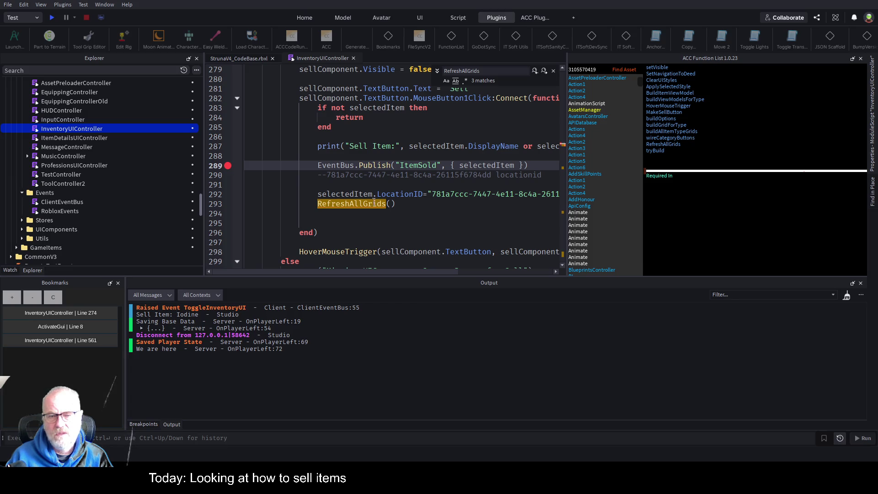
- Select the RefreshAllGrids call on line 293, then close the Assistant and ACC Function List panels
double_click(358, 205)
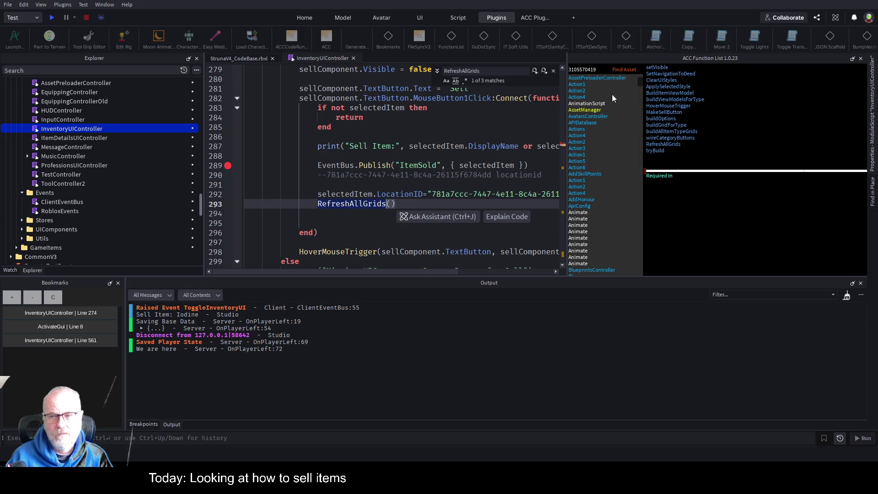
click(417, 219)
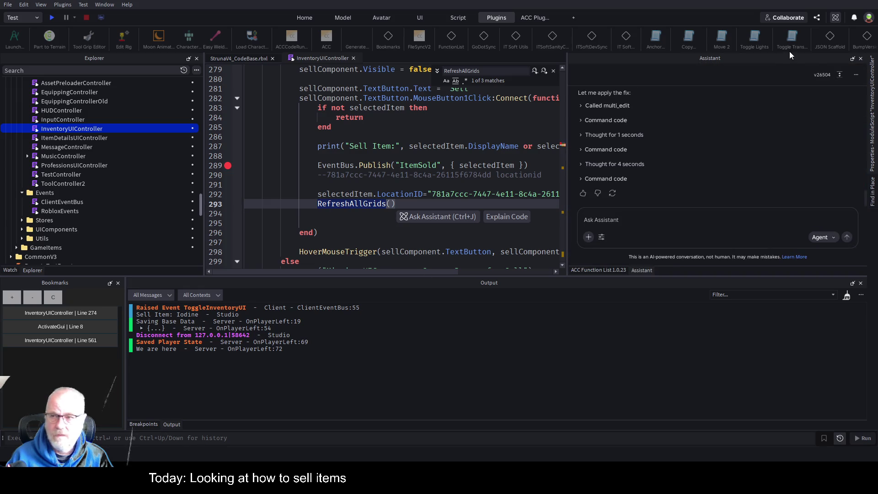
click(861, 59)
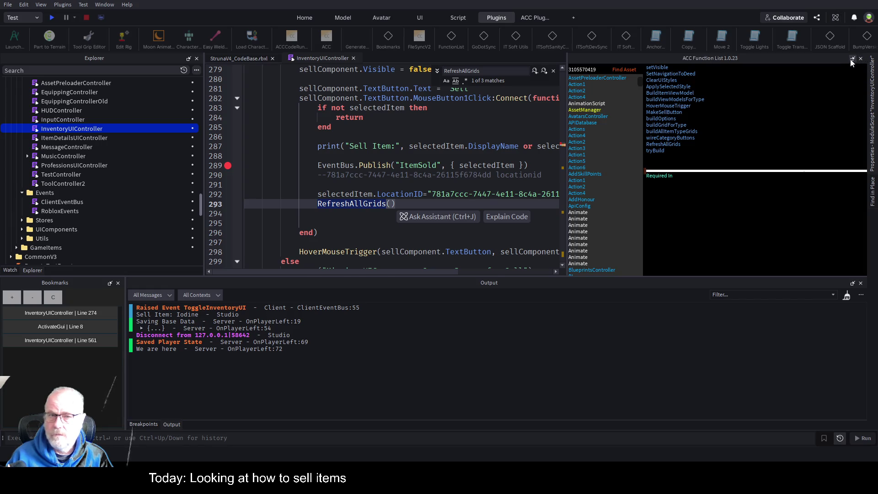
click(861, 59)
- Jump via bookmarks to line 274 in MakeSellButton, then to the warn(payload) line 561
click(544, 194)
scroll(544, 180, down, 1)
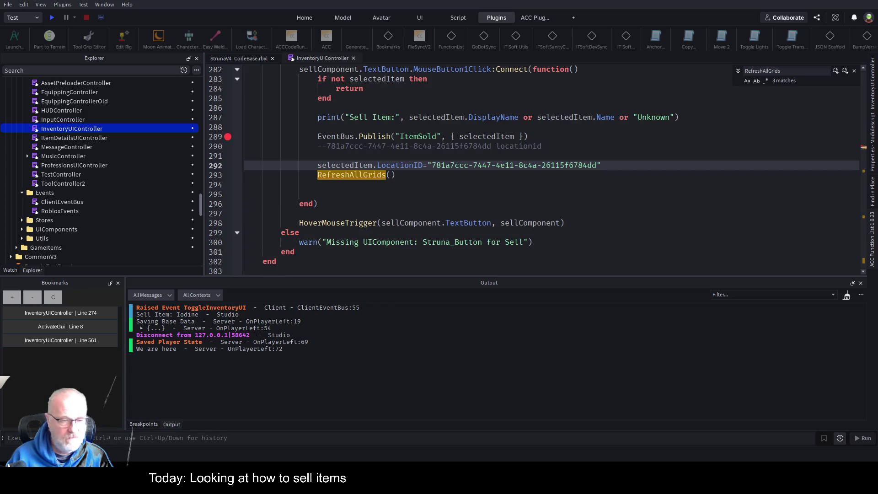
click(86, 312)
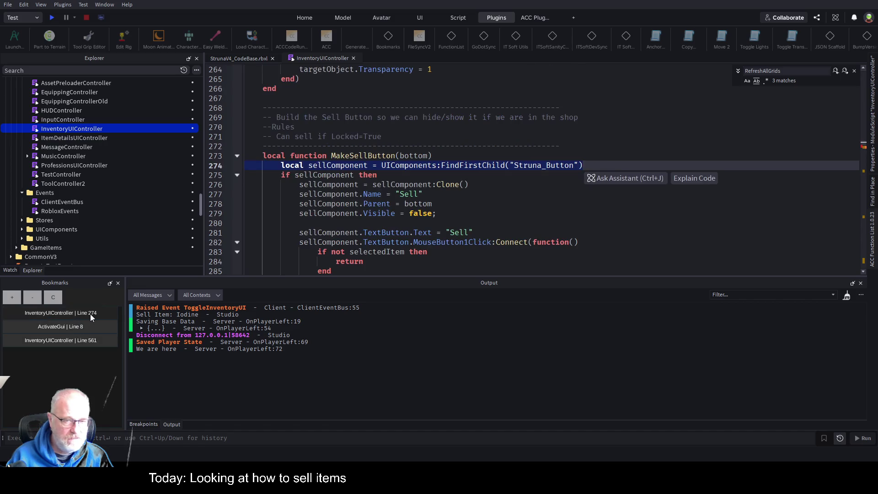
scroll(534, 170, down, 6)
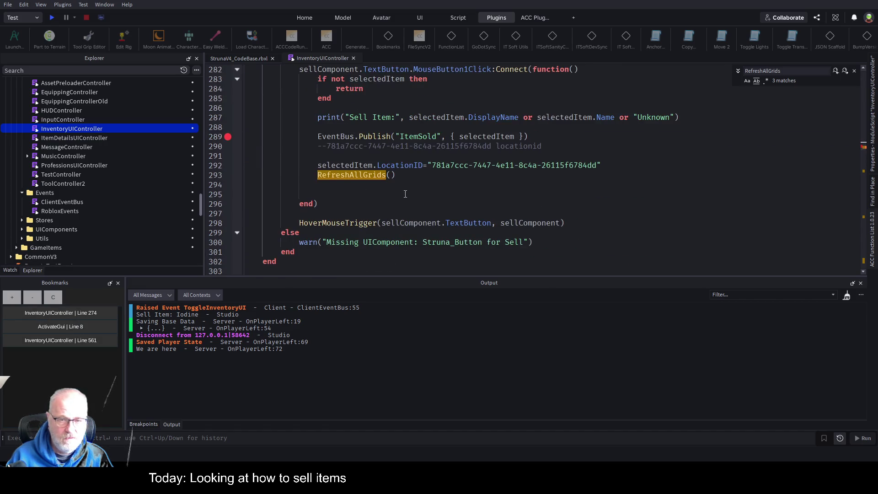
click(87, 341)
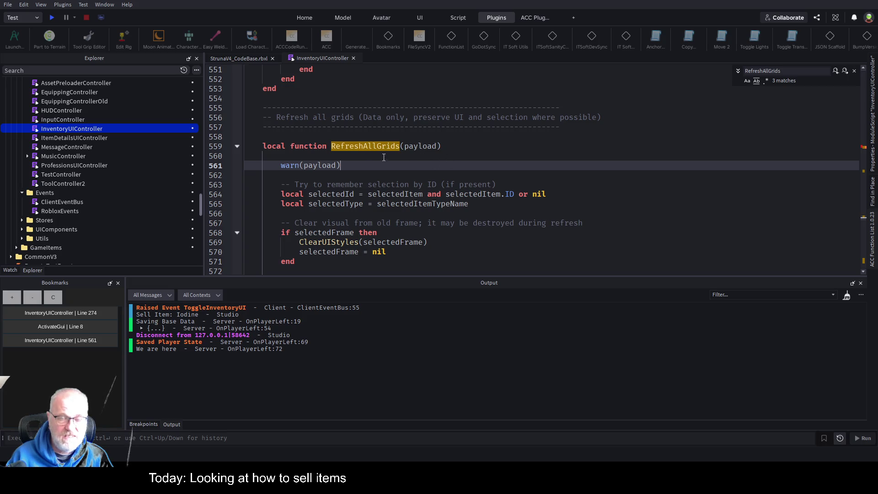
- Write a long dashed warn separator on line 560, just above warn(payload)
double_click(289, 165)
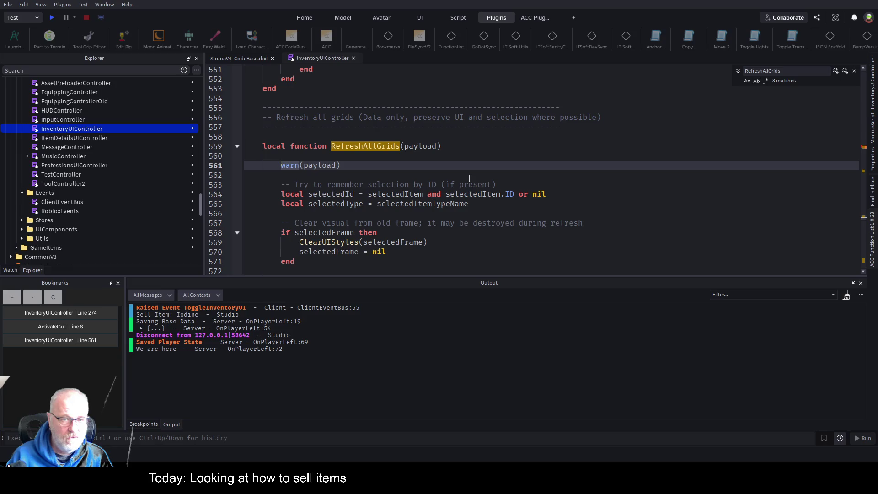
click(449, 157)
text(p)
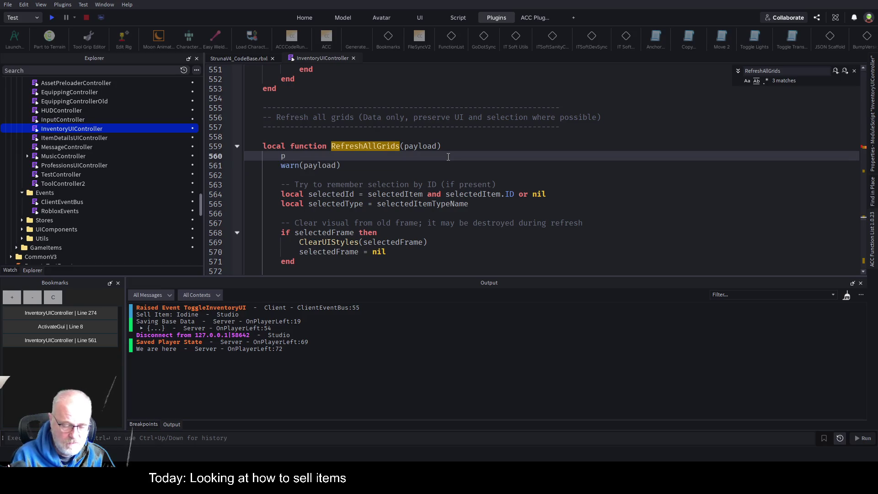
text(arn(")
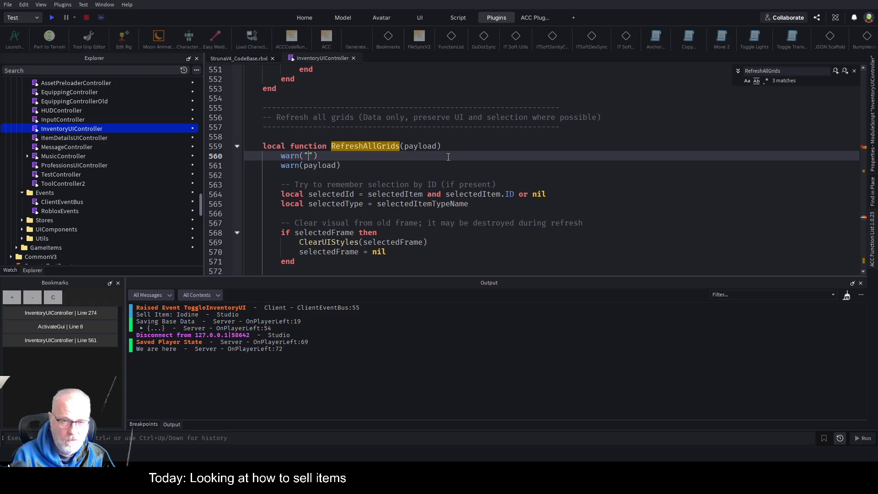
text(------------------------------------------)
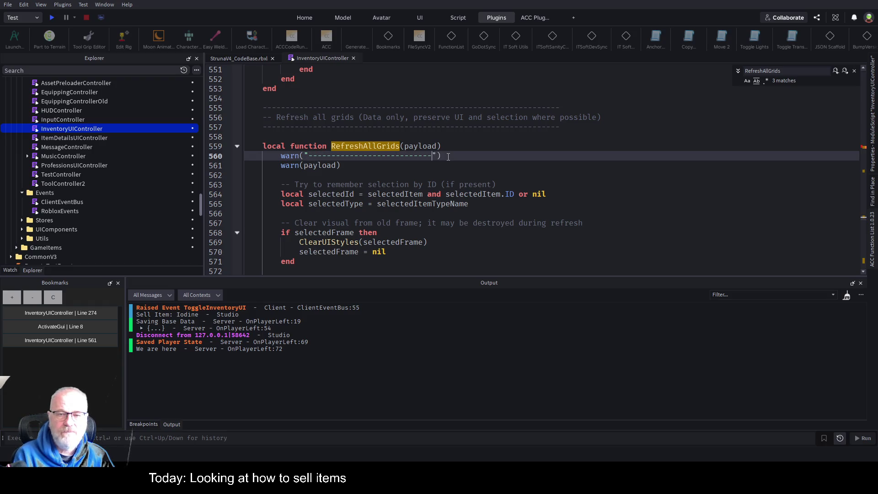
text(----------)
key(End)
- Duplicate the dashed separator below warn(payload), save, and start a play-test
key(shift+Home)
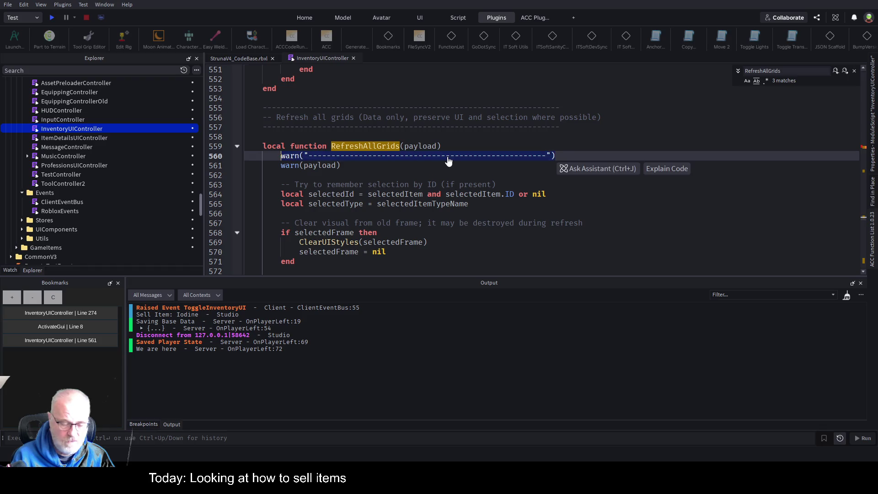
key(ctrl+c)
key(Down)
key(Down)
key(ctrl+v)
key(Return)
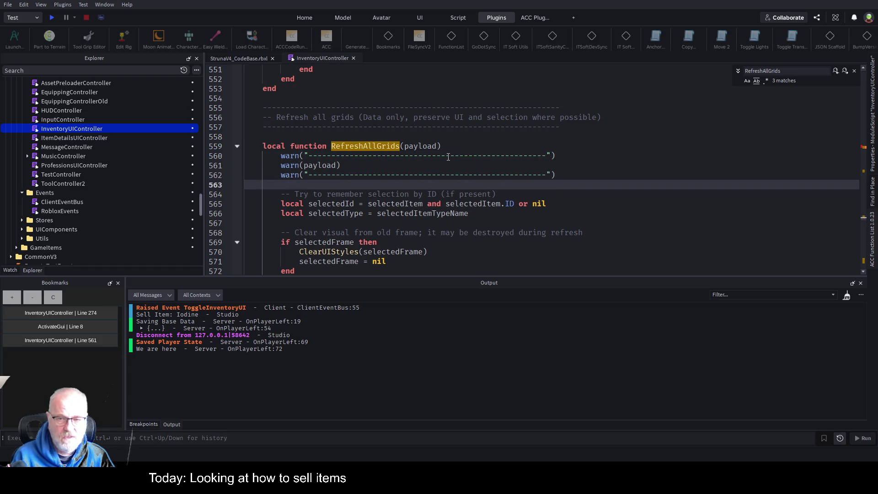
key(ctrl+s)
click(51, 18)
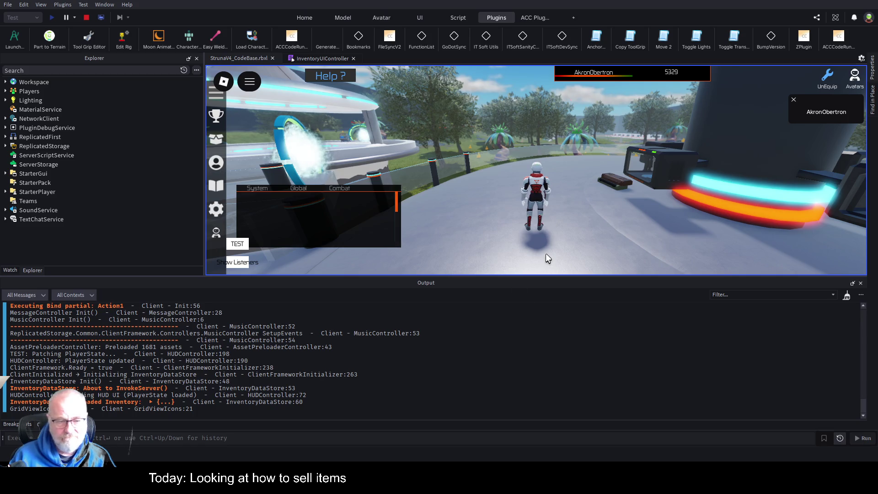
- Review Output as the game loads, open the Tools inventory, and return to InventoryUIController
scroll(411, 356, up, 10)
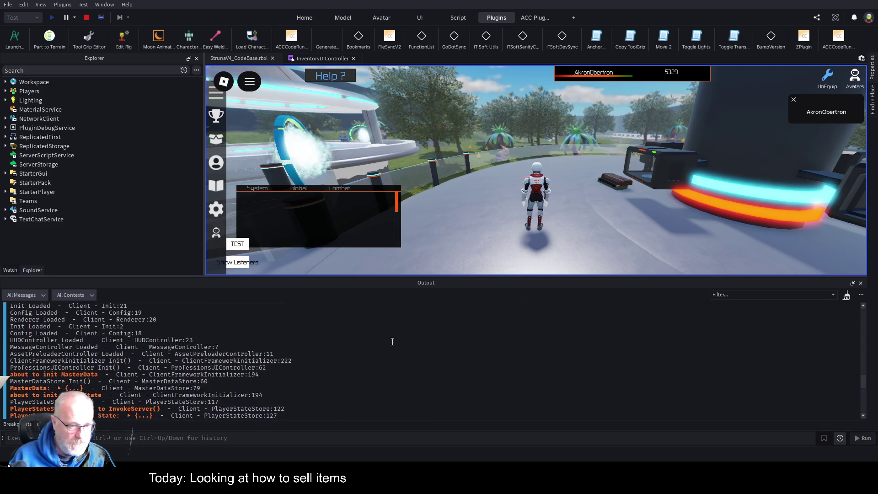
scroll(393, 342, down, 4)
scroll(392, 341, down, 5)
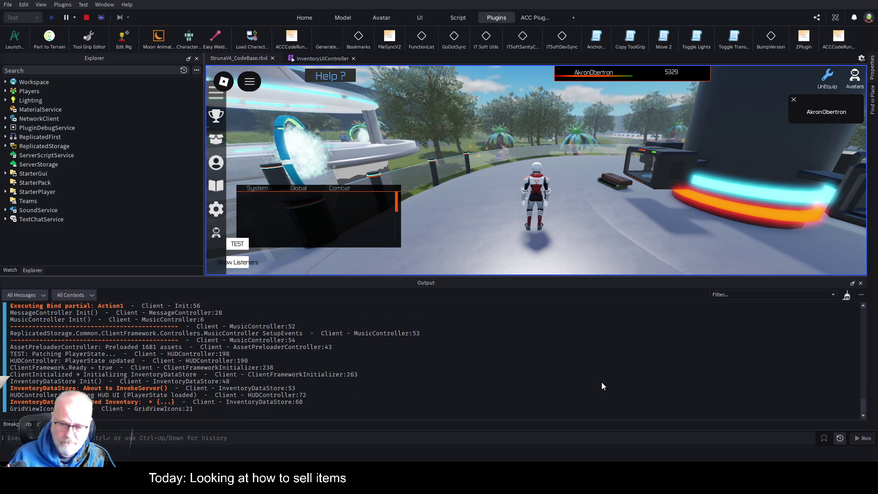
key(i)
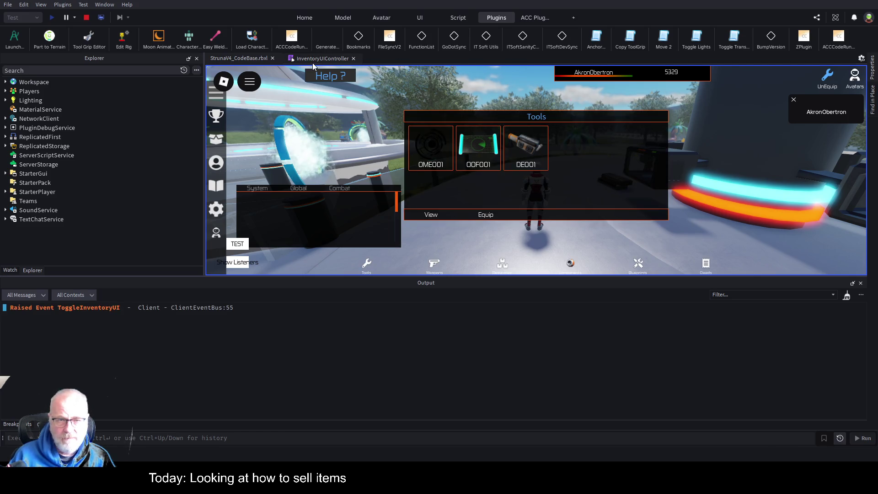
click(312, 62)
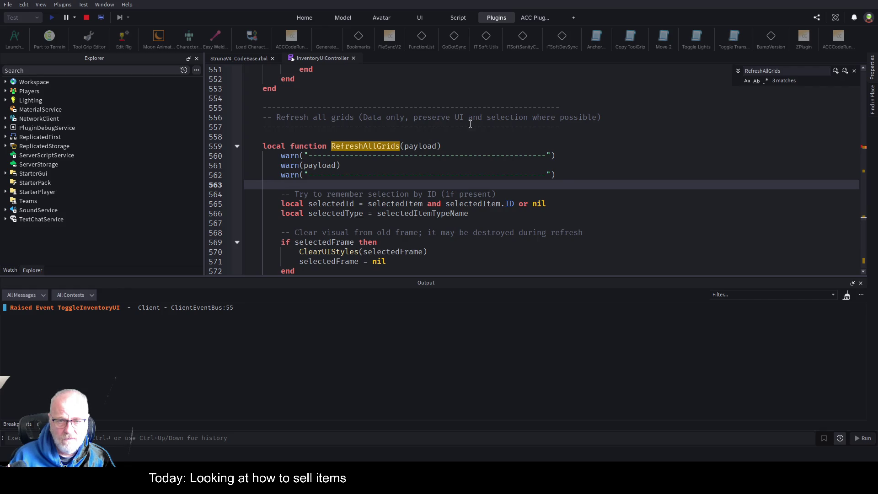
- Fold RefreshAllGrids at line 559 and scroll down to the InventoryUpdated subscription
scroll(389, 146, down, 2)
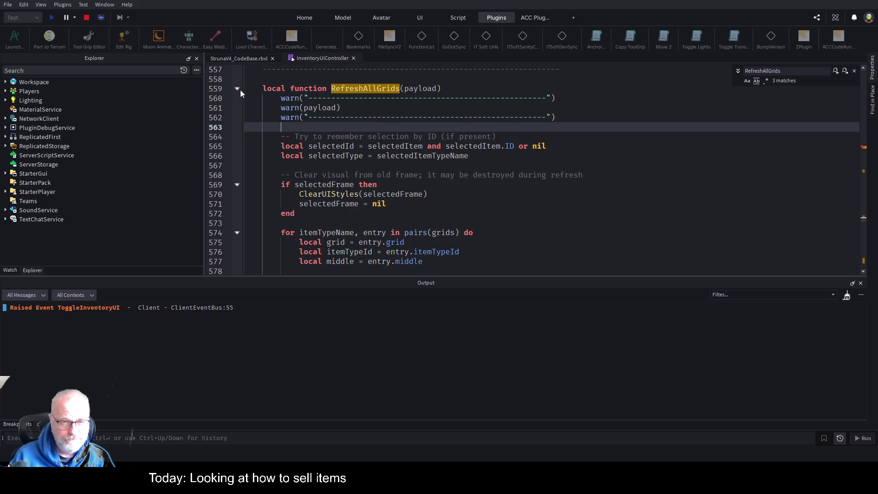
click(237, 88)
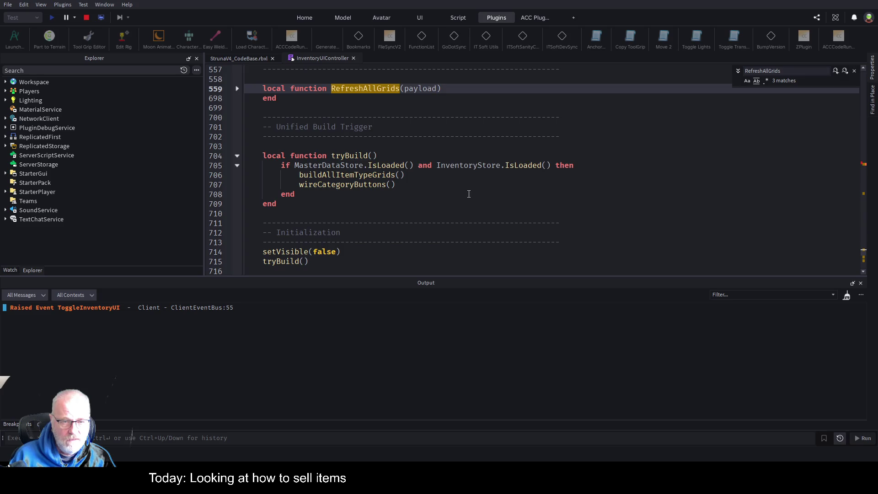
scroll(468, 193, down, 3)
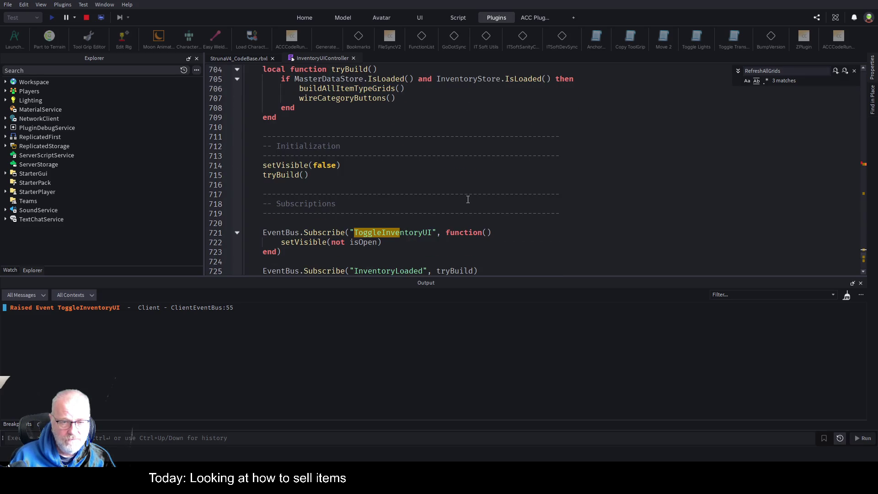
scroll(468, 199, down, 2)
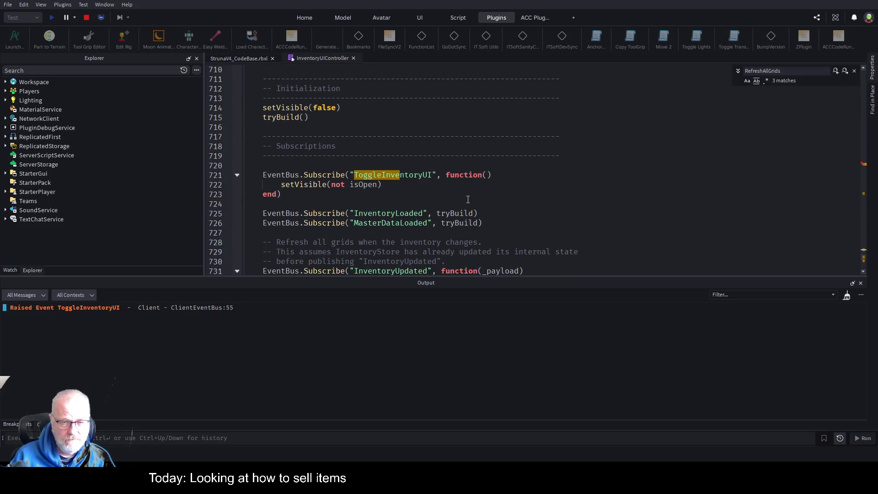
scroll(467, 199, down, 2)
scroll(487, 224, up, 5)
scroll(488, 223, down, 4)
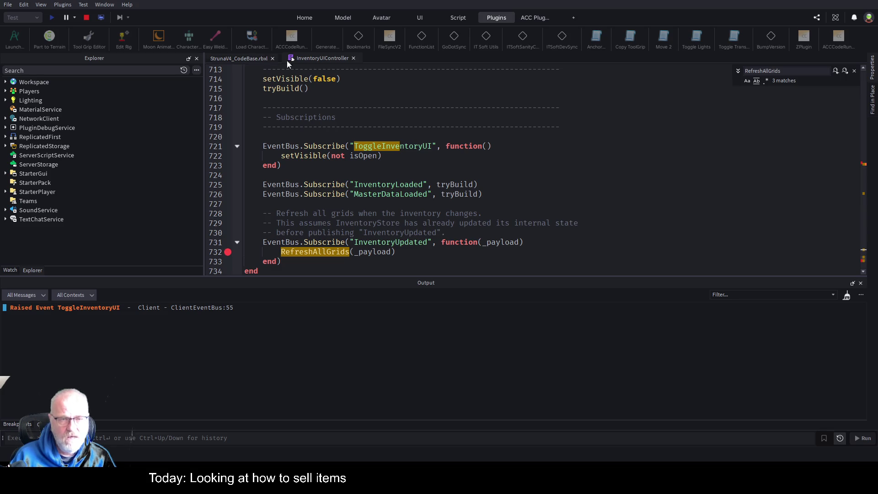
click(230, 62)
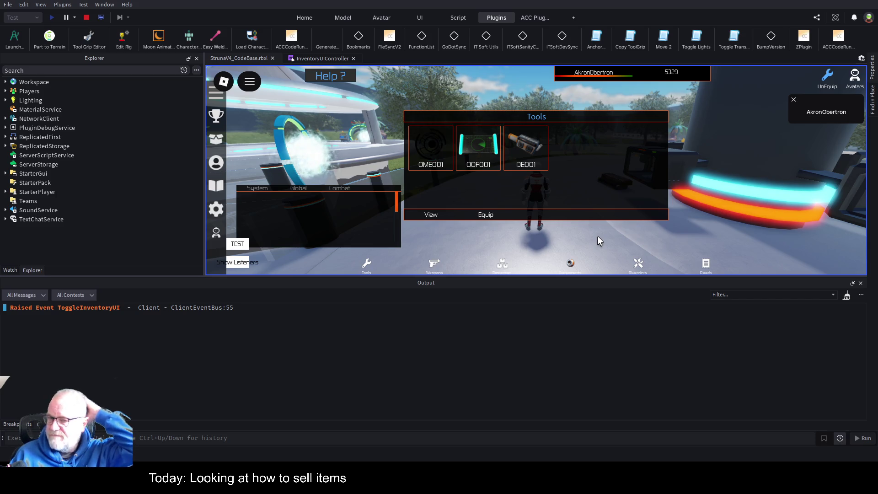
- Close the inventory and walk the character across the plaza toward the crystals
key(i)
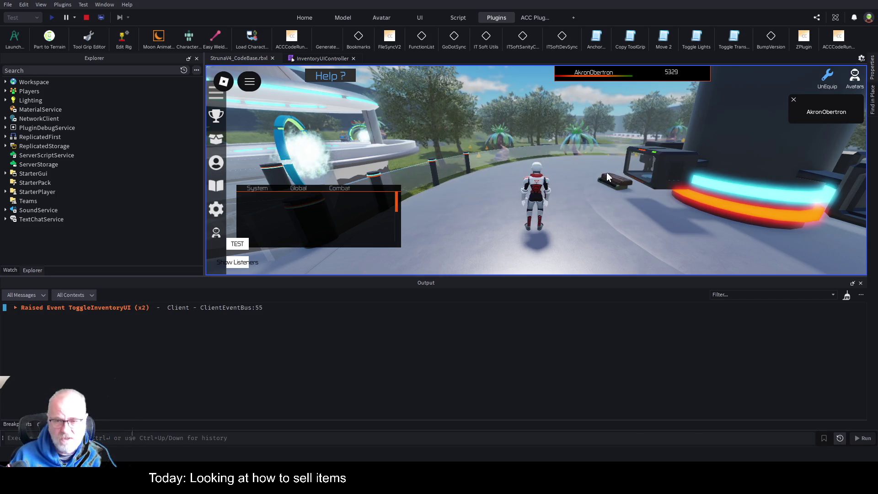
key(w)
key(w)
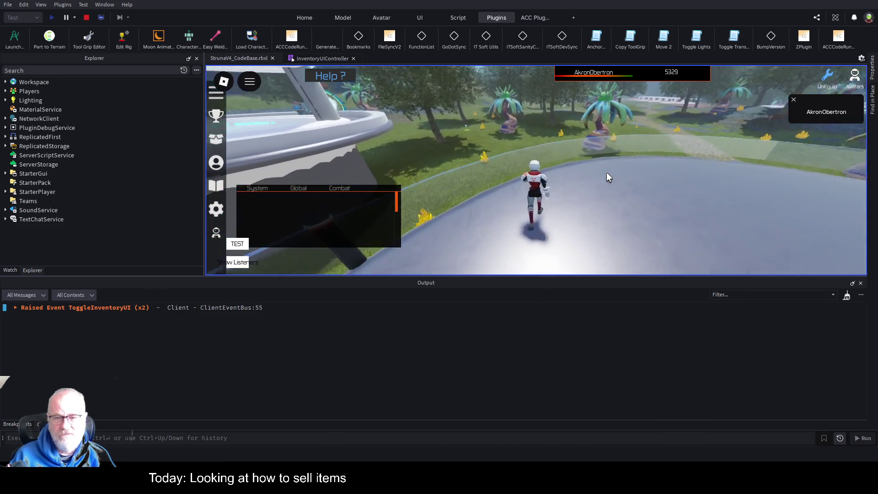
key(w)
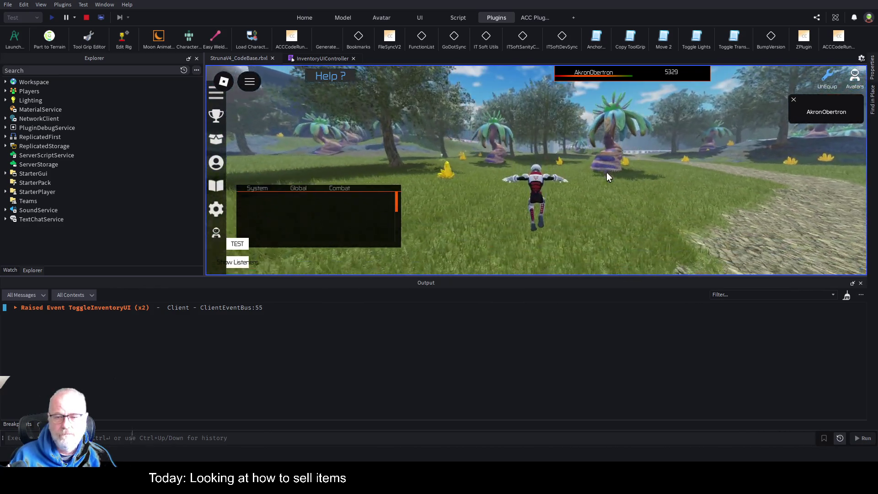
key(w)
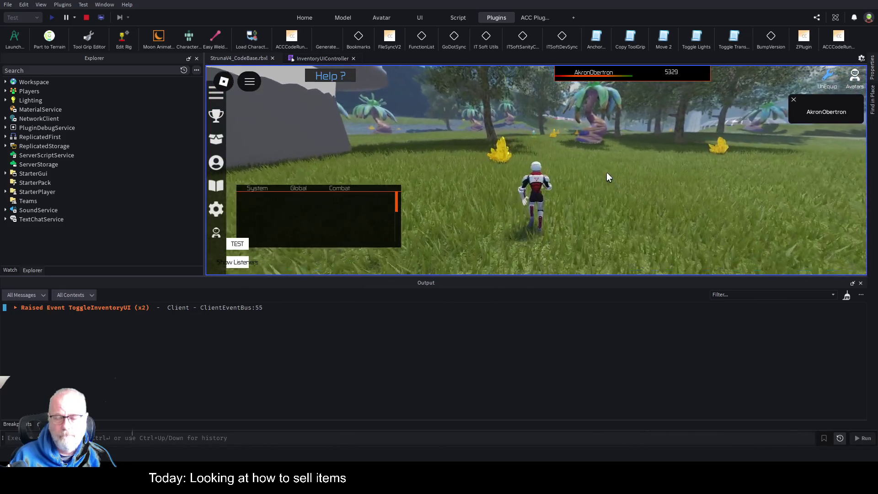
- Equip the OOF001 tool from the inventory and use it on a crystal
key(i)
click(474, 146)
click(489, 215)
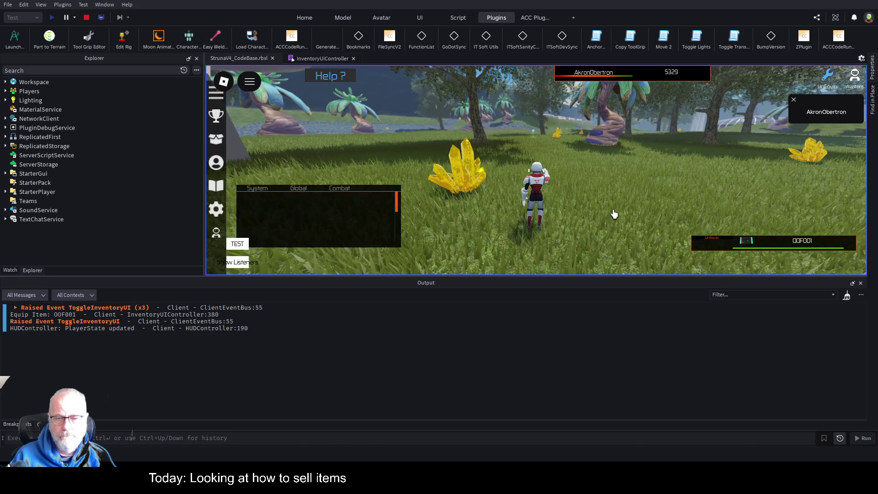
click(614, 214)
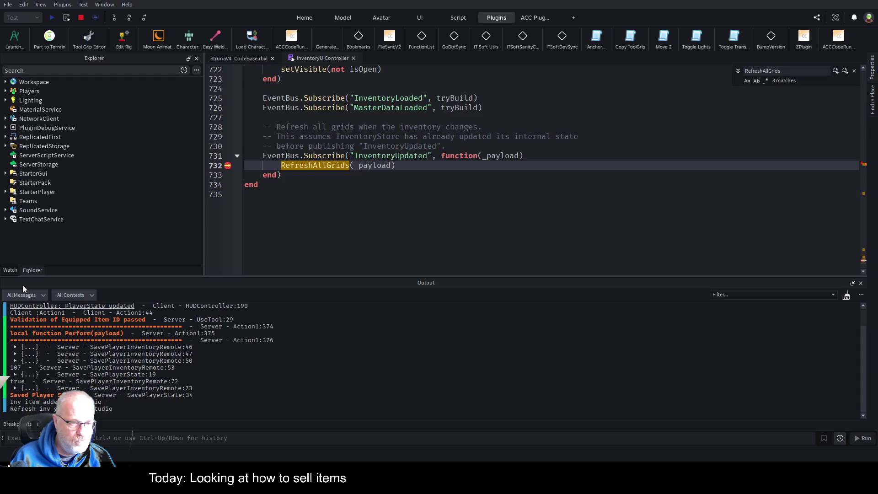
- Inspect the debugger's My Watches and Variables at the line 732 breakpoint
click(10, 270)
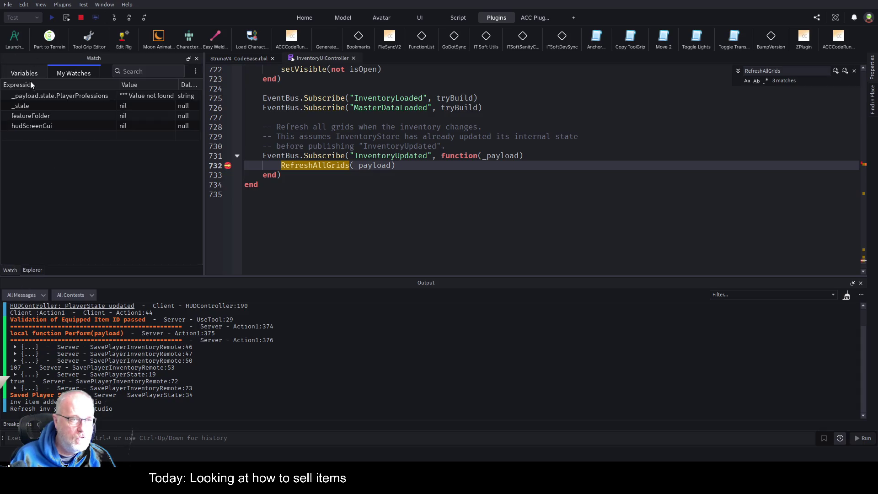
click(18, 75)
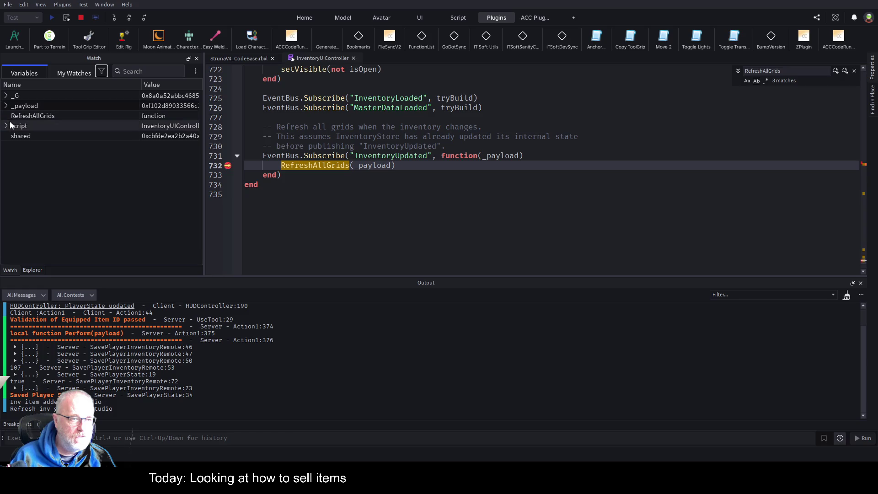
click(70, 73)
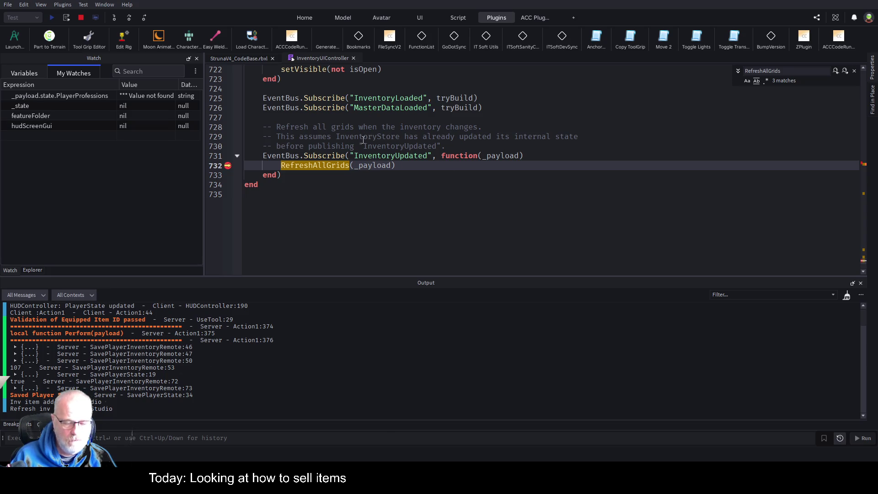
- Resume execution past line 732 and expand the logged payload's all entries in Output
click(378, 177)
key(F5)
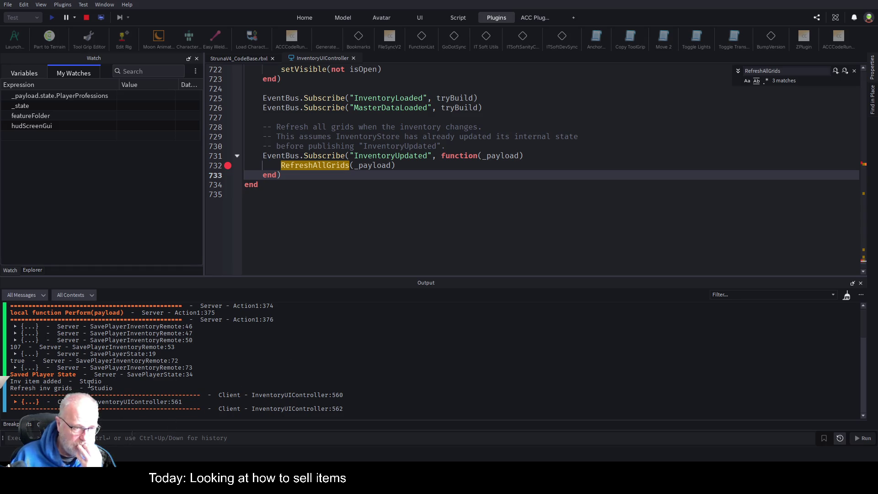
click(15, 401)
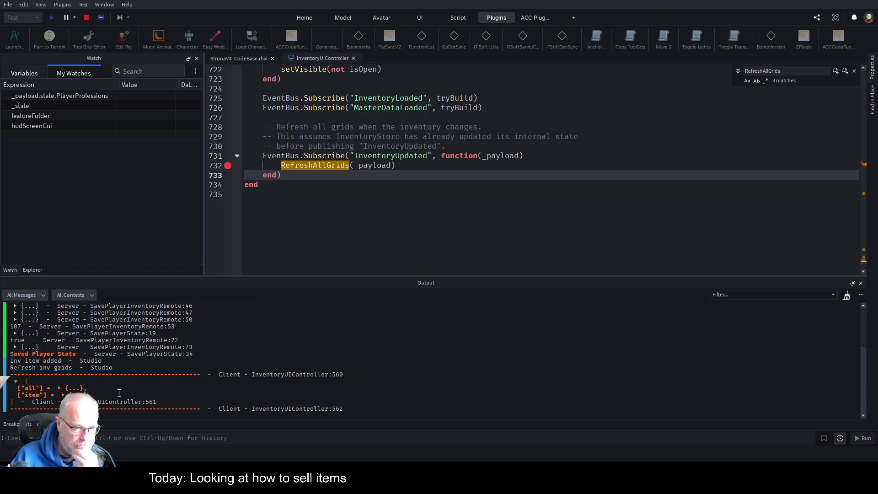
click(61, 389)
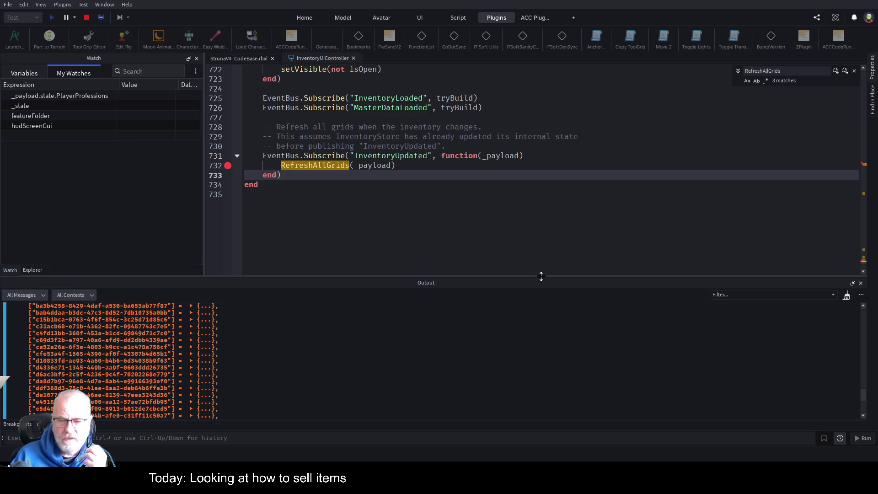
drag(541, 274, 557, 137)
scroll(294, 264, up, 15)
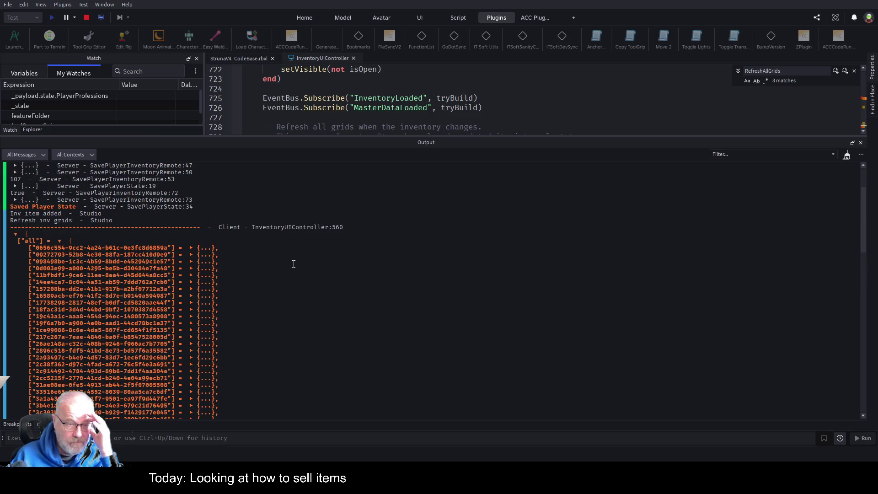
scroll(293, 264, down, 20)
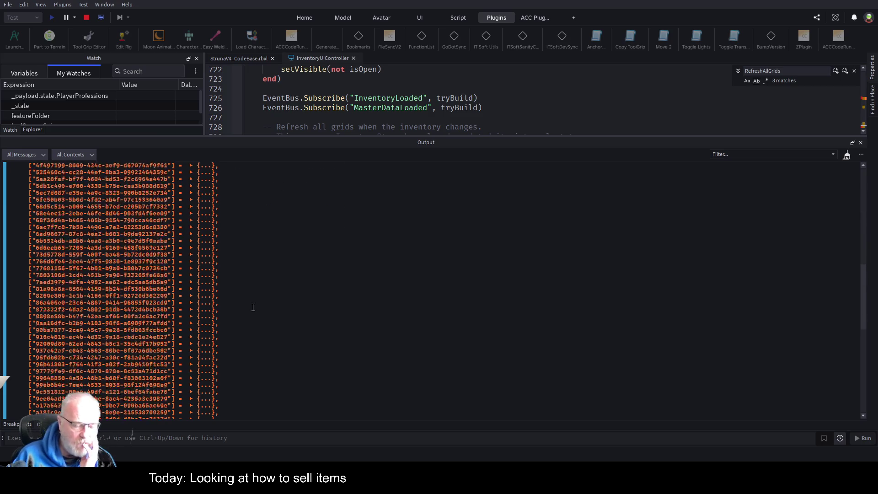
scroll(235, 345, down, 9)
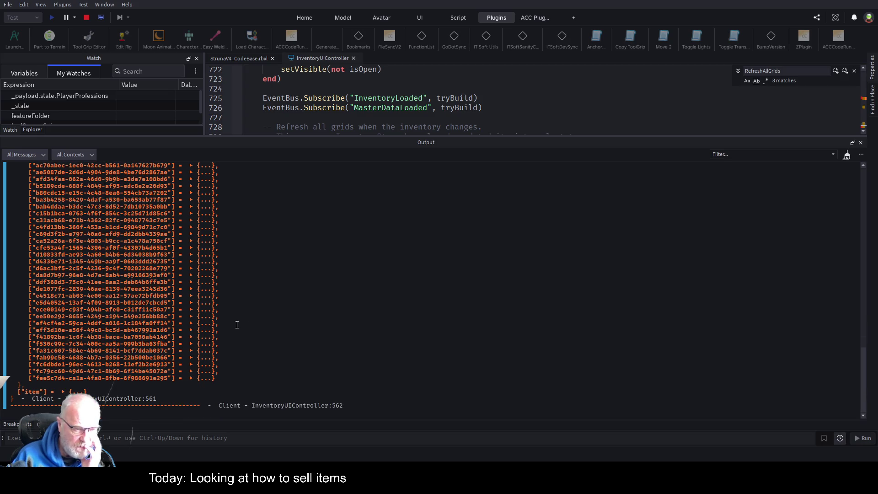
click(62, 392)
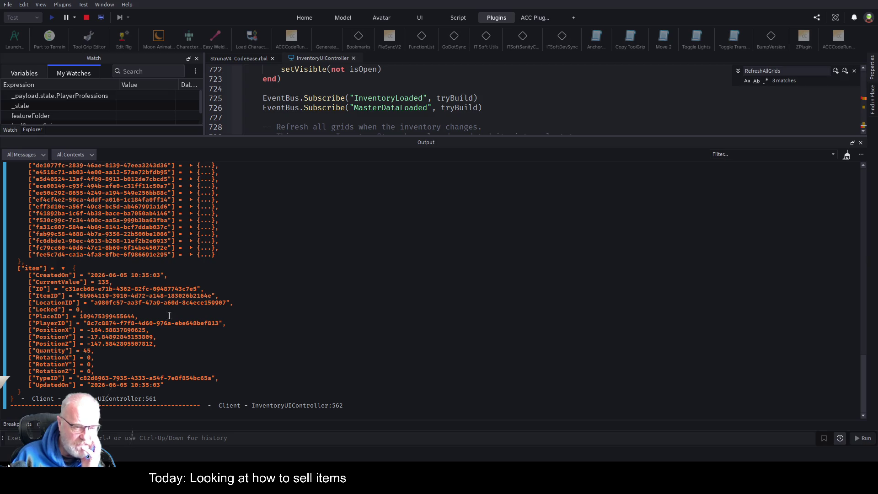
scroll(175, 343, up, 4)
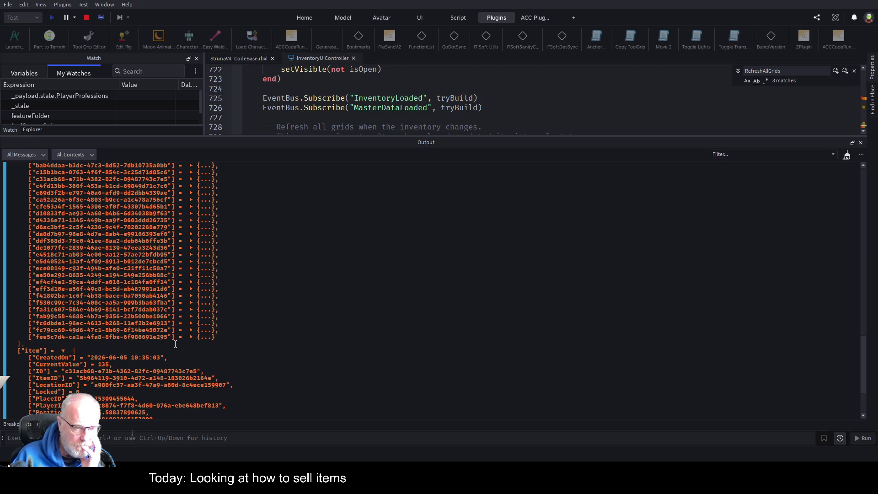
scroll(175, 344, up, 2)
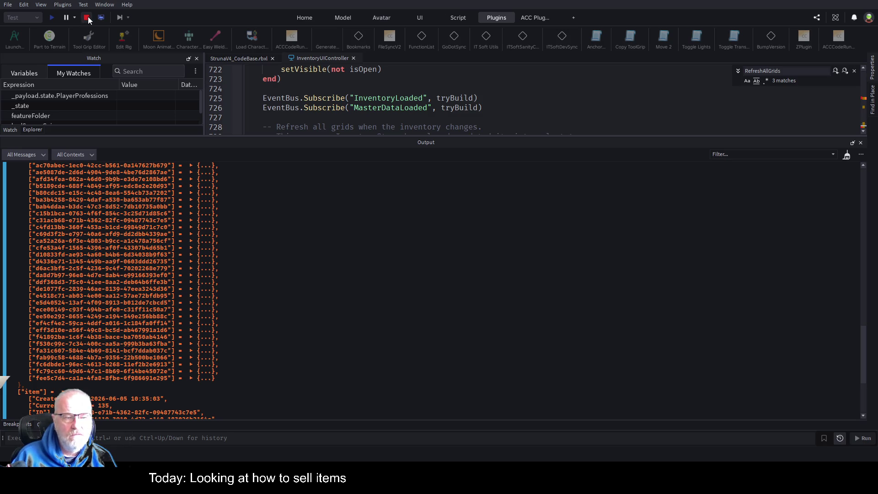
scroll(186, 274, up, 15)
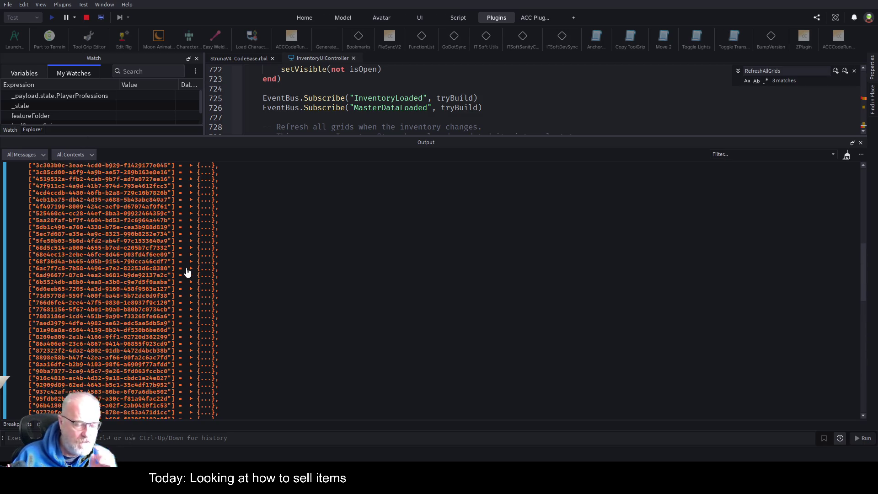
scroll(187, 273, up, 4)
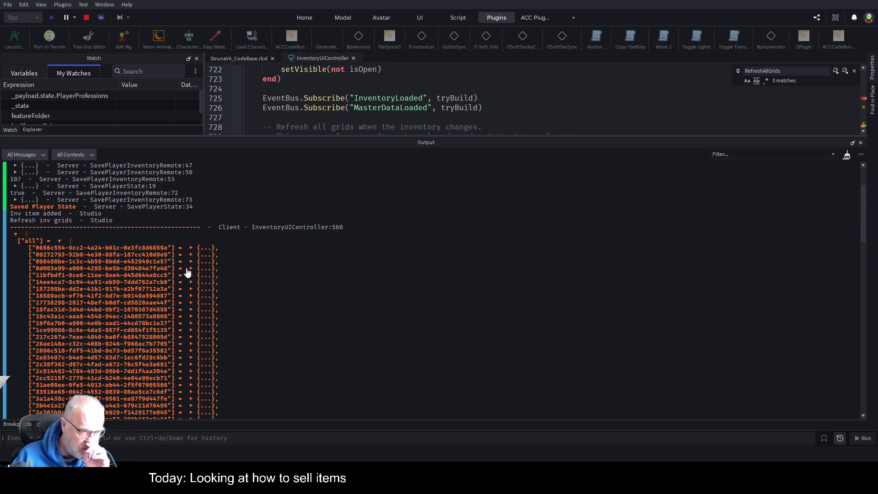
- Stop the playtest and jump to MakeSellButton via the line 274 bookmark
click(86, 17)
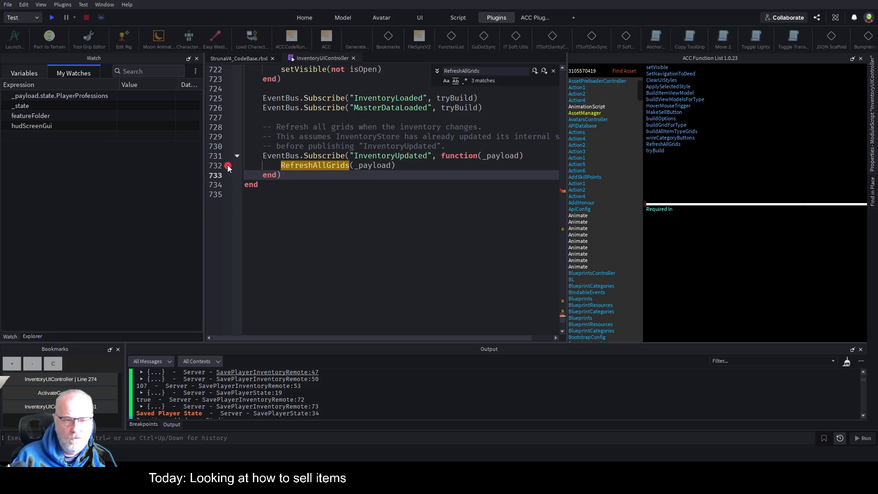
scroll(257, 190, up, 5)
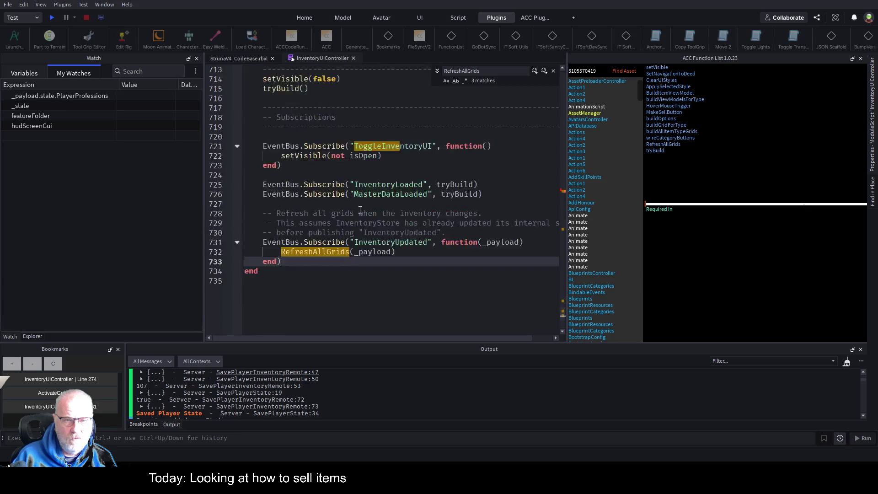
scroll(389, 206, up, 10)
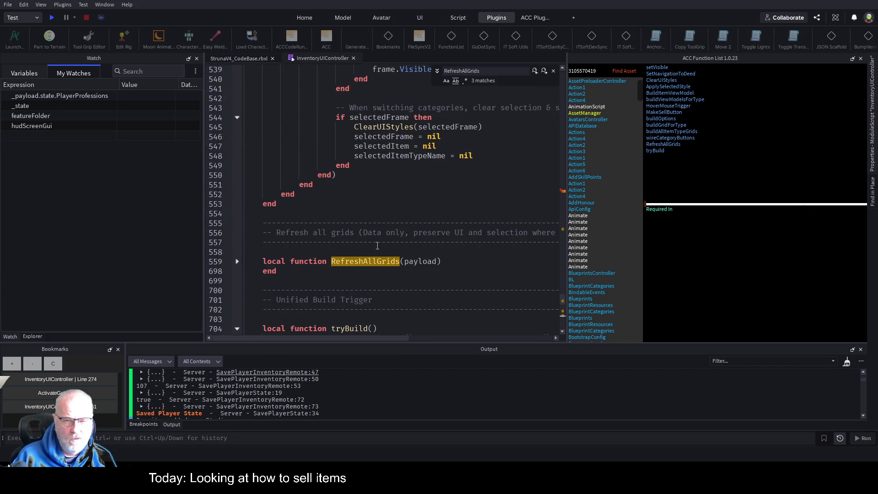
scroll(377, 245, up, 10)
scroll(393, 236, up, 12)
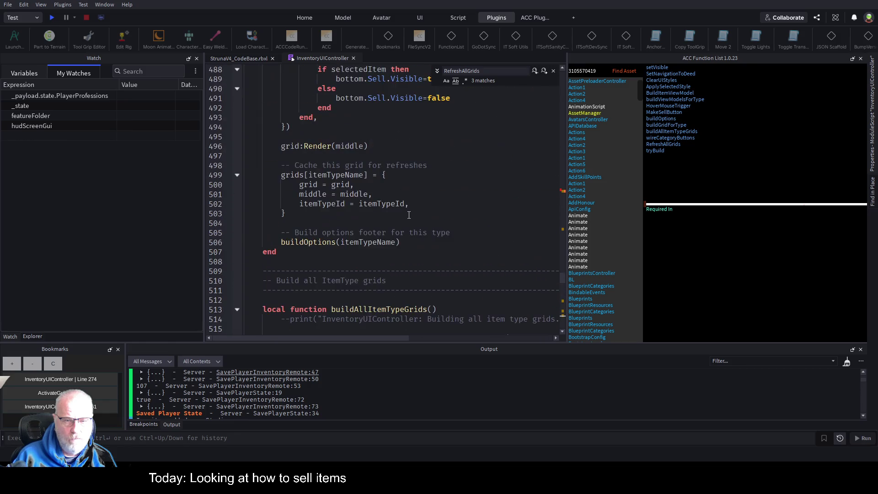
click(69, 379)
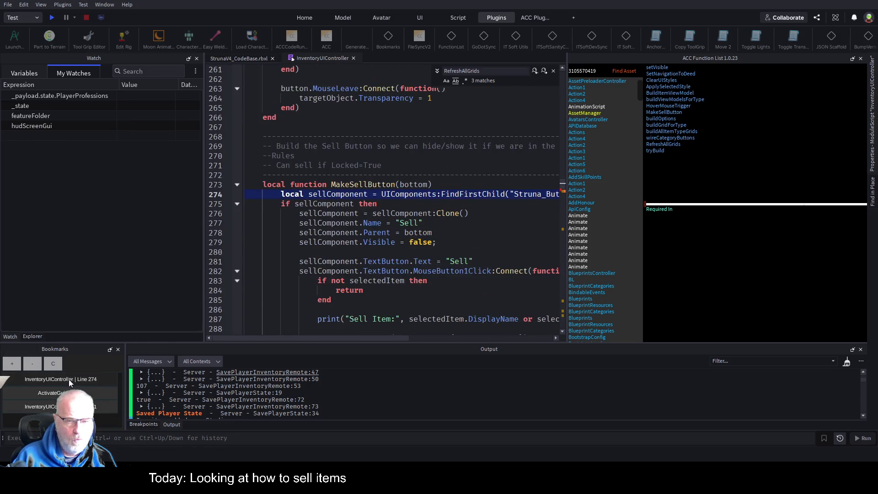
- In the sell button code at line 274, add 'local payload = {}' above RefreshAllGrids()
click(375, 231)
scroll(376, 232, down, 3)
click(423, 154)
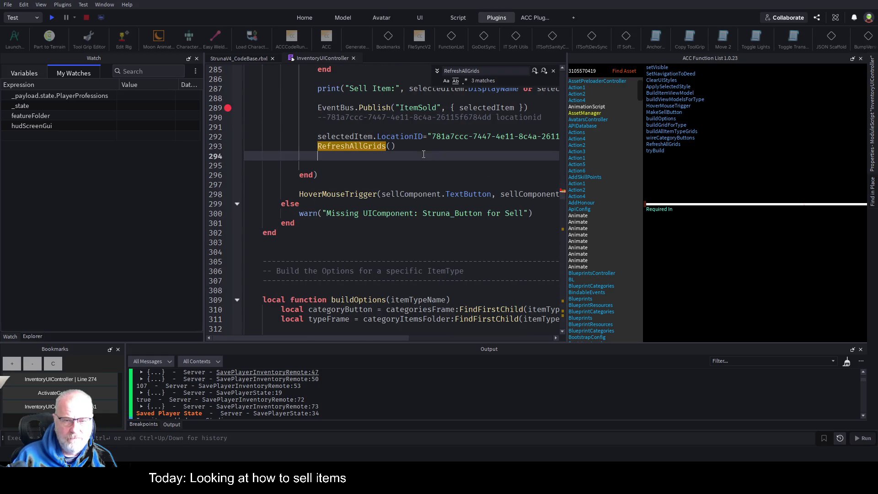
key(Up)
key(Return)
key(Return)
key(Return)
key(Up)
key(Up)
text(local p)
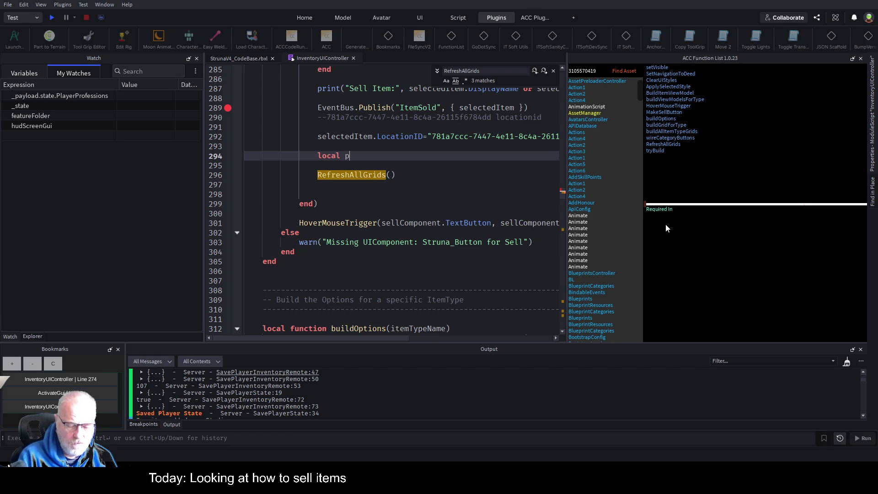
text(ayload = {})
key(Return)
- Add 'payload.Item = selectedItem' using autocomplete, begin a payload.all line, and enlarge the Output panel
text(payload=)
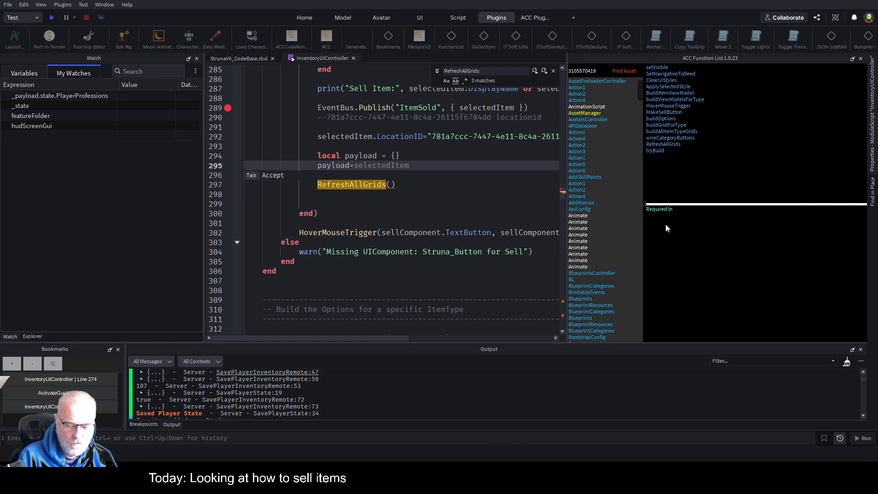
key(BackSpace)
text(.Item=)
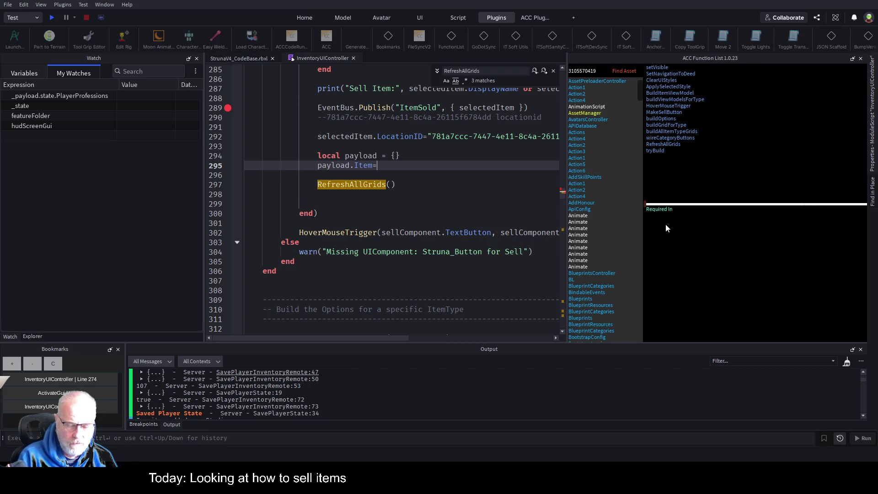
key(Tab)
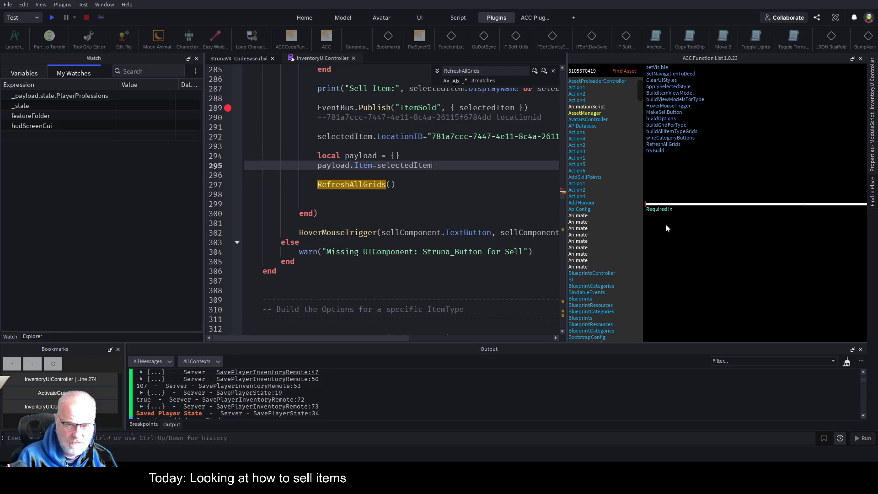
key(Return)
text(payload)
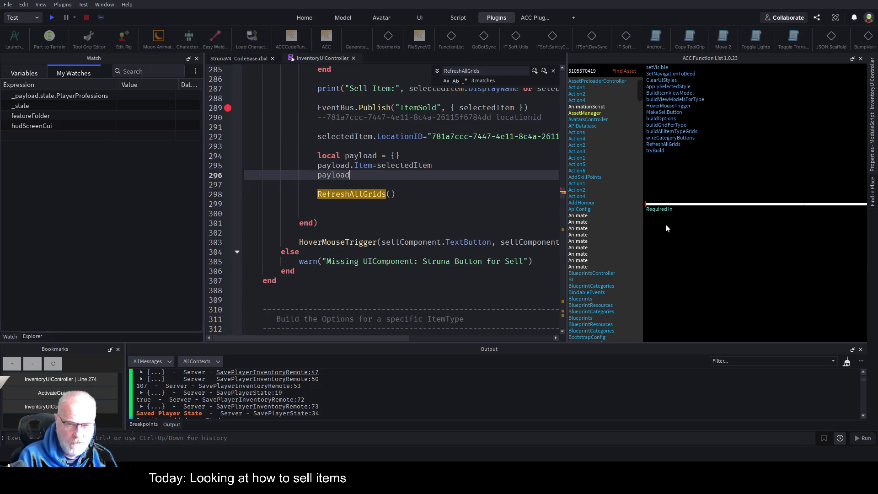
text(.A)
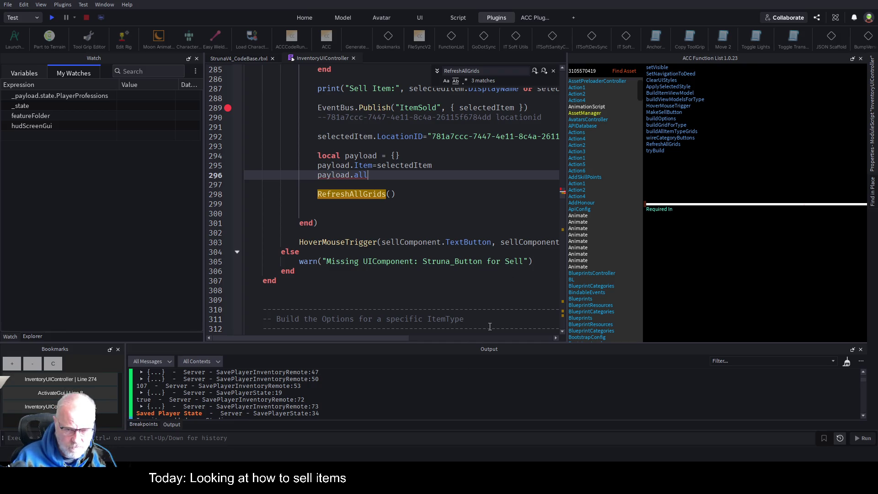
drag(488, 343, 458, 246)
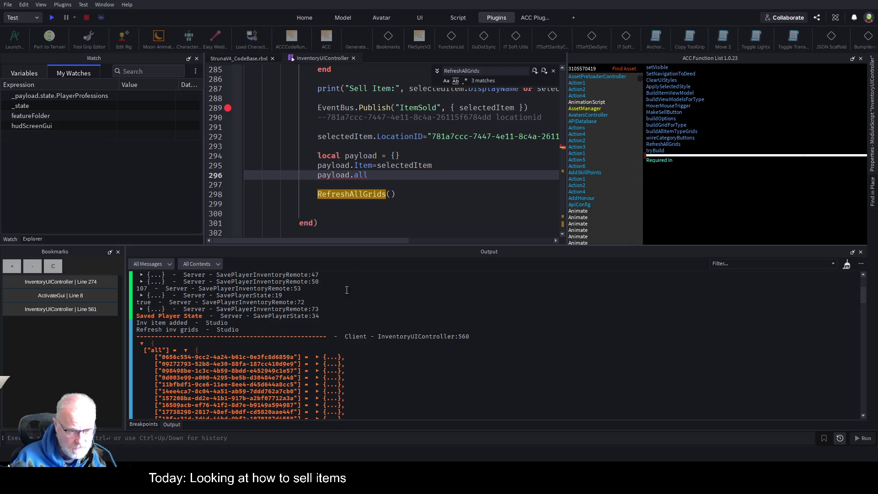
- Rename the payload key to lowercase 'item' and add ' =' after payload.all
key(Up)
text(item)
key(Down)
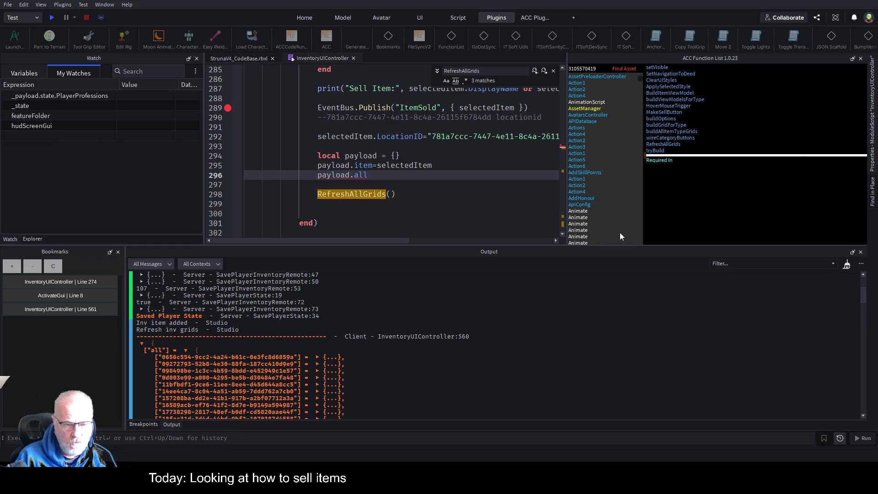
text( =)
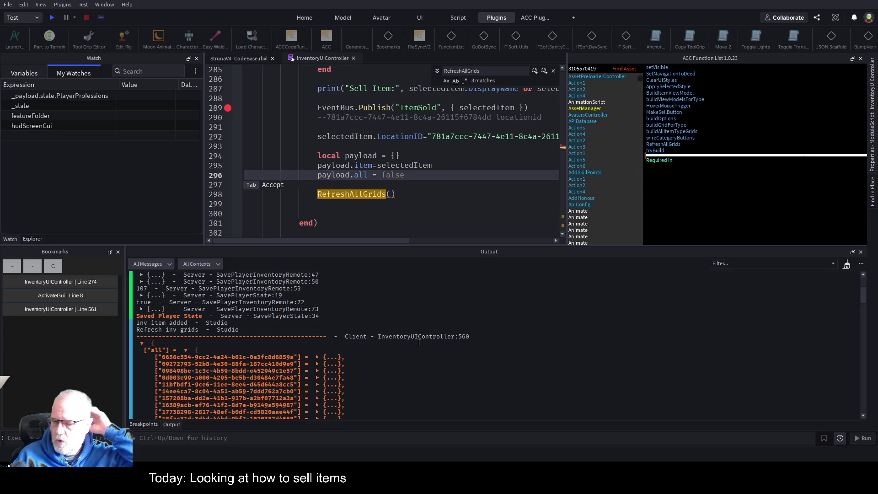
- Expand one inventory entry in the Output log and jump to the RefreshAllGrids definition
scroll(311, 365, down, 6)
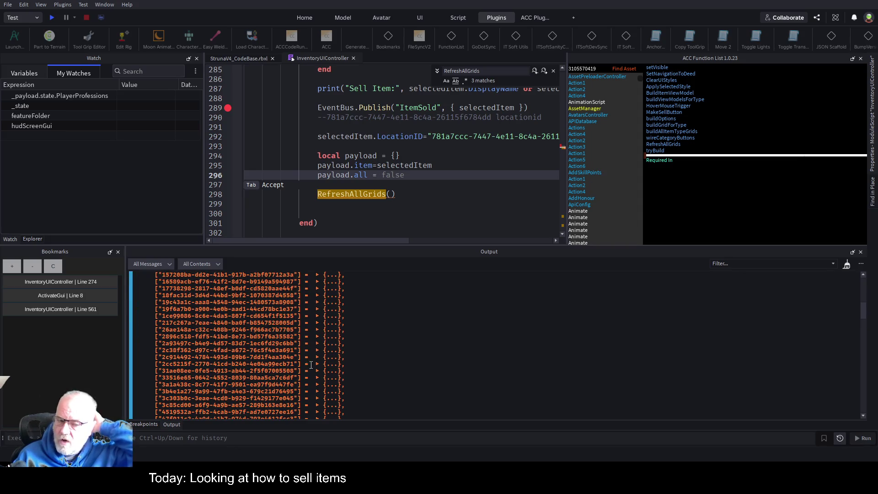
click(317, 358)
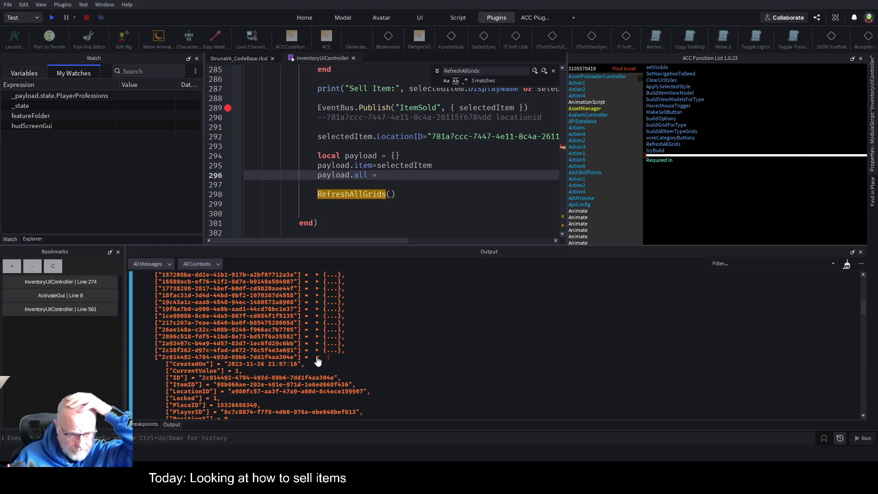
scroll(317, 361, down, 4)
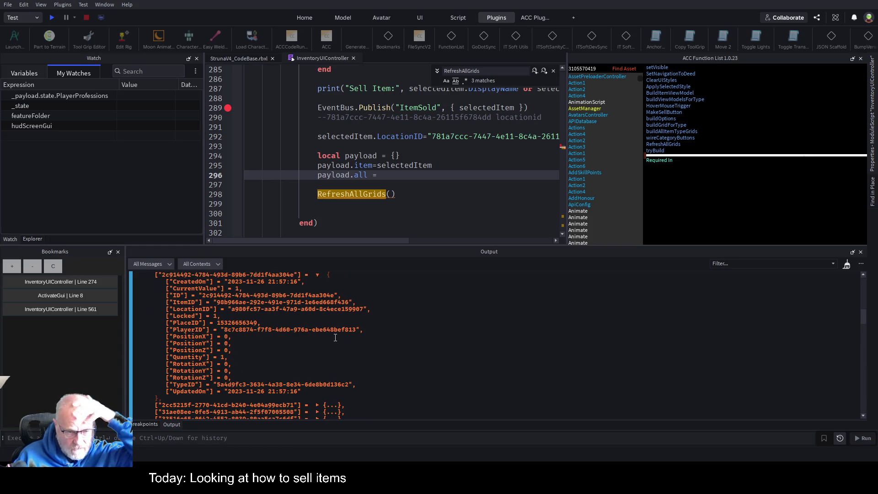
key(F12)
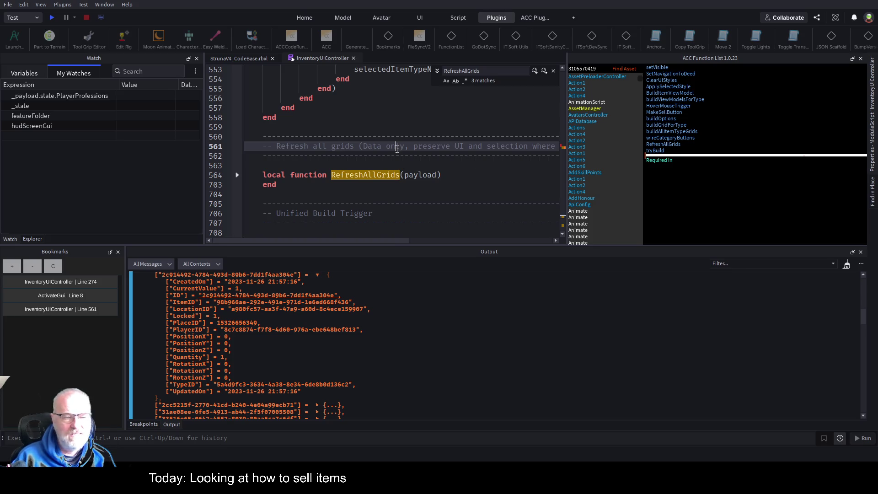
- Return to the Line 274 bookmark and scroll to the payload lines above RefreshAllGrids()
click(19, 282)
scroll(436, 165, down, 1)
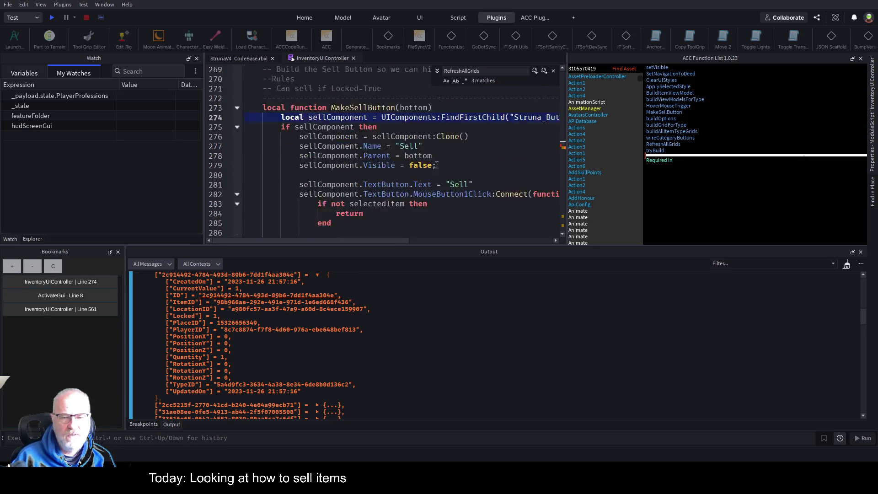
scroll(436, 165, down, 7)
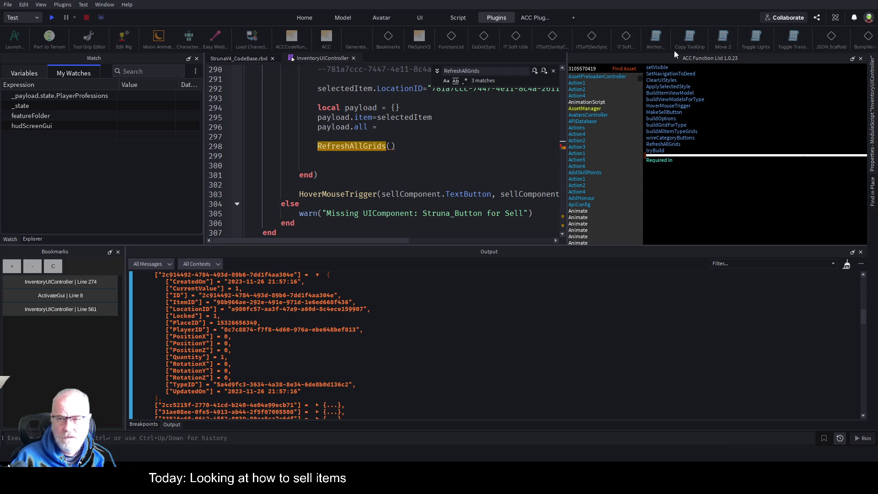
- Collapse the function list, place the caret after 'payload.all =', and scroll up through the handler
click(853, 59)
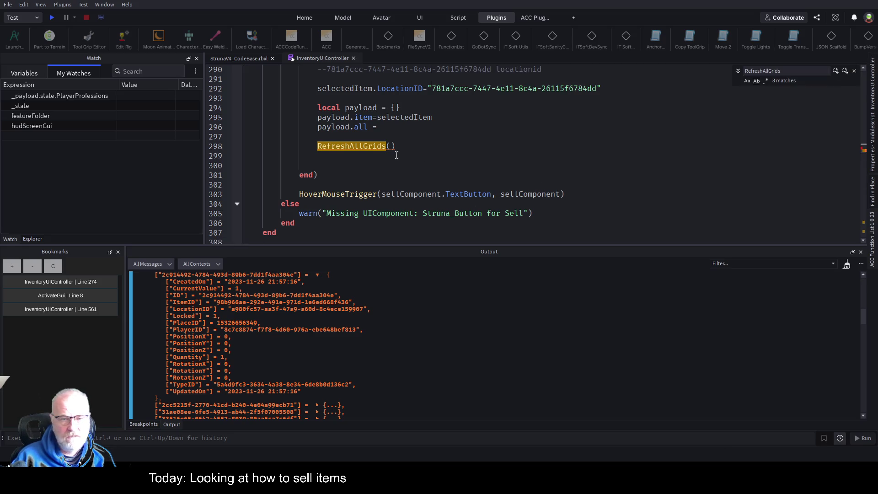
click(487, 127)
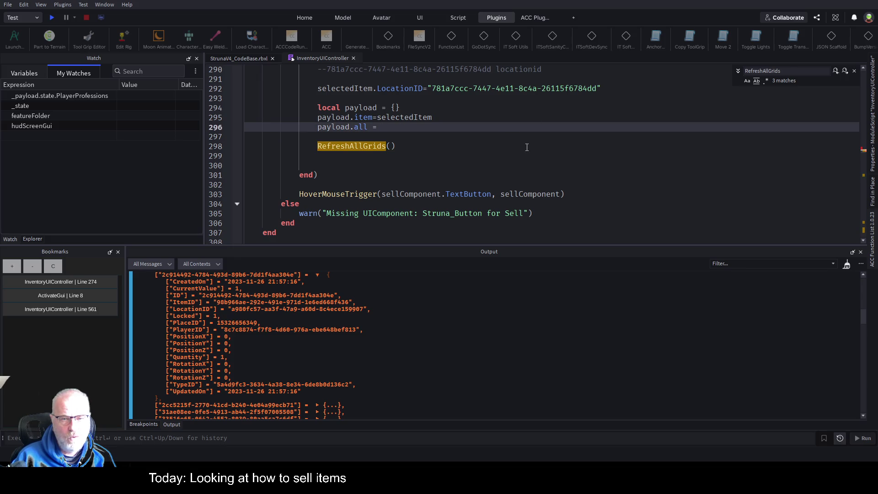
scroll(520, 141, up, 5)
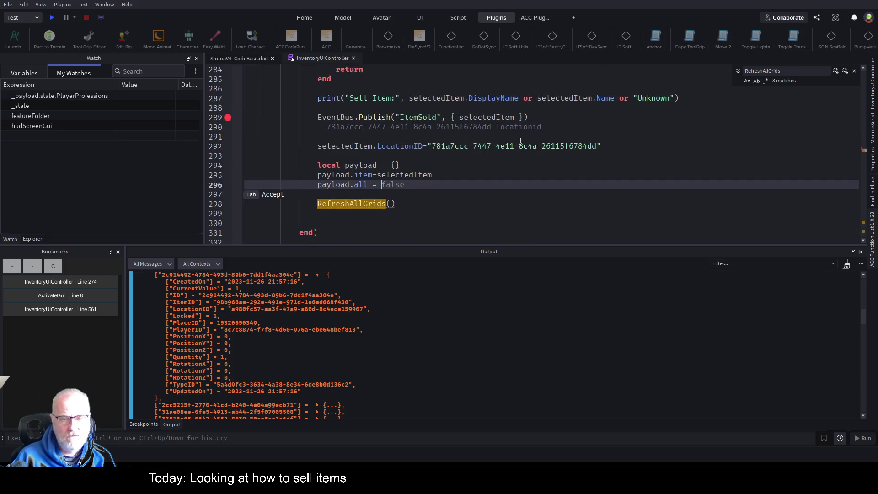
scroll(521, 142, up, 2)
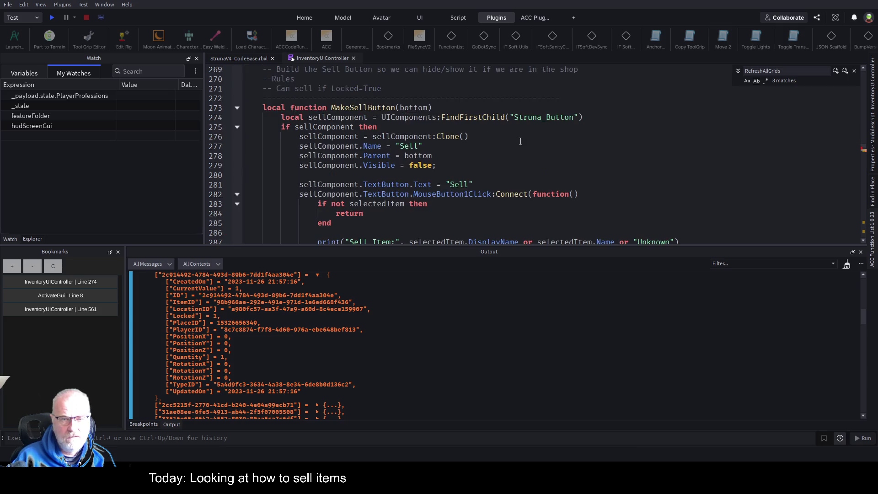
scroll(521, 142, up, 10)
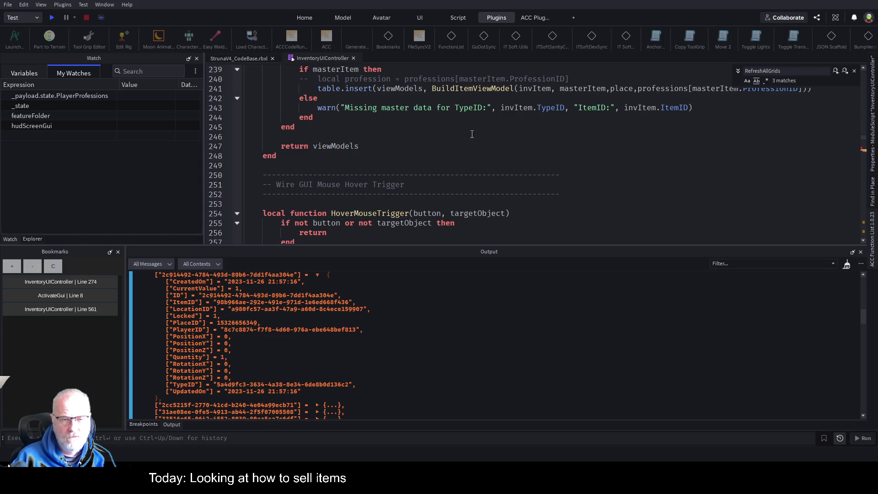
scroll(472, 134, up, 9)
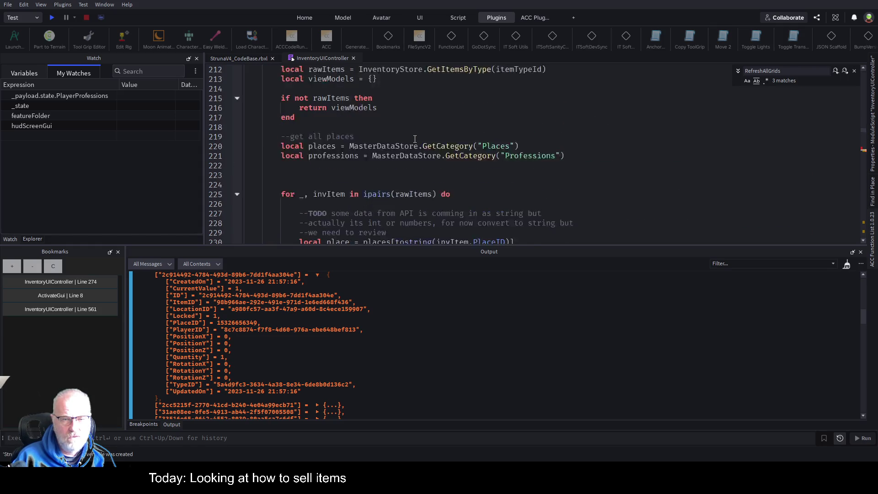
scroll(414, 138, up, 1)
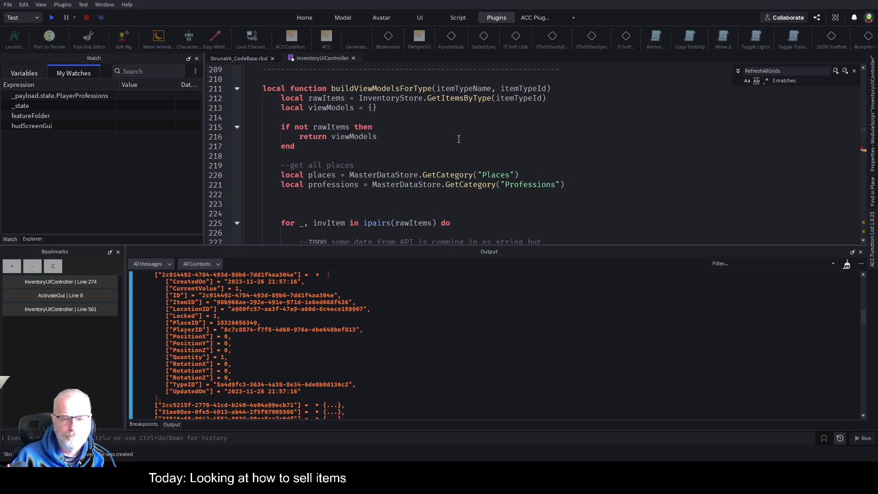
- Scroll back to the MakeSellButton handler and select the RefreshAllGrids call
scroll(451, 157, down, 1)
scroll(451, 160, down, 2)
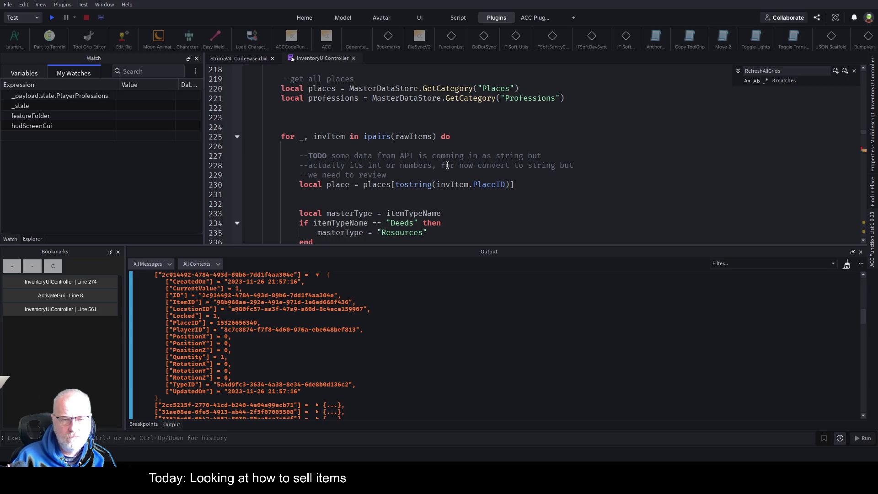
scroll(385, 152, up, 6)
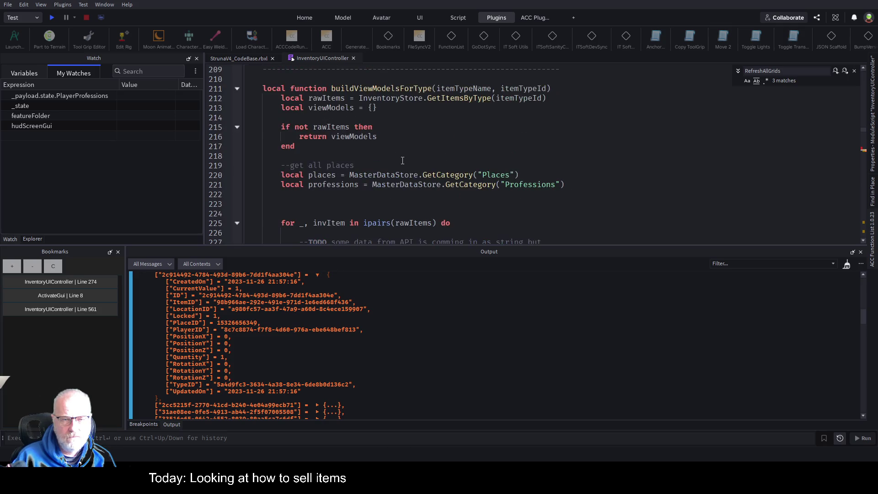
scroll(400, 180, down, 15)
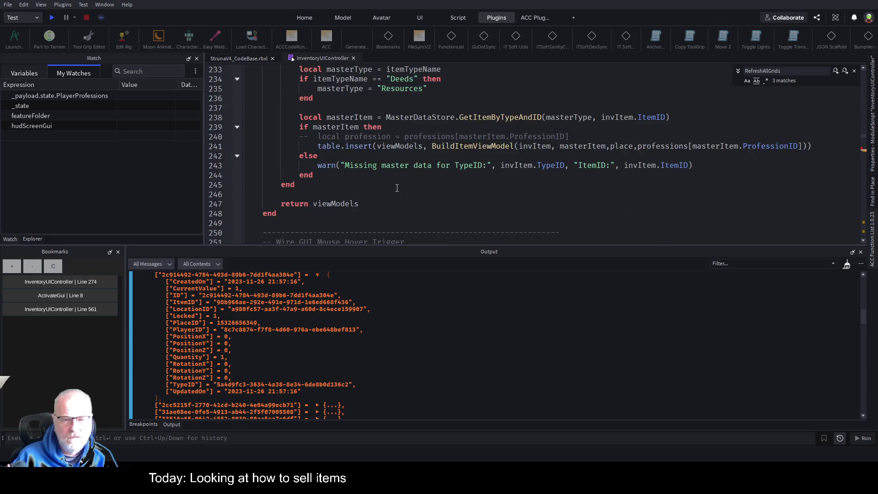
scroll(397, 184, down, 9)
text(payload.all)
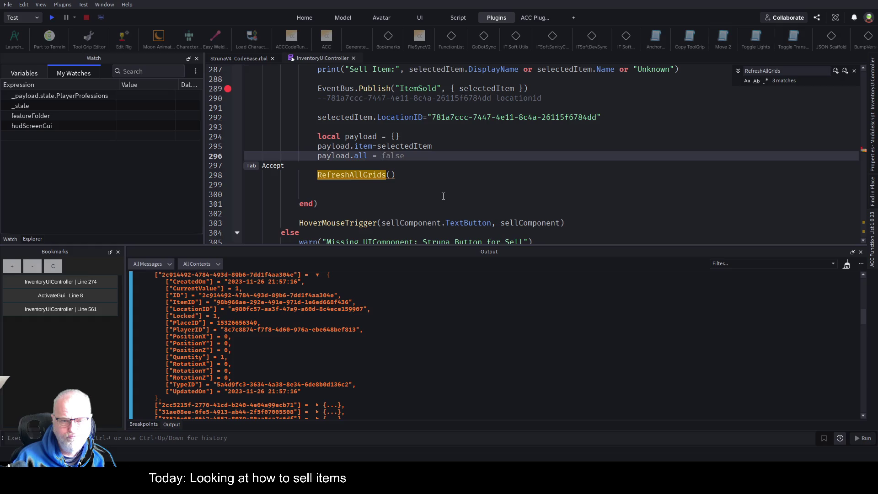
double_click(363, 175)
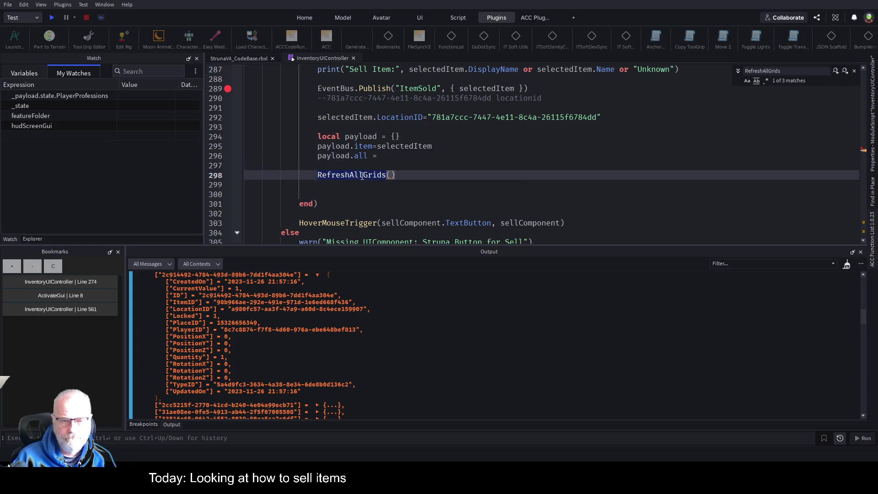
- Step through RefreshAllGrids matches to the line 737 InventoryUpdated call and open the project-wide search
key(ctrl+f)
scroll(523, 172, down, 1)
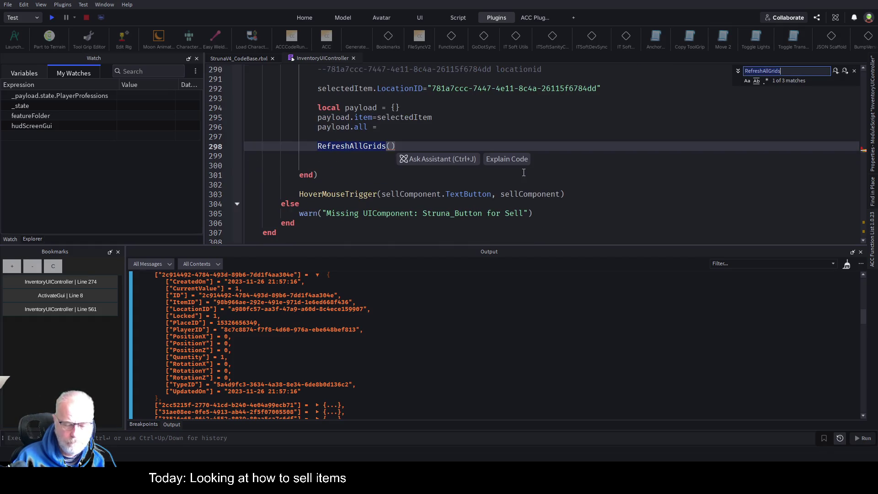
click(844, 72)
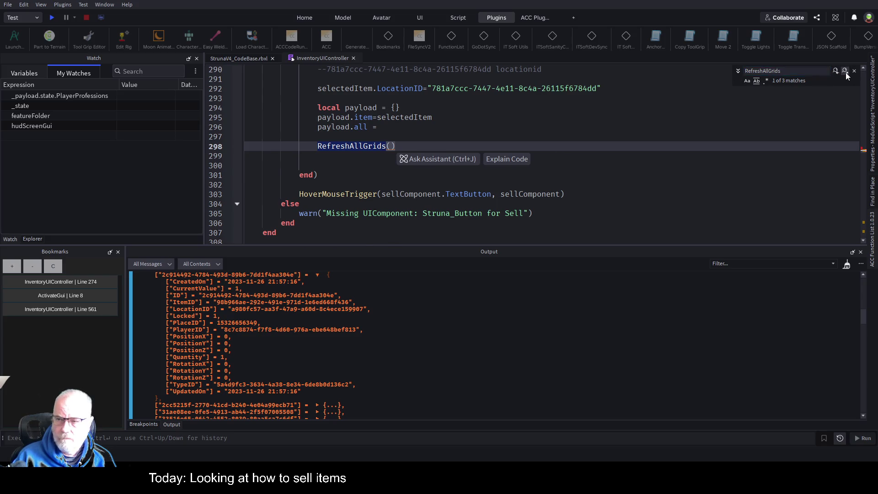
click(845, 72)
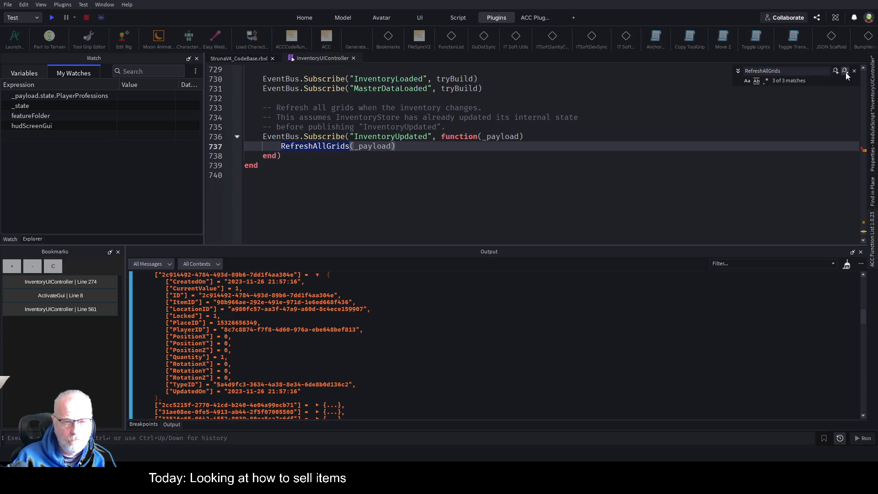
click(427, 136)
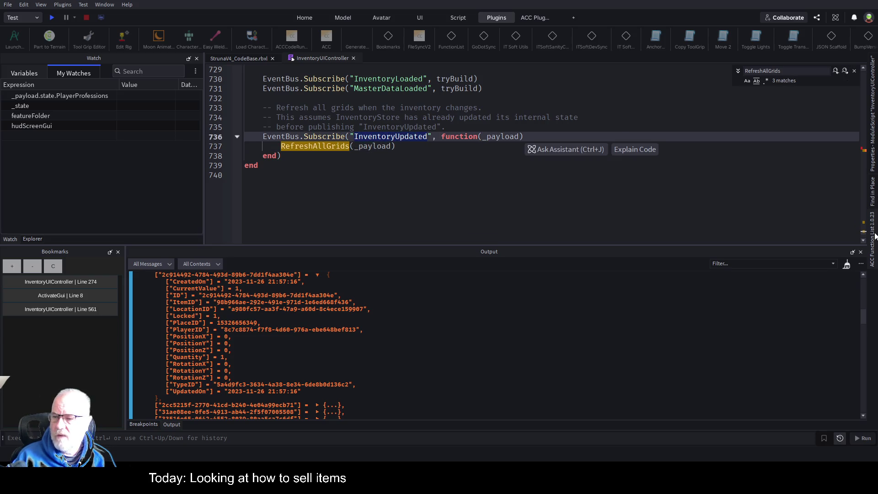
click(871, 196)
double_click(652, 74)
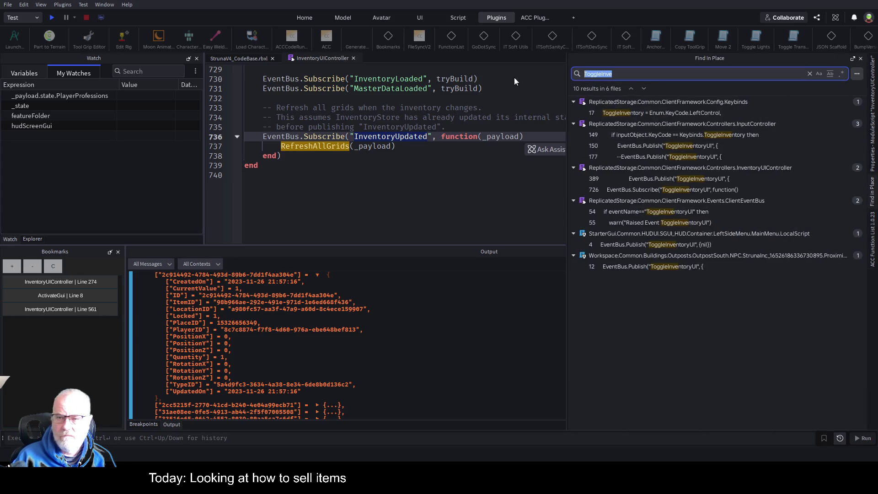
- Search all scripts for InventoryUpdated and open its InventoryDataStore publishes at lines 133 and 143
text(InventoryUpdated)
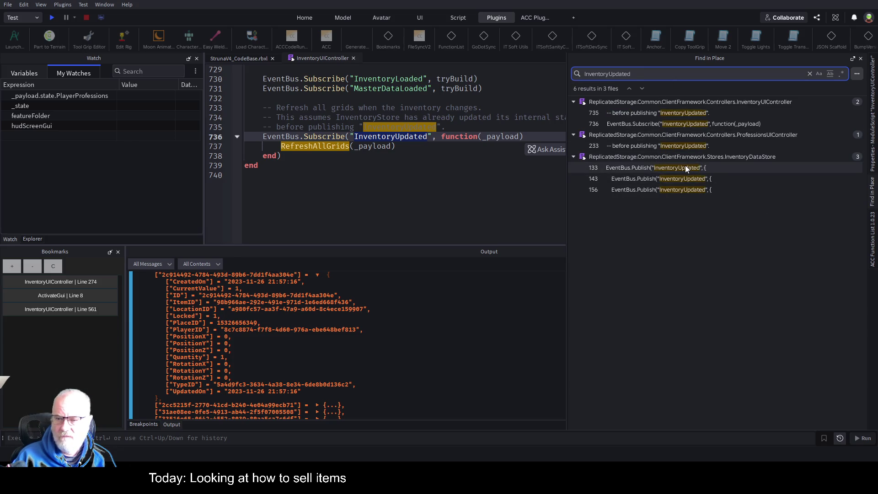
click(685, 167)
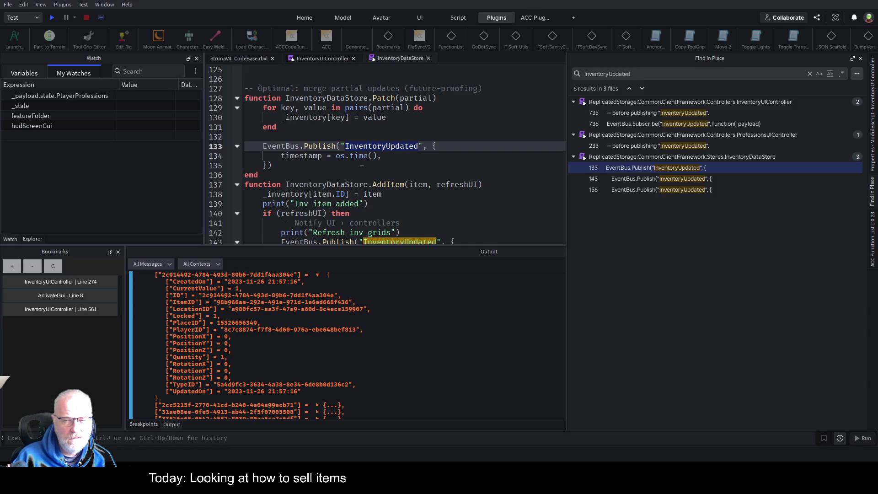
click(684, 178)
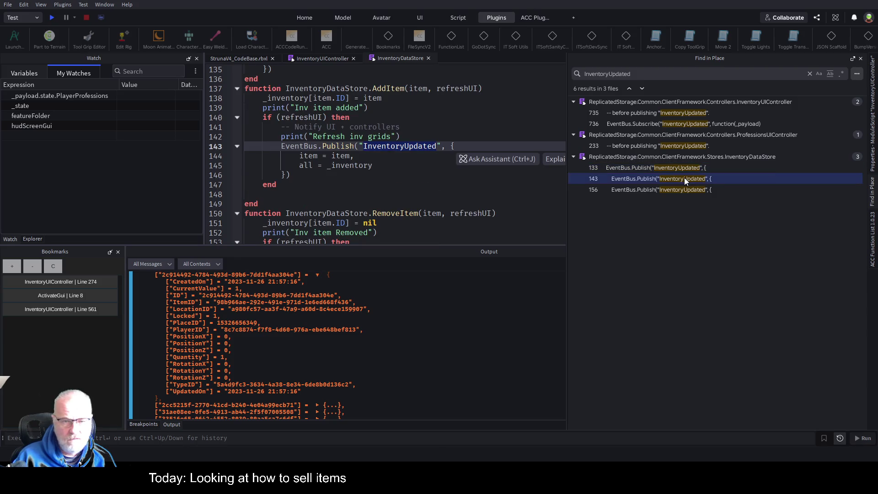
click(451, 163)
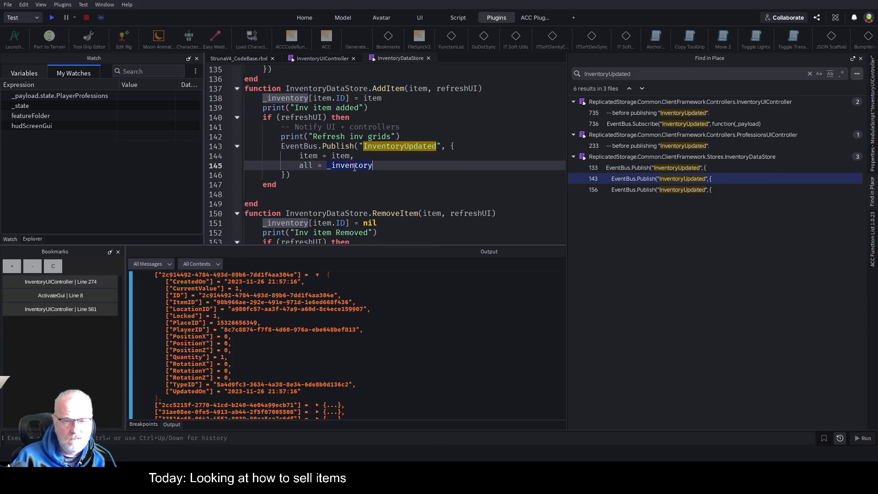
- Close the search panel and make the code editor taller by shrinking the Output panel
key(Escape)
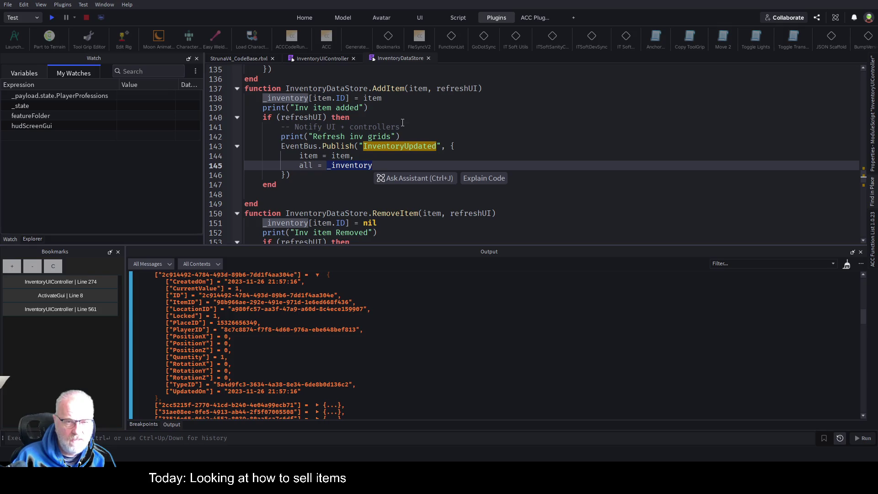
scroll(402, 122, up, 1)
scroll(410, 128, down, 2)
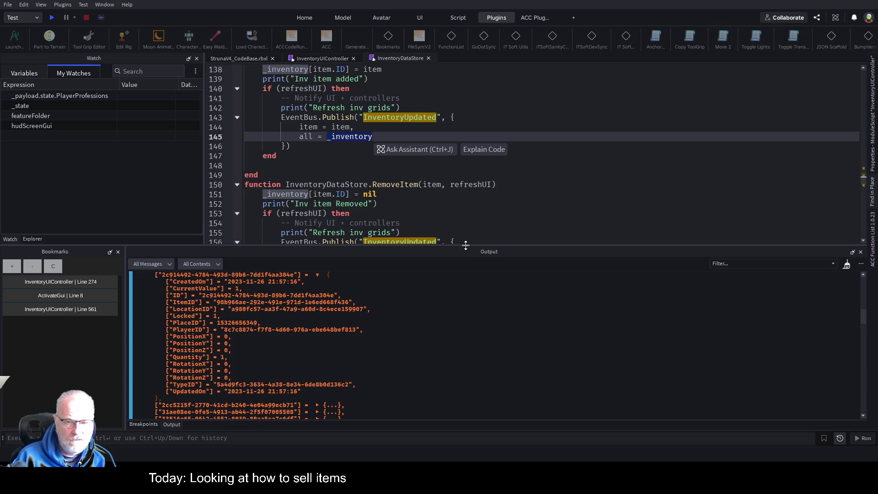
drag(462, 251, 461, 369)
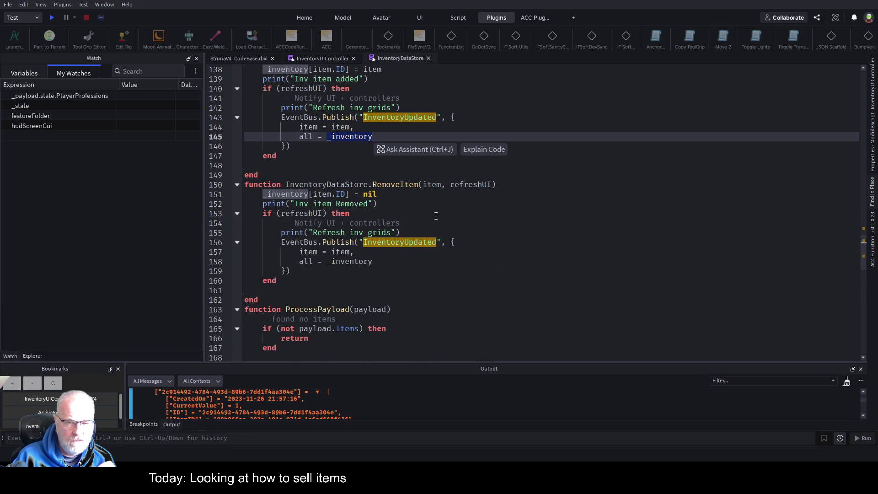
- Scroll through InventoryDataStore's getters and Init, then return to the InventoryUIController script
scroll(435, 216, down, 3)
scroll(451, 235, up, 4)
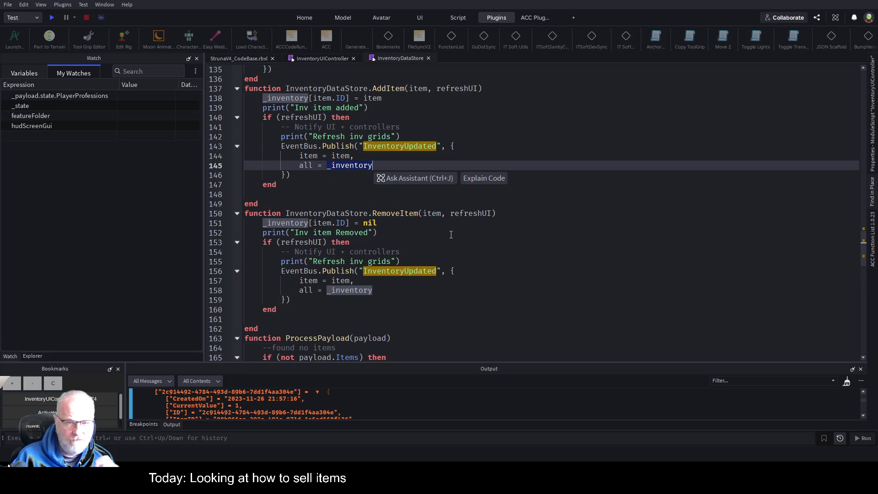
scroll(451, 234, up, 5)
scroll(451, 234, up, 16)
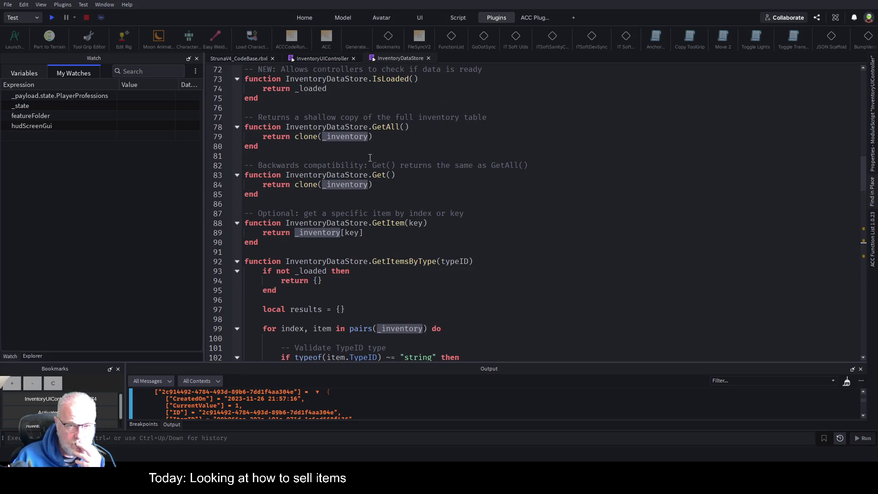
scroll(445, 157, up, 4)
scroll(428, 173, down, 2)
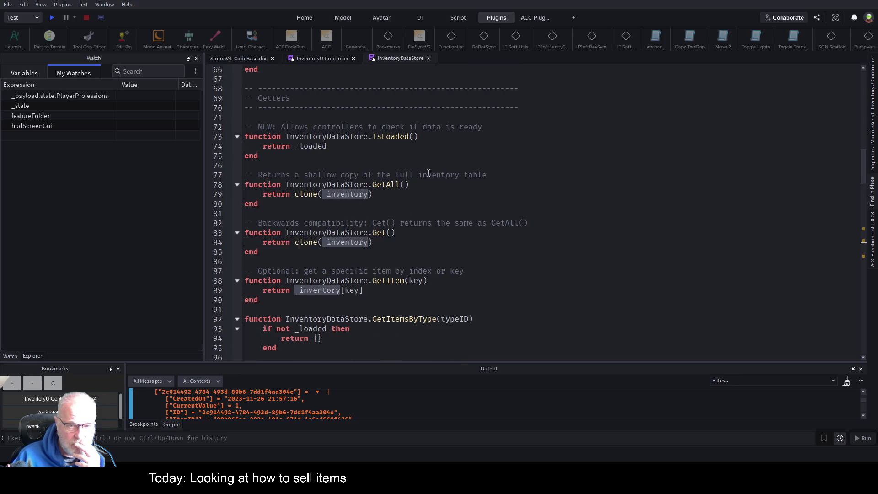
scroll(352, 195, up, 7)
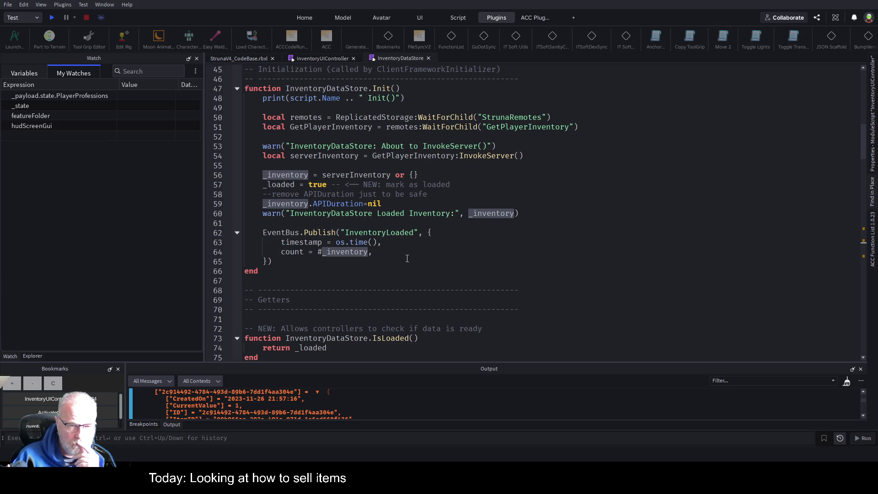
click(315, 59)
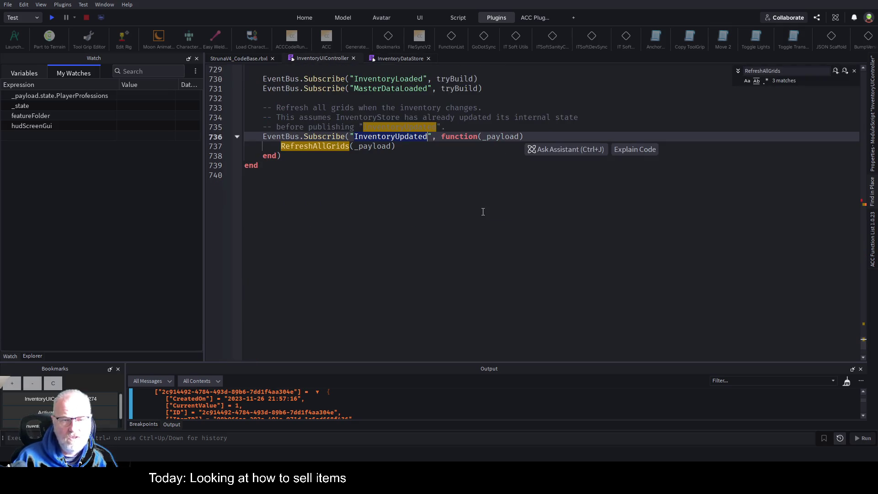
- Jump to the line 274 bookmark and select the InventoryStore variable on line 67
scroll(483, 211, up, 3)
scroll(444, 236, up, 2)
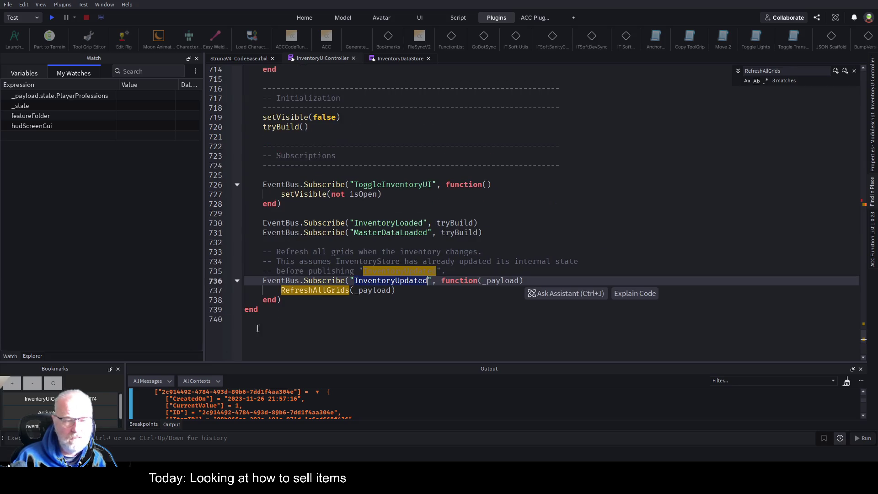
click(41, 398)
scroll(426, 228, up, 20)
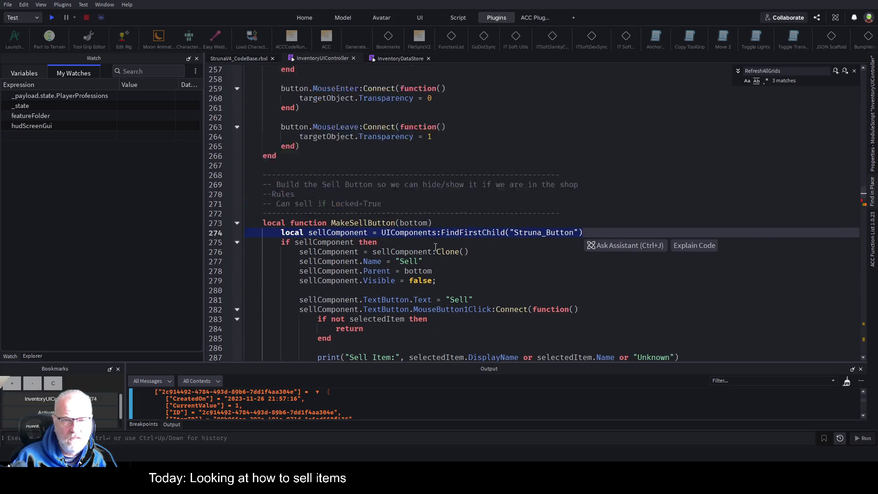
scroll(433, 247, up, 20)
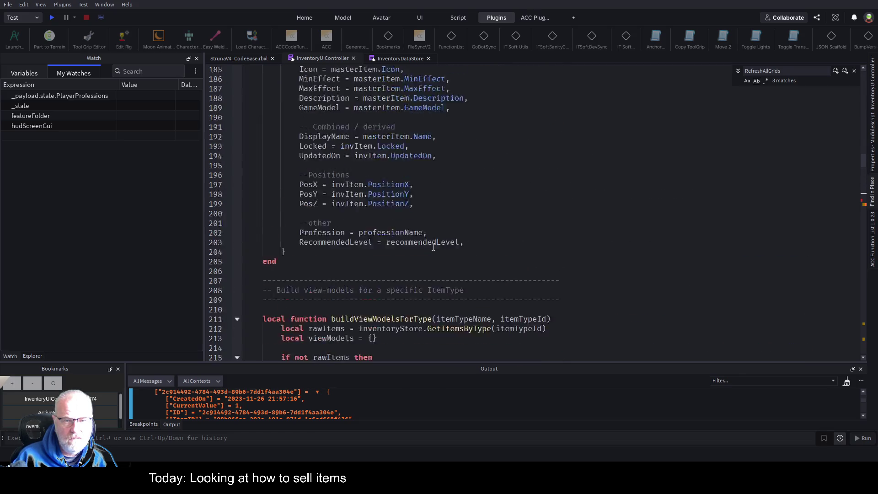
scroll(433, 247, up, 20)
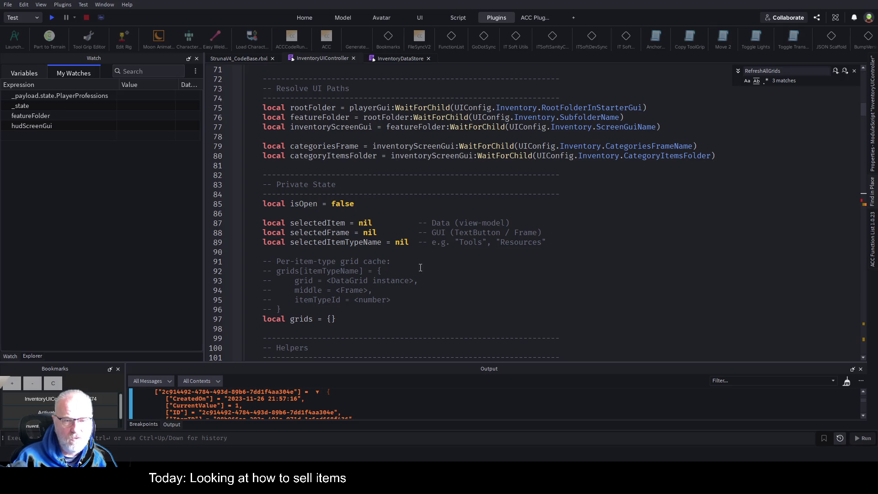
scroll(420, 268, up, 3)
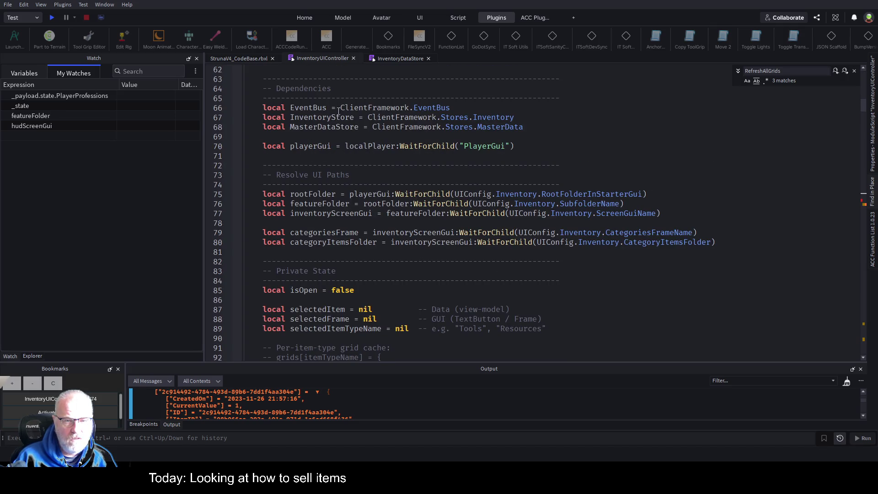
double_click(340, 118)
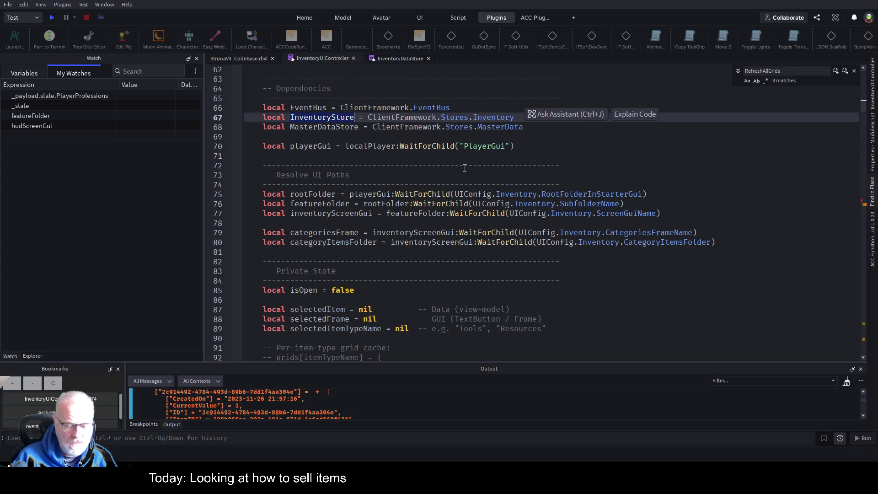
- Collapse the SetNavigationToDeed function at line 108
scroll(399, 224, down, 4)
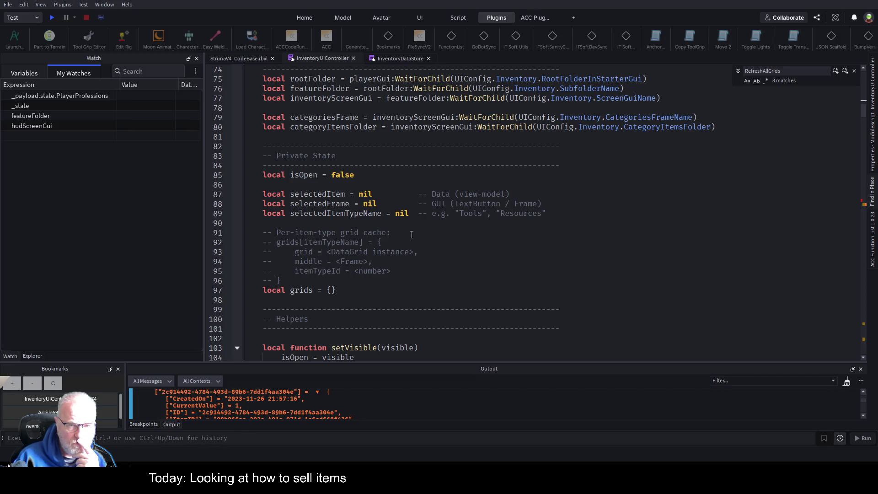
scroll(413, 234, up, 2)
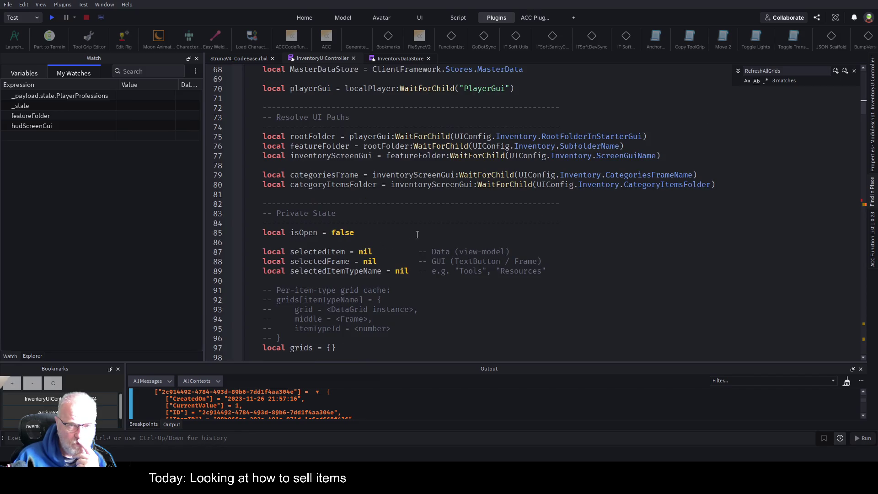
scroll(417, 234, up, 4)
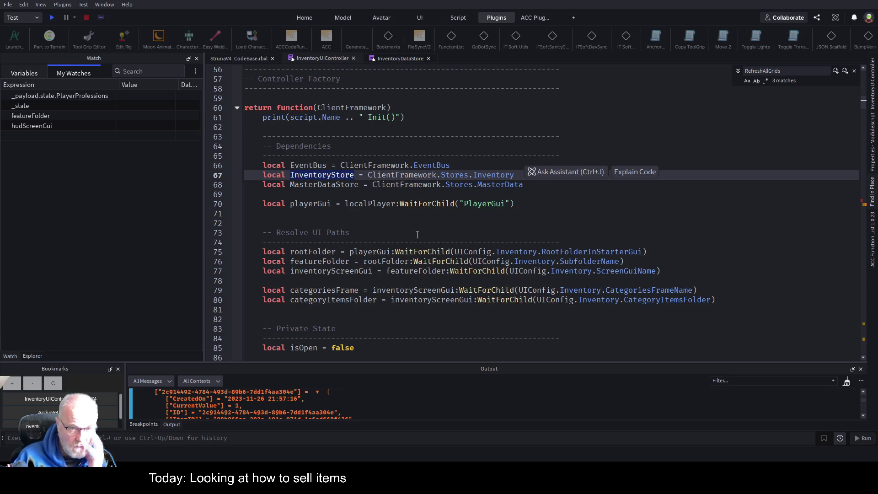
scroll(405, 245, down, 4)
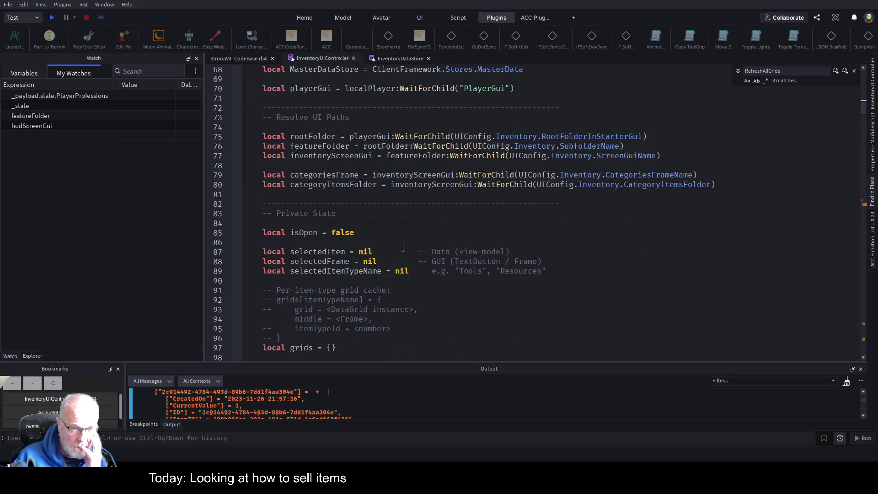
scroll(399, 246, down, 3)
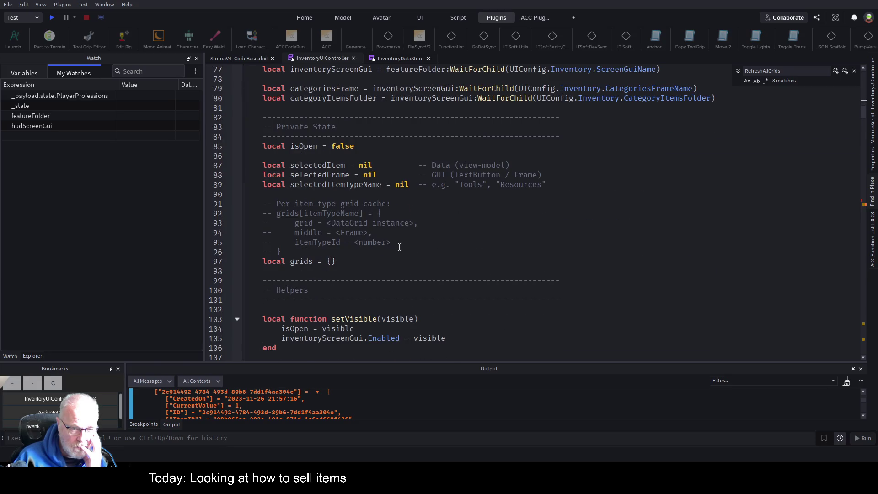
scroll(399, 246, down, 3)
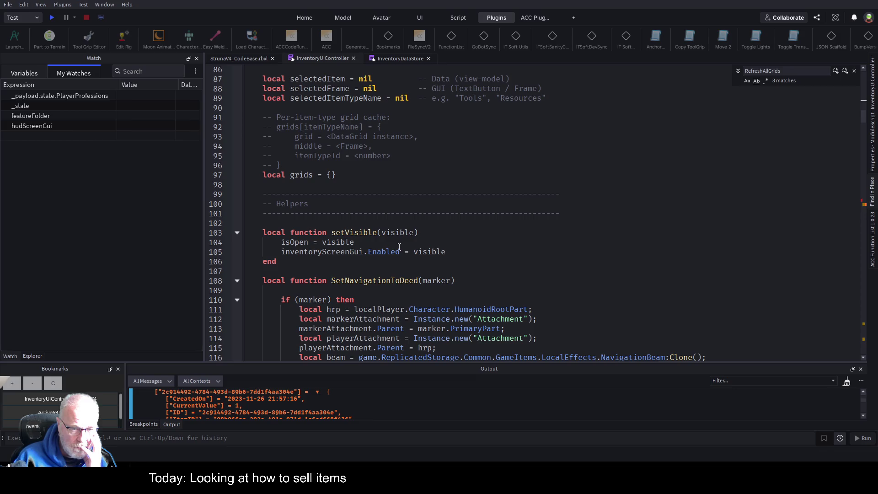
scroll(399, 247, down, 3)
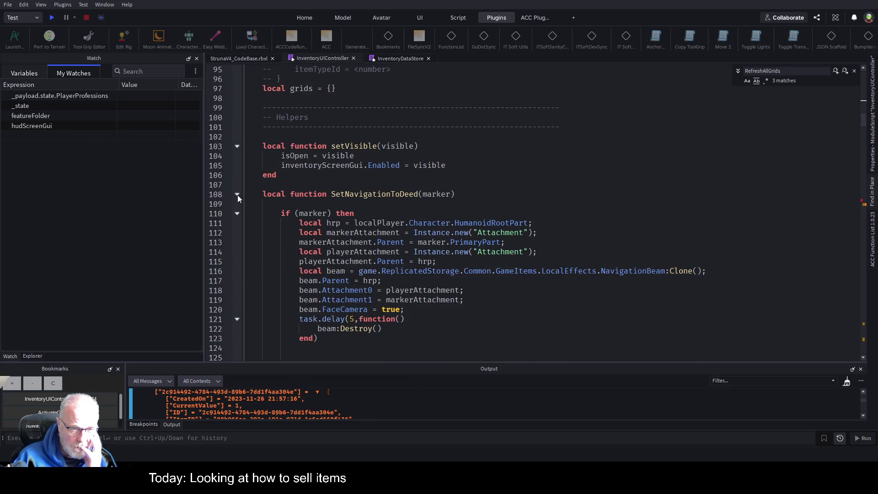
click(237, 194)
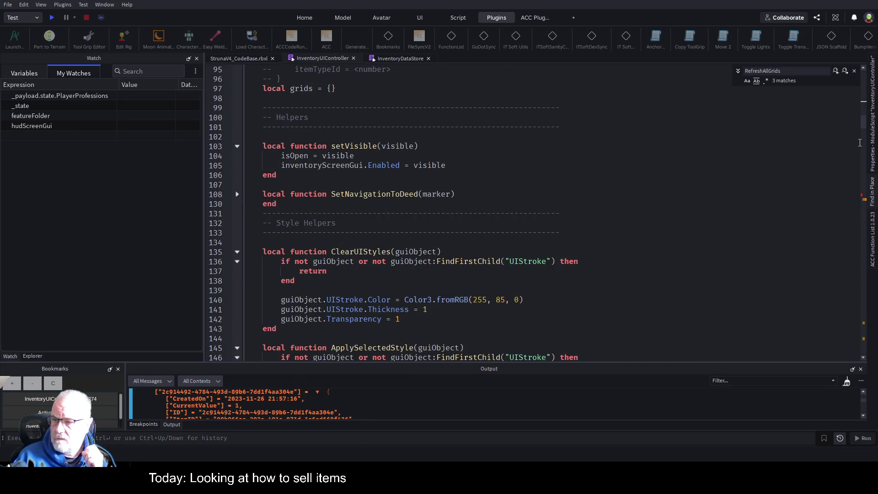
- Open the ACC Function List beside the code and collapse BuildItemViewModel at line 159
click(873, 242)
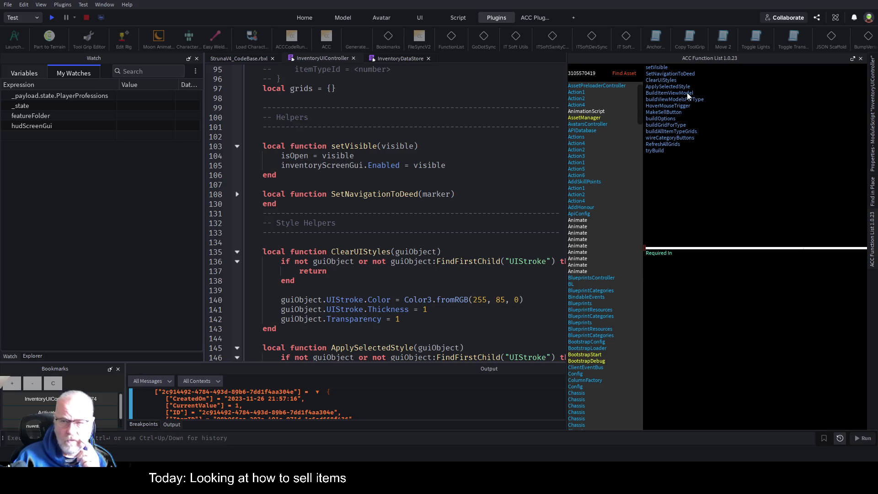
scroll(425, 237, down, 3)
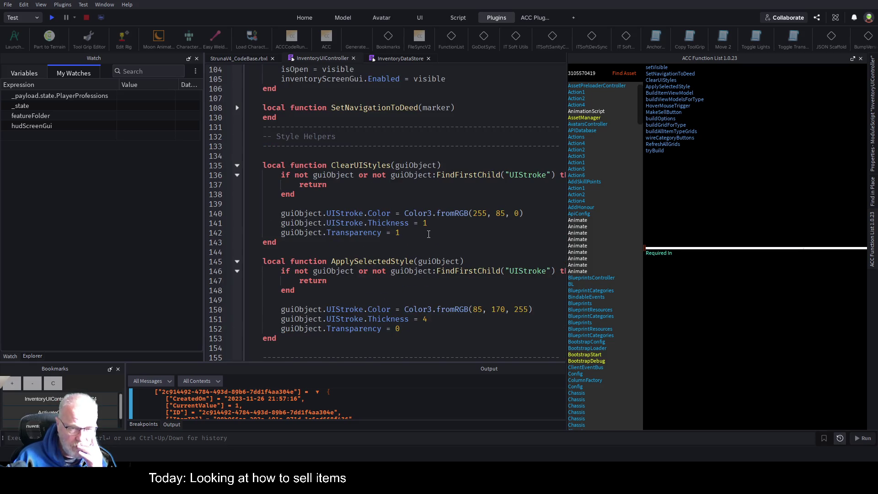
scroll(427, 236, down, 15)
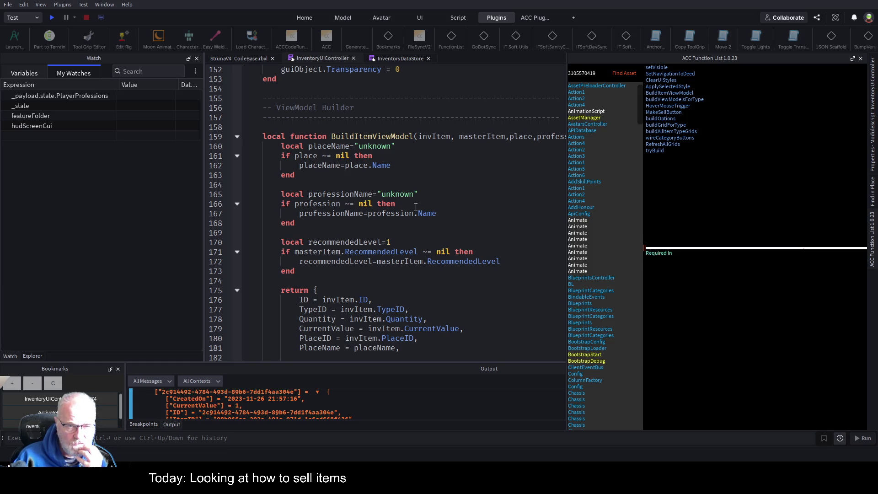
scroll(427, 260, down, 8)
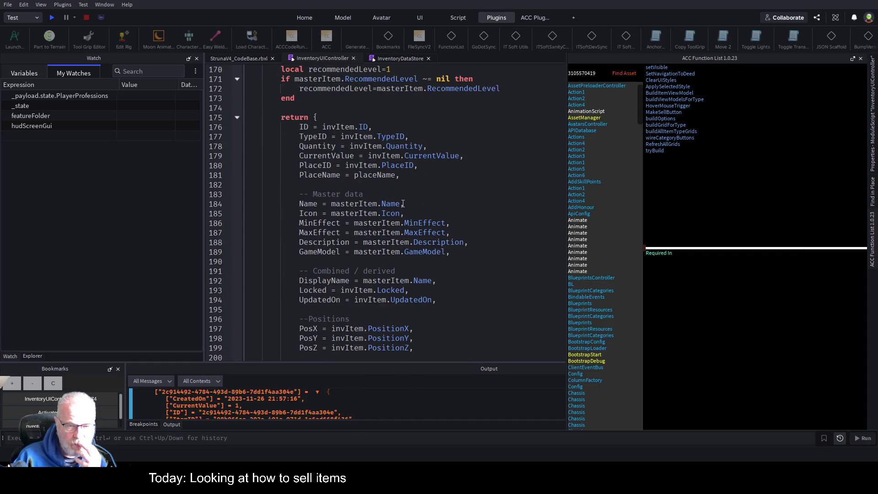
scroll(427, 260, down, 3)
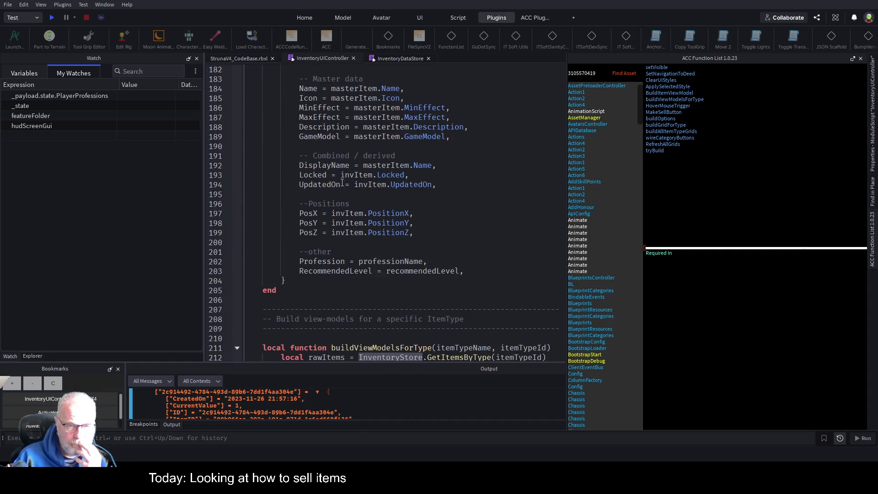
scroll(341, 181, up, 6)
scroll(264, 139, up, 4)
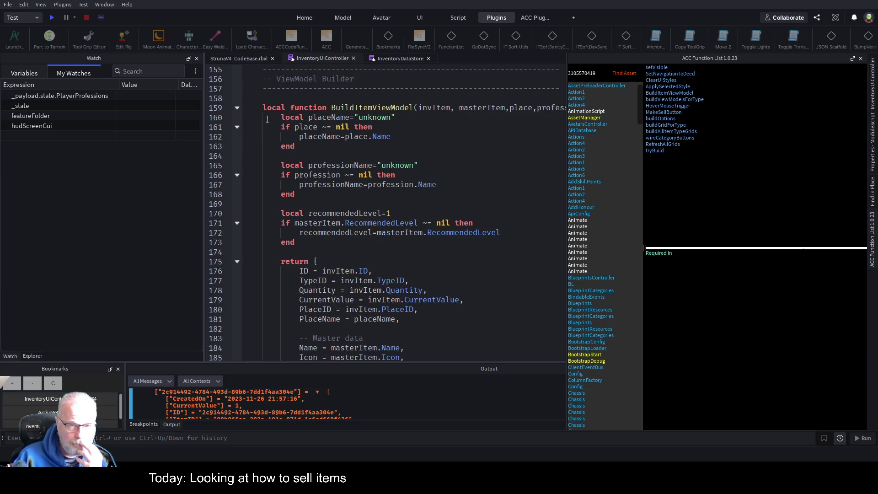
click(238, 108)
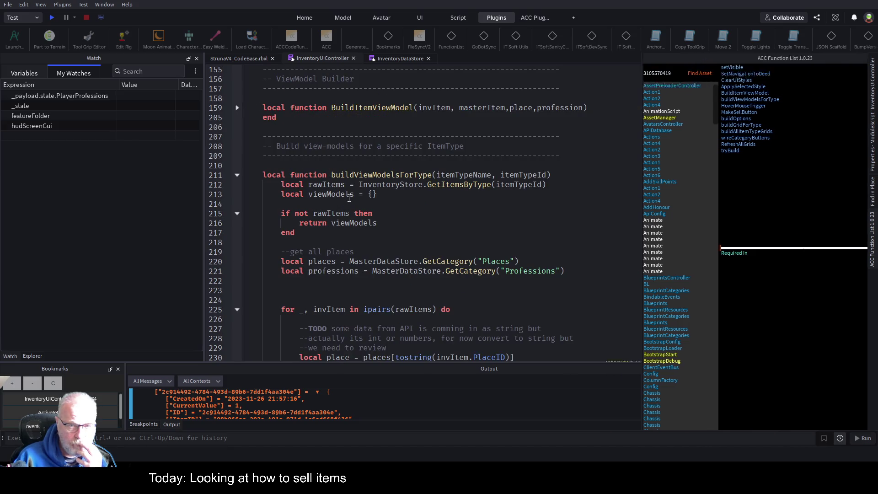
- Highlight InventoryStore uses on line 212 and move to the buildViewModelsForType loop at line 223
scroll(380, 193, up, 1)
click(420, 210)
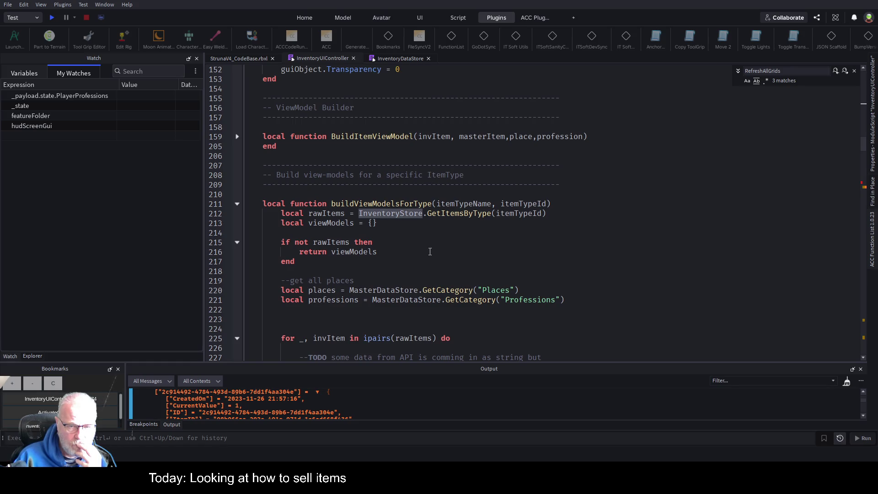
scroll(433, 265, down, 2)
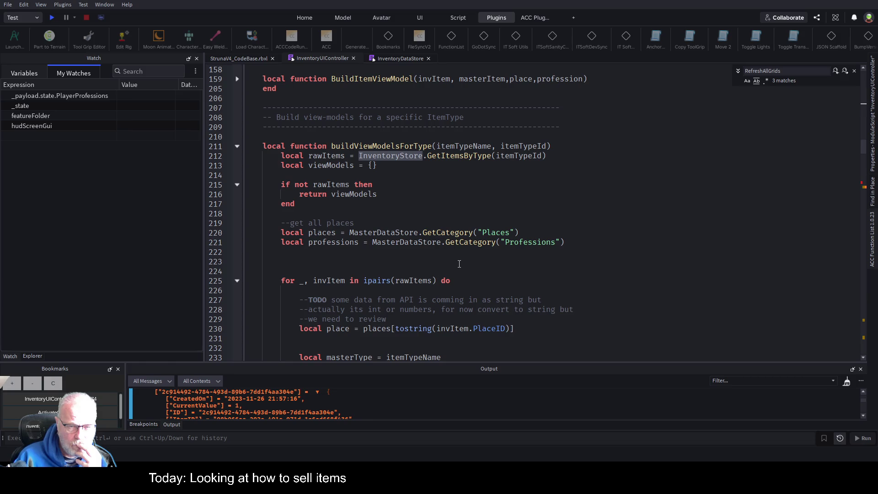
scroll(459, 264, down, 4)
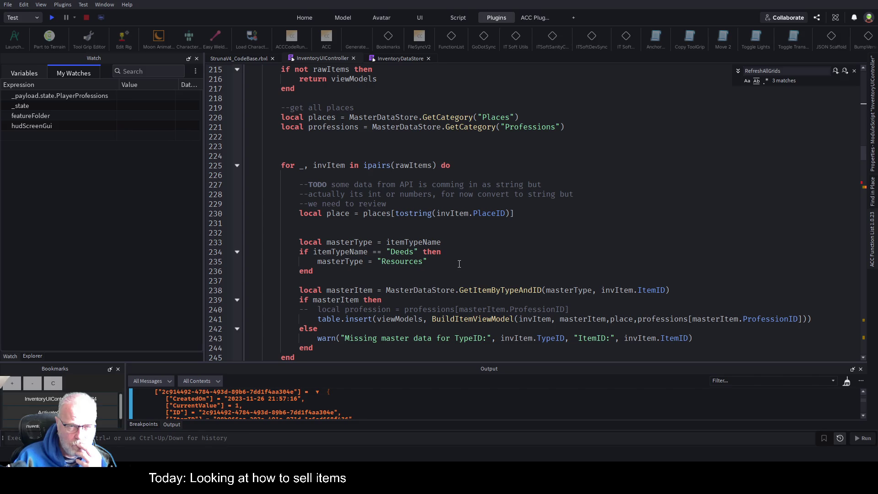
key(alt+Tab)
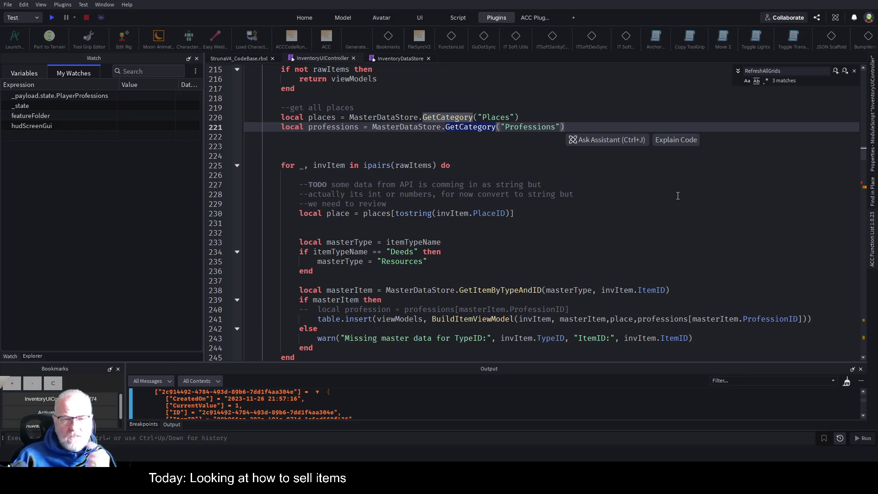
click(335, 146)
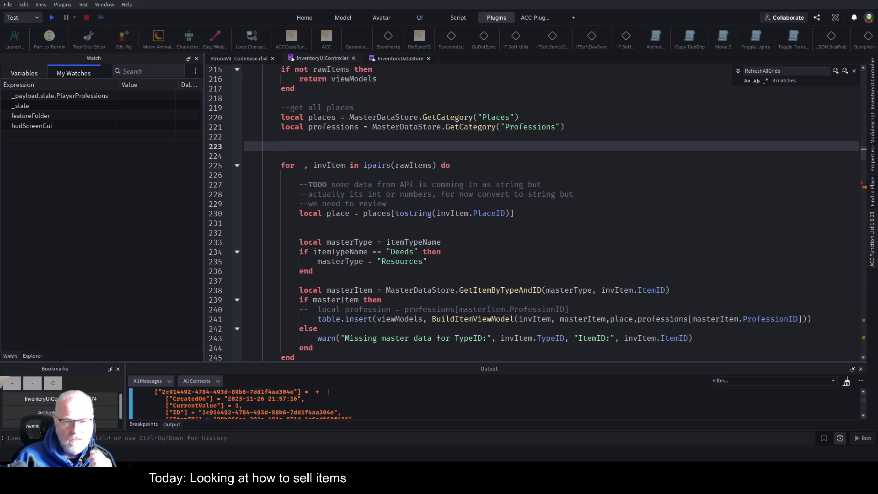
scroll(329, 220, down, 4)
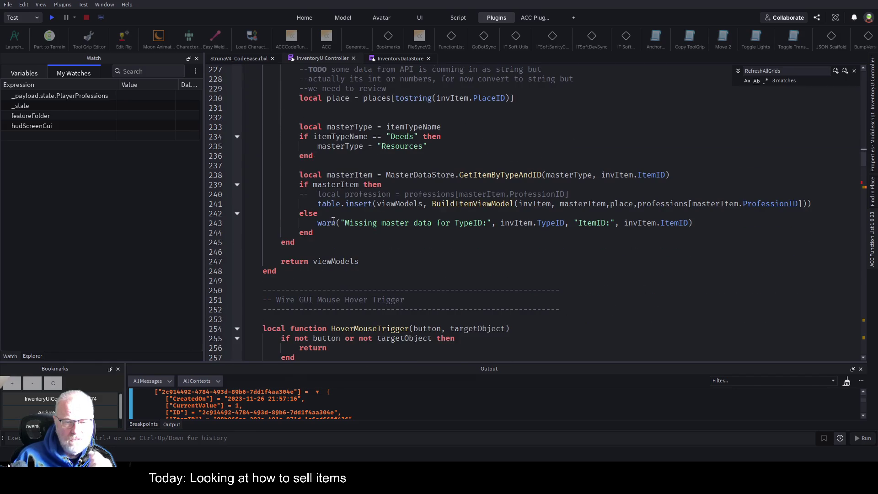
scroll(333, 222, down, 9)
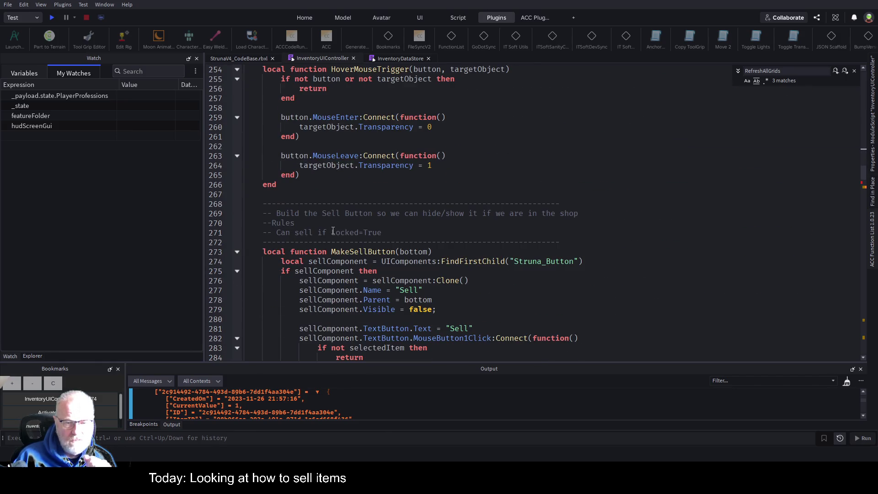
scroll(332, 230, down, 2)
scroll(334, 233, down, 3)
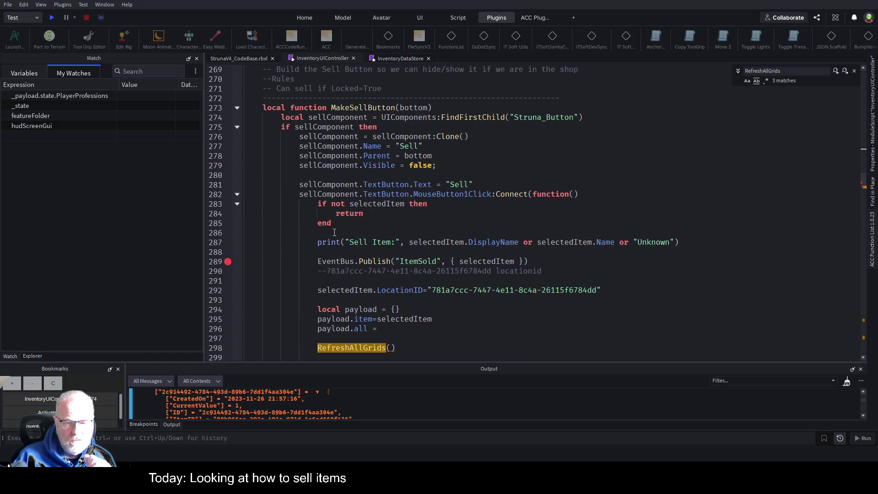
scroll(334, 233, down, 4)
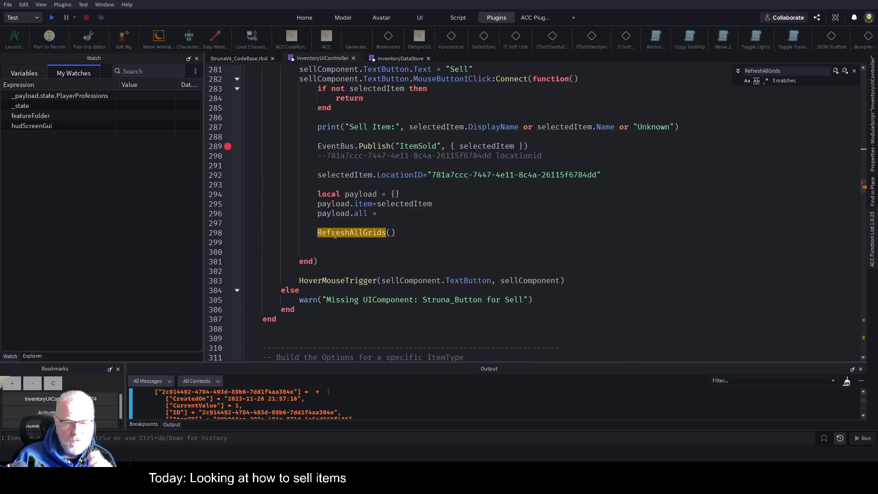
scroll(335, 234, down, 4)
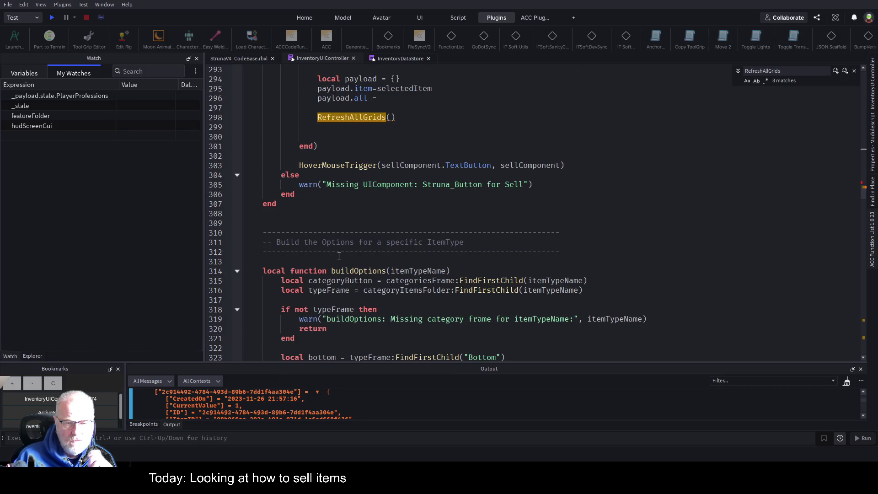
scroll(339, 255, down, 8)
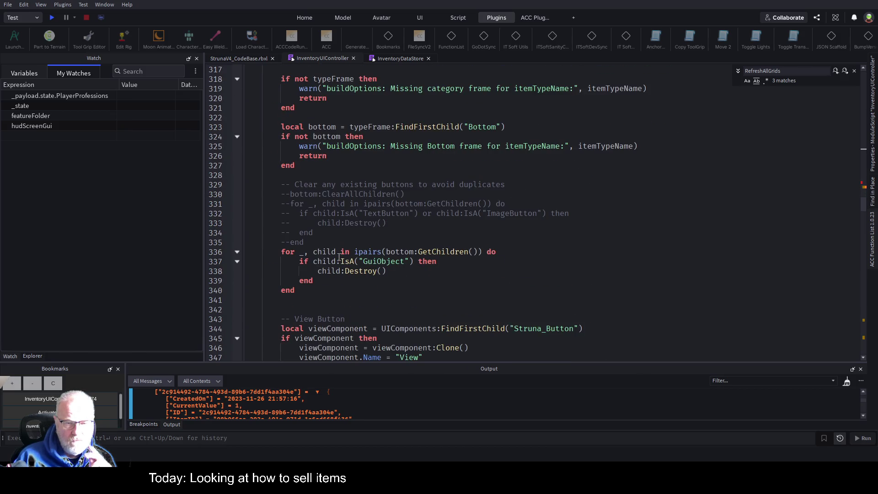
scroll(342, 263, down, 1)
scroll(514, 249, down, 5)
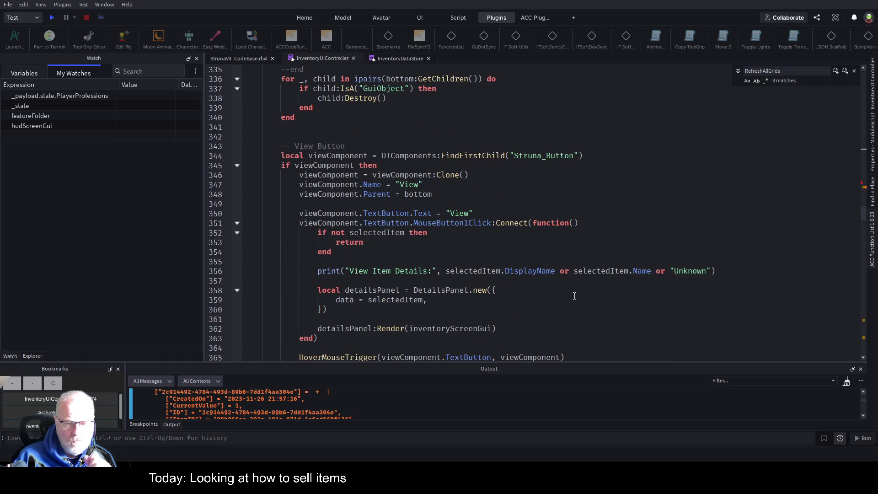
scroll(575, 296, down, 3)
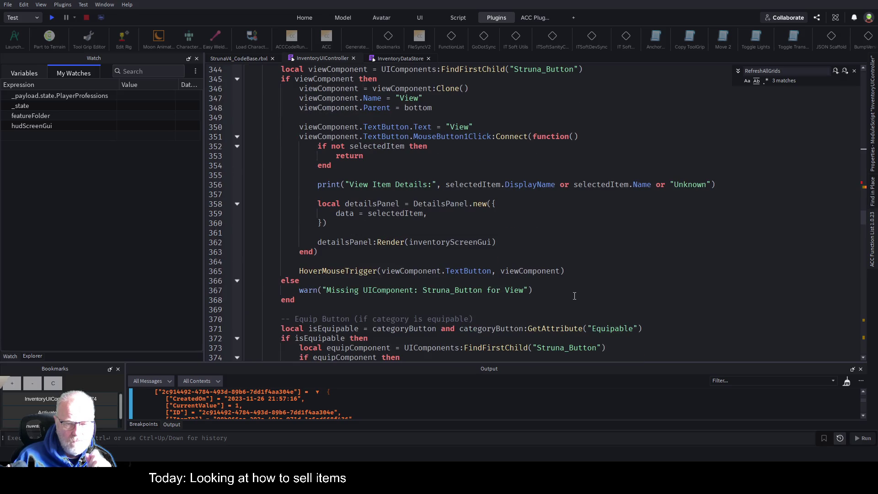
scroll(575, 296, down, 6)
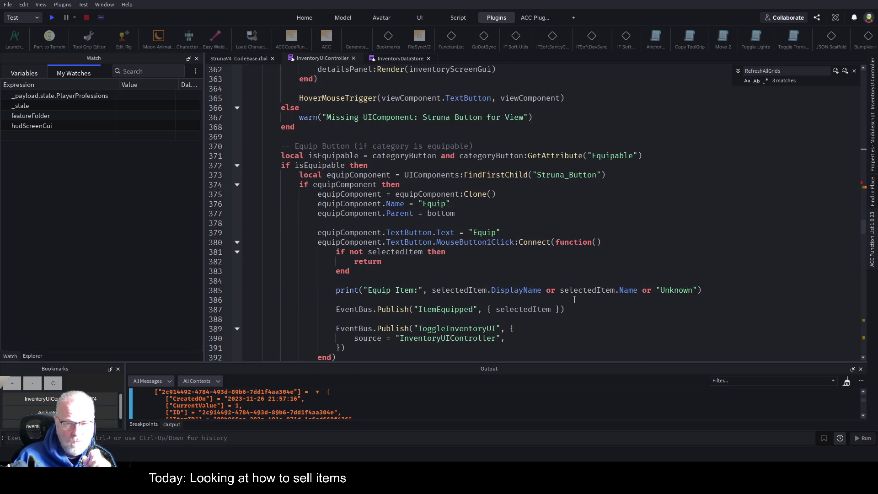
scroll(575, 299, down, 7)
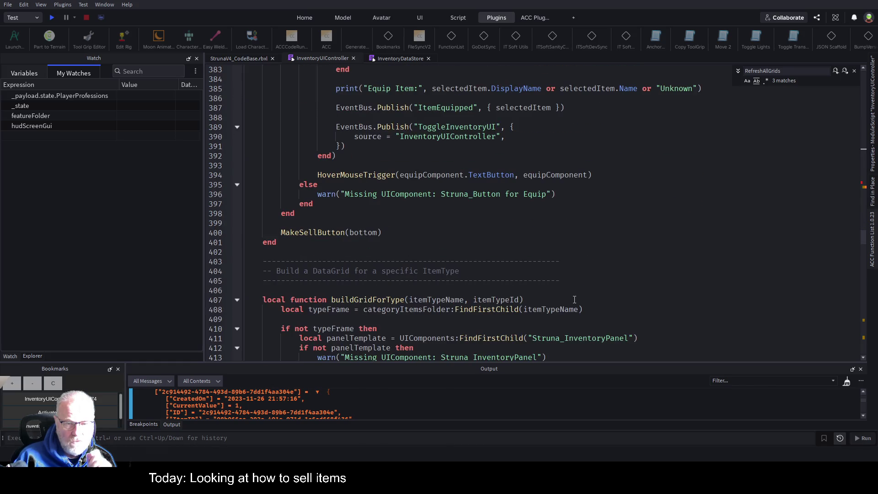
scroll(574, 299, down, 4)
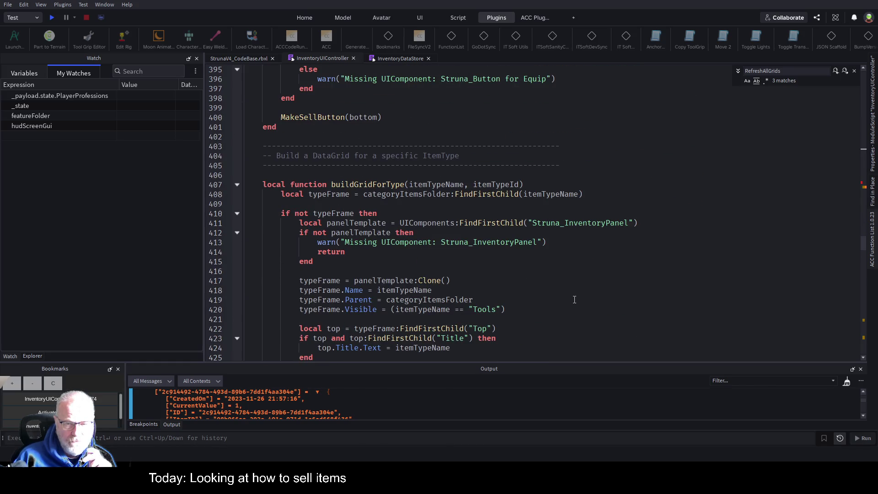
scroll(574, 299, down, 9)
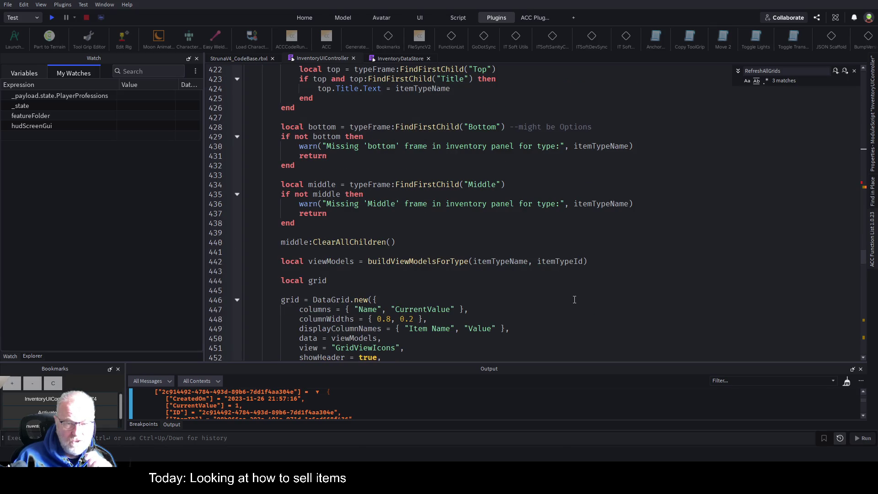
scroll(574, 299, down, 9)
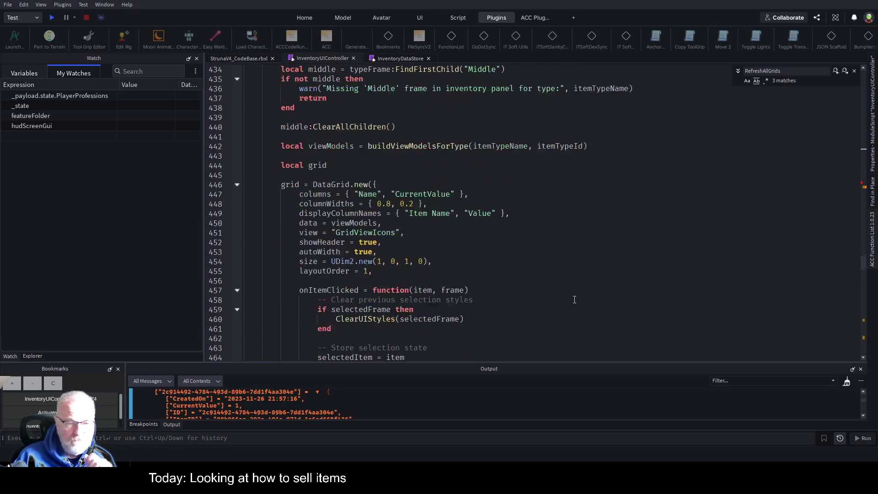
scroll(580, 306, down, 20)
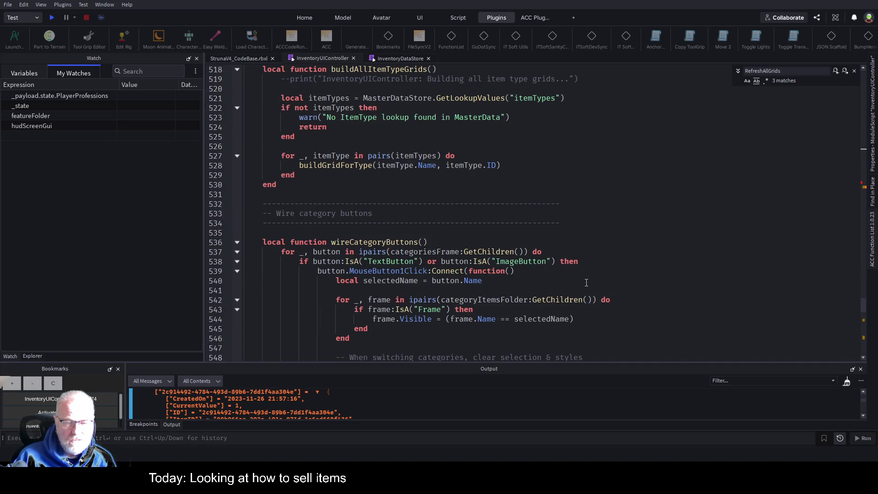
scroll(587, 282, down, 10)
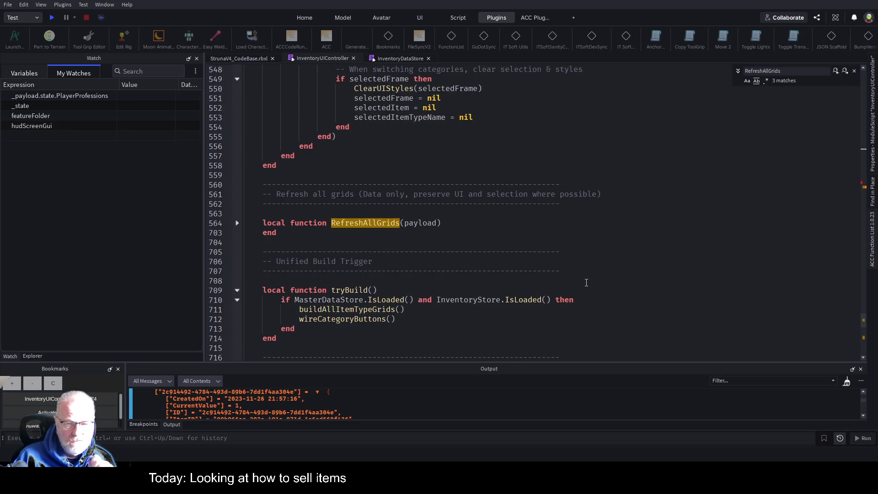
scroll(586, 282, down, 9)
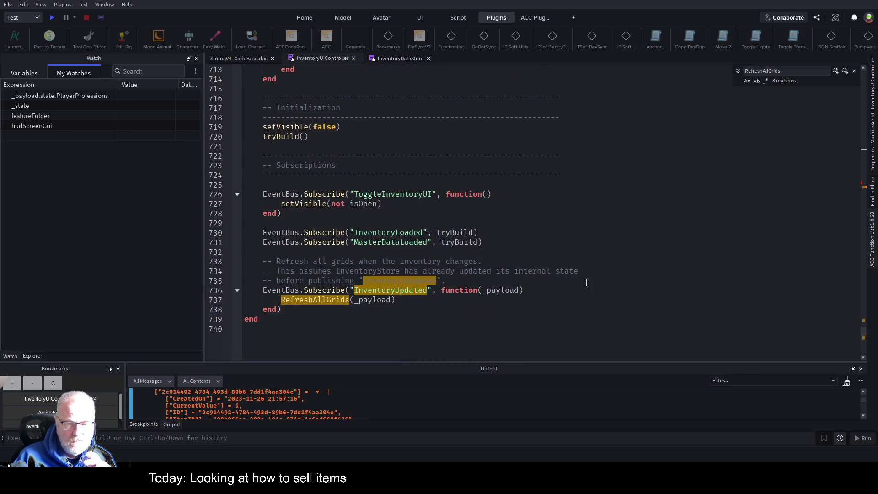
drag(864, 333, 864, 75)
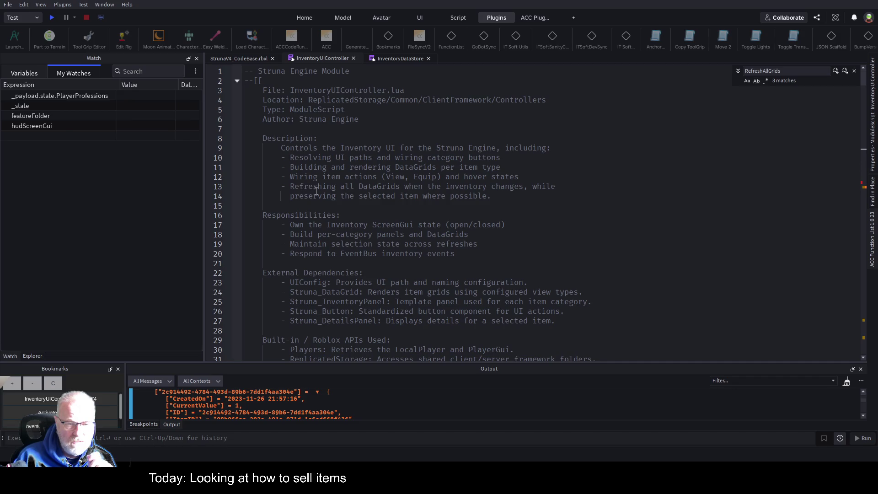
scroll(403, 218, down, 3)
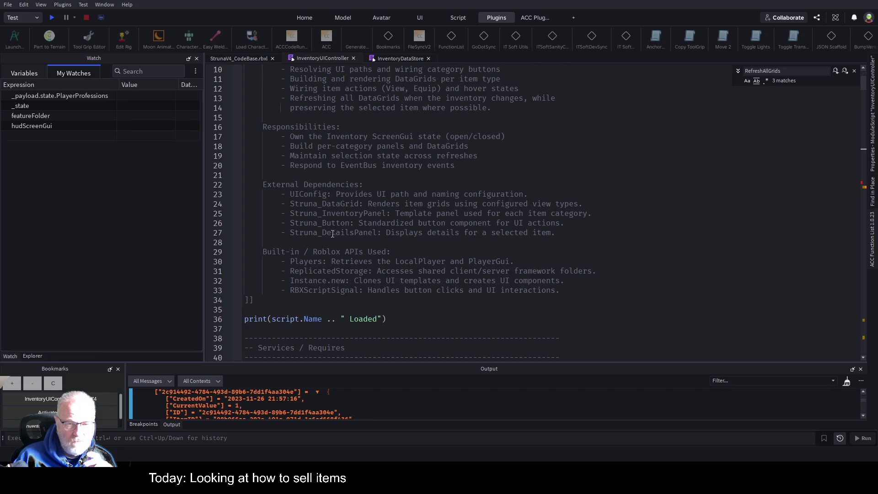
scroll(340, 182, up, 2)
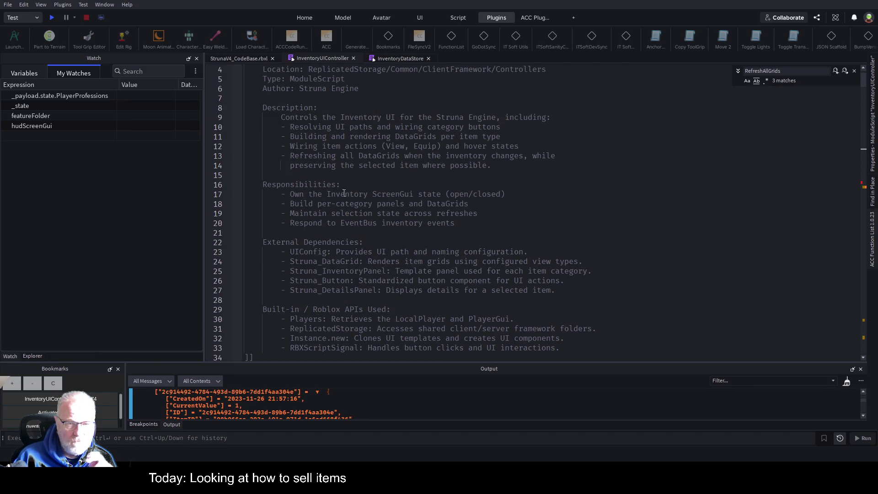
scroll(452, 226, down, 8)
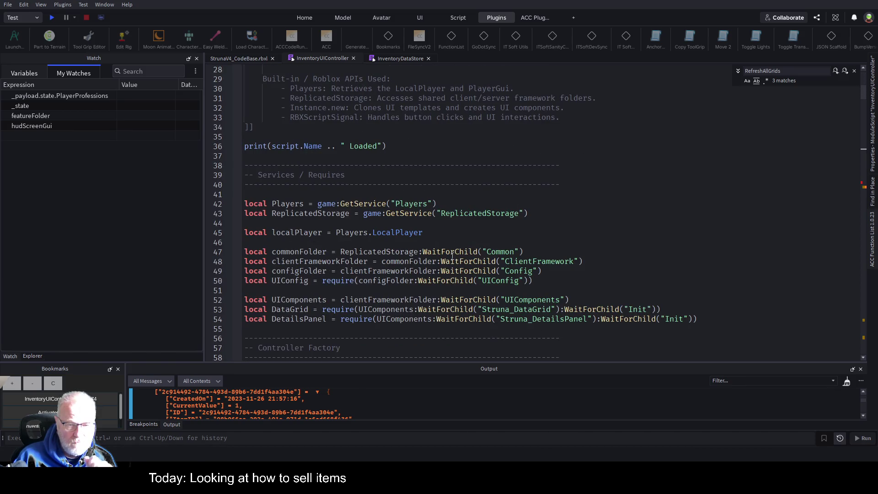
scroll(452, 256, down, 3)
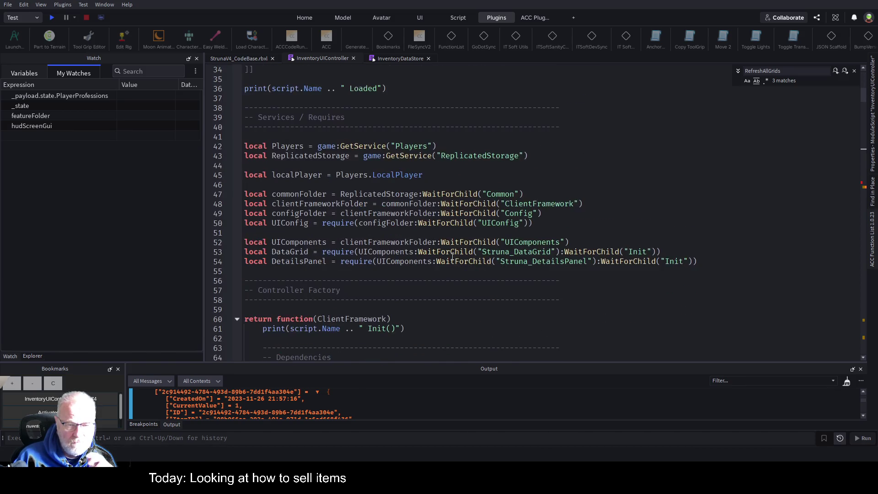
scroll(452, 256, down, 3)
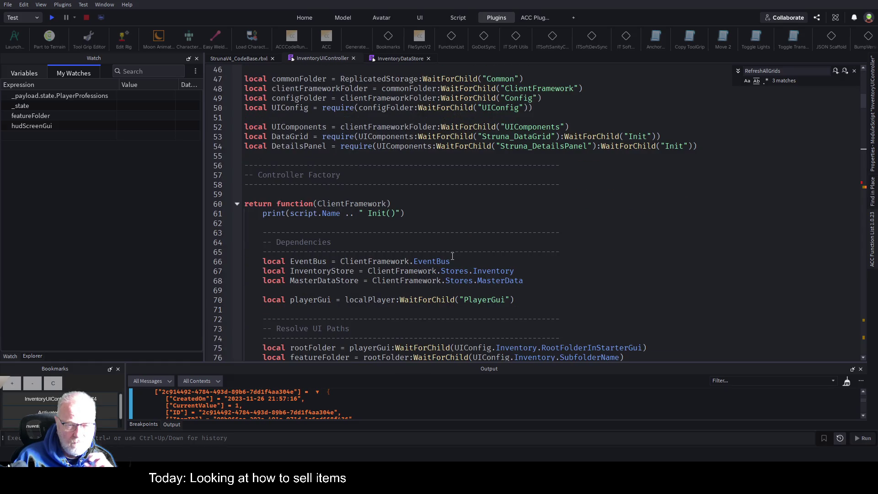
scroll(451, 256, down, 1)
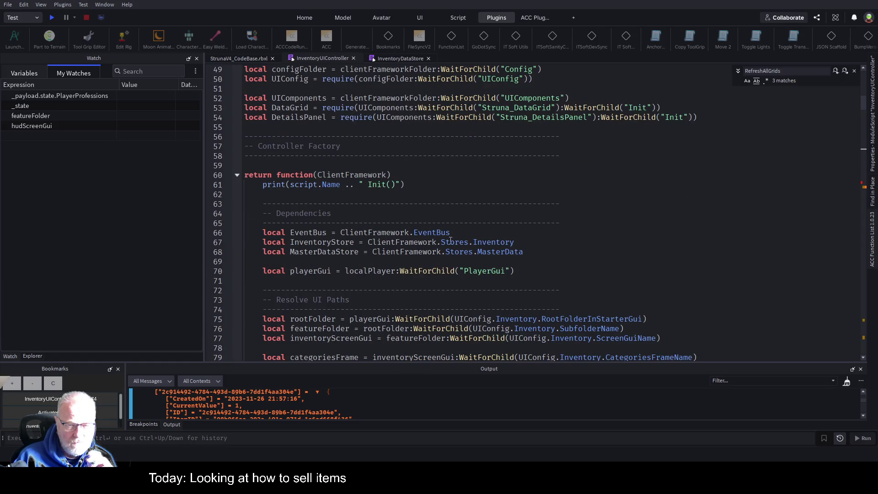
double_click(322, 243)
scroll(455, 280, down, 8)
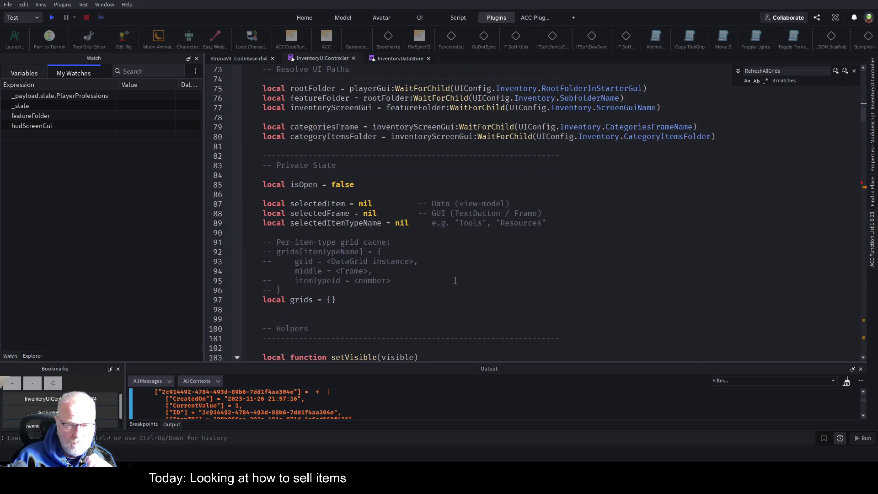
scroll(455, 280, down, 2)
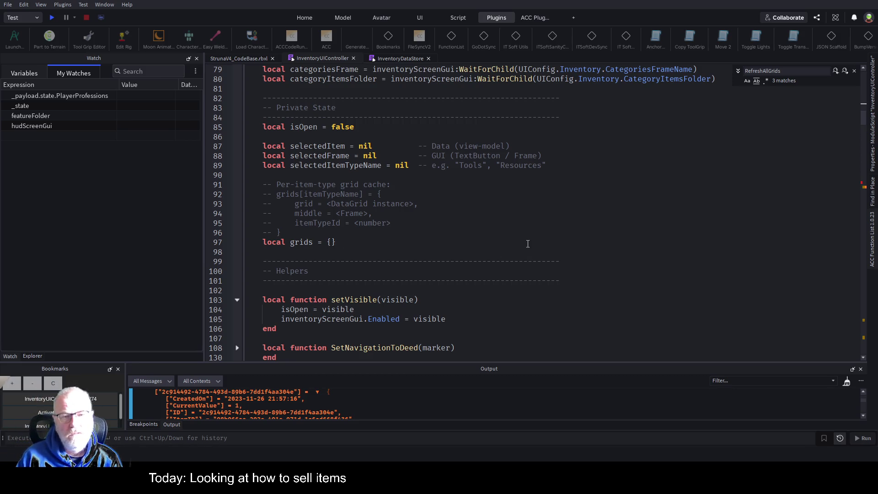
scroll(462, 199, up, 7)
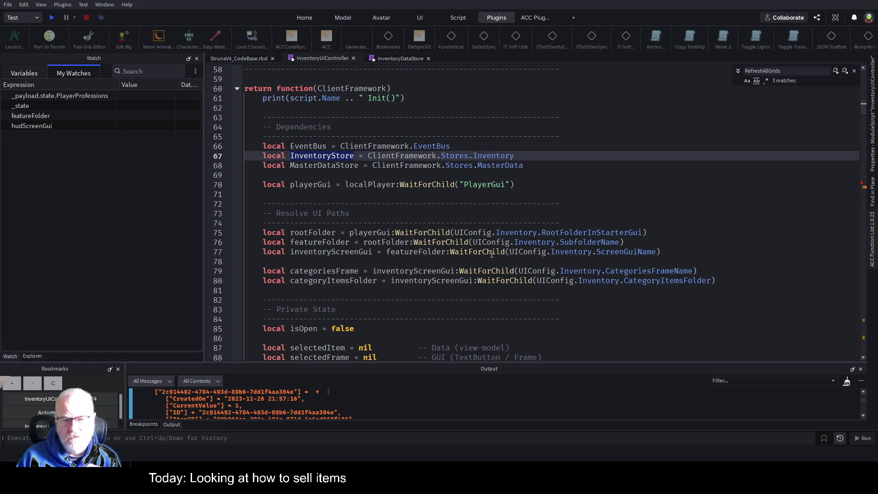
scroll(505, 239, down, 15)
scroll(364, 277, down, 20)
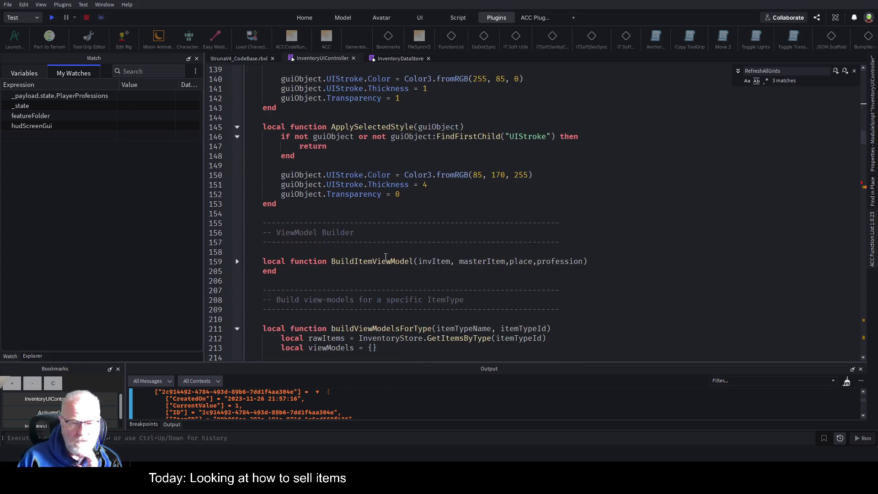
scroll(393, 279, down, 13)
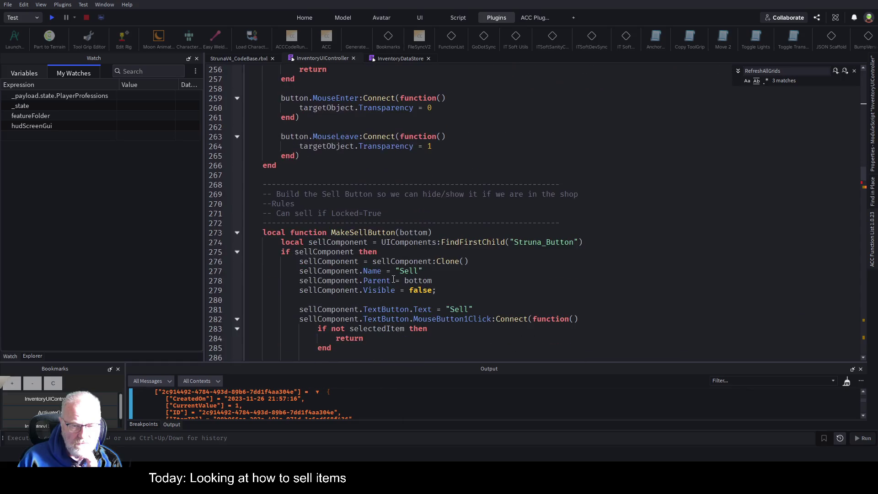
scroll(407, 264, down, 9)
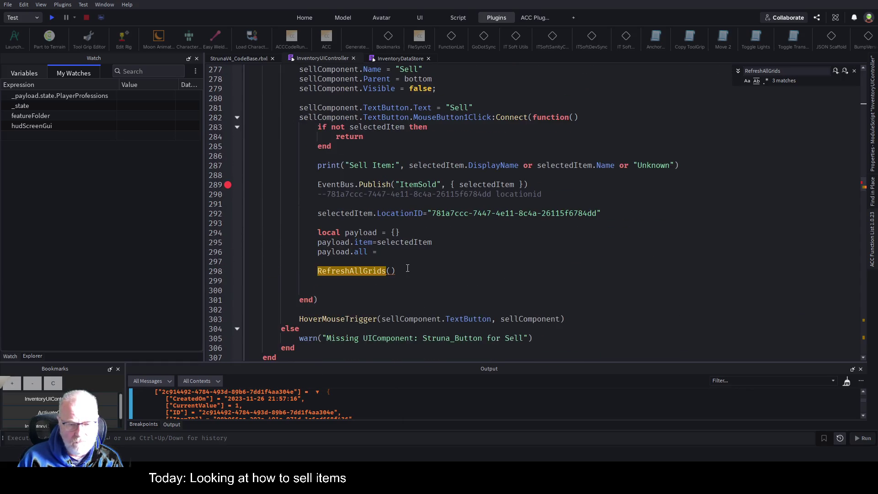
scroll(407, 270, down, 20)
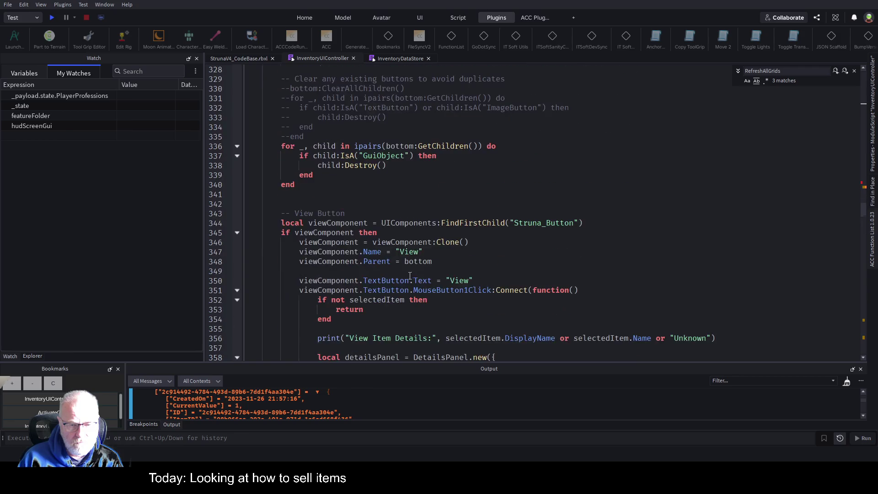
scroll(411, 277, down, 20)
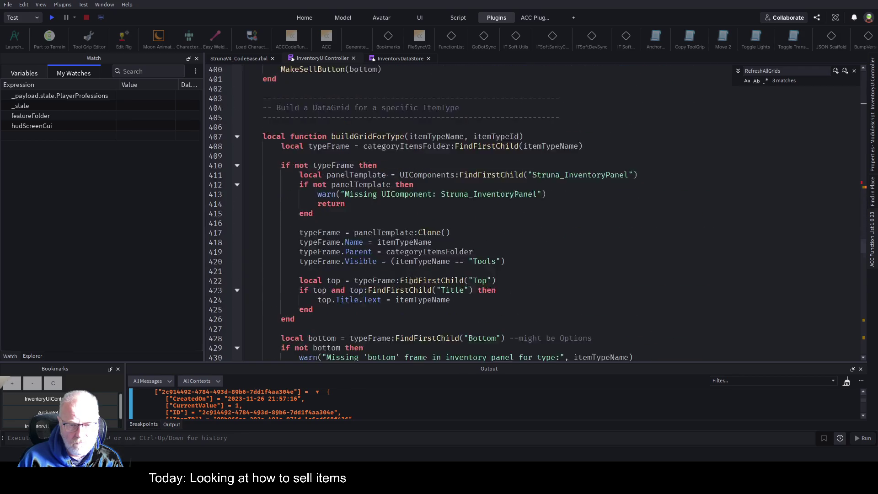
scroll(413, 299, down, 19)
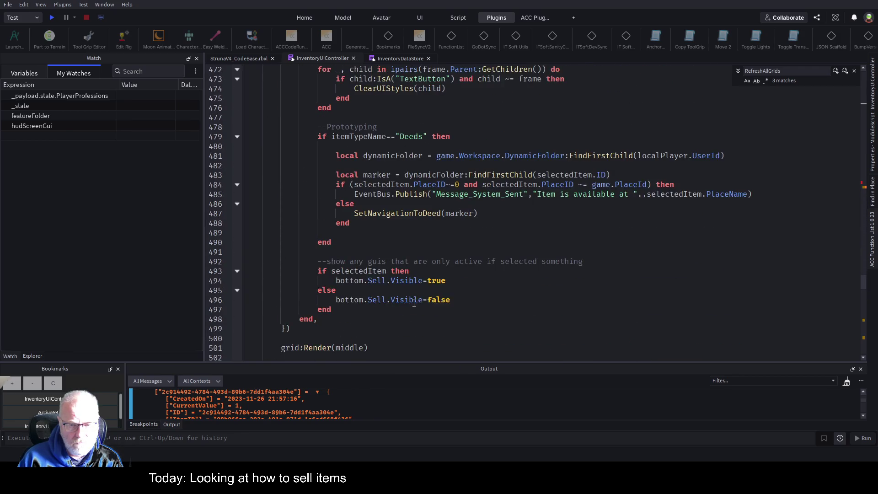
scroll(413, 297, down, 13)
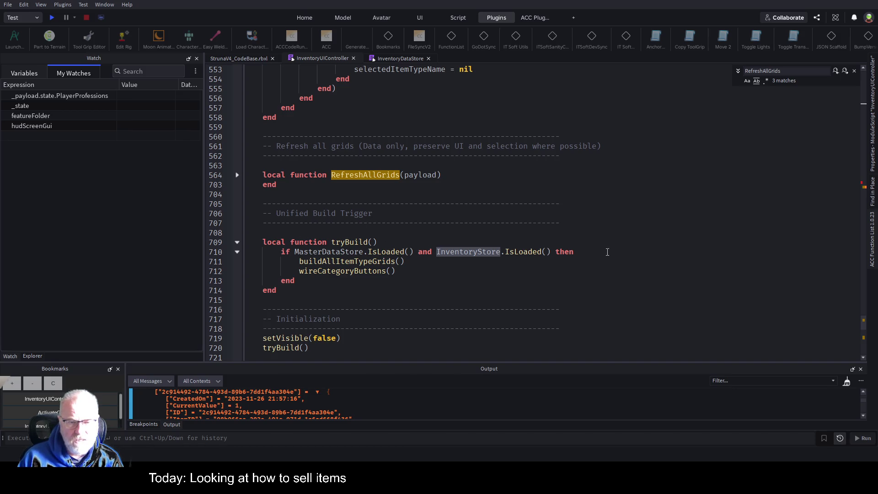
click(388, 261)
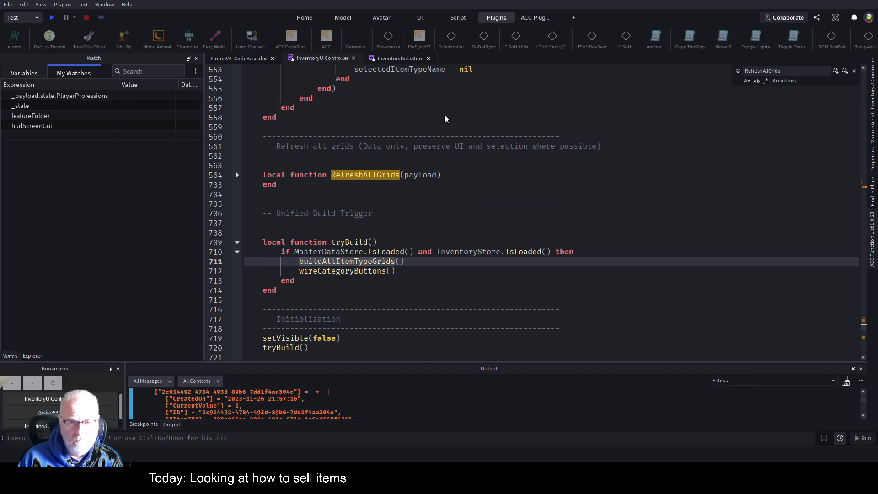
- Go to the buildAllItemTypeGrids definition at line 518 and inspect its buildGridForType call
key(F12)
click(524, 260)
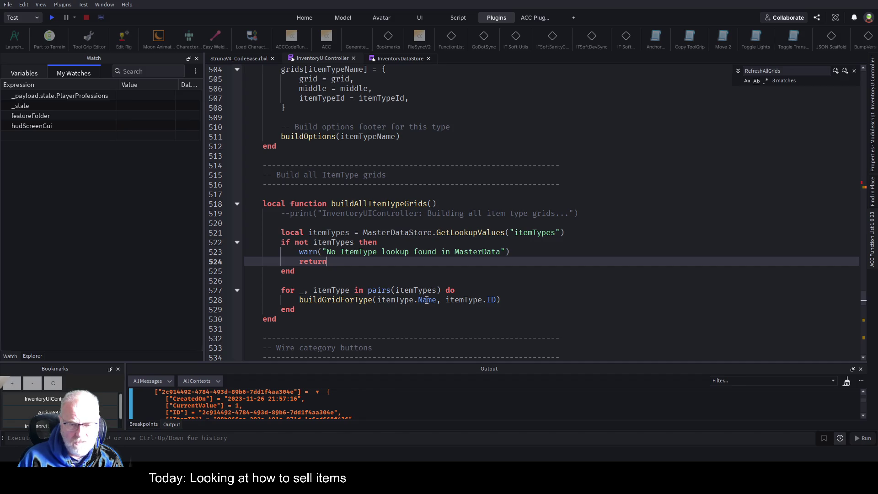
click(340, 300)
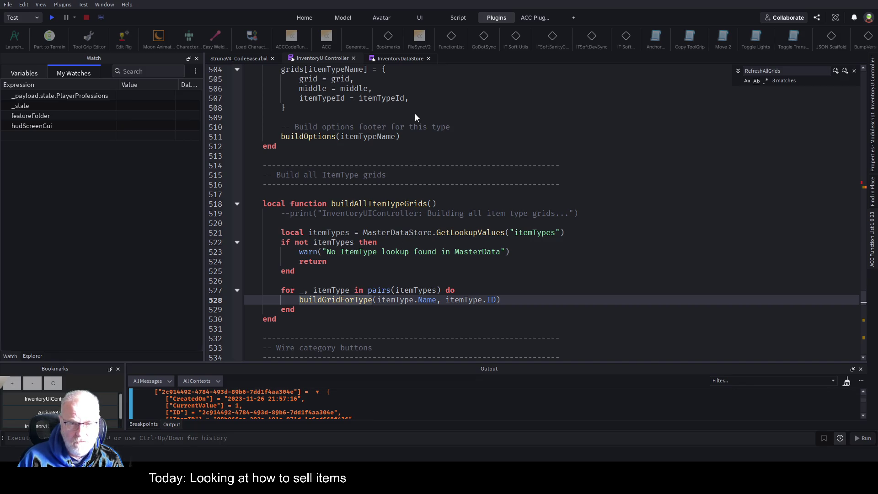
click(308, 280)
click(379, 204)
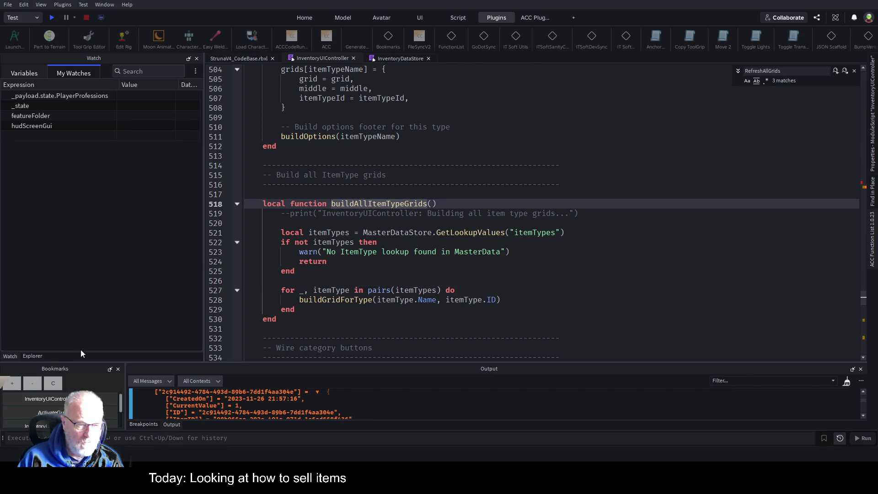
drag(86, 361, 86, 242)
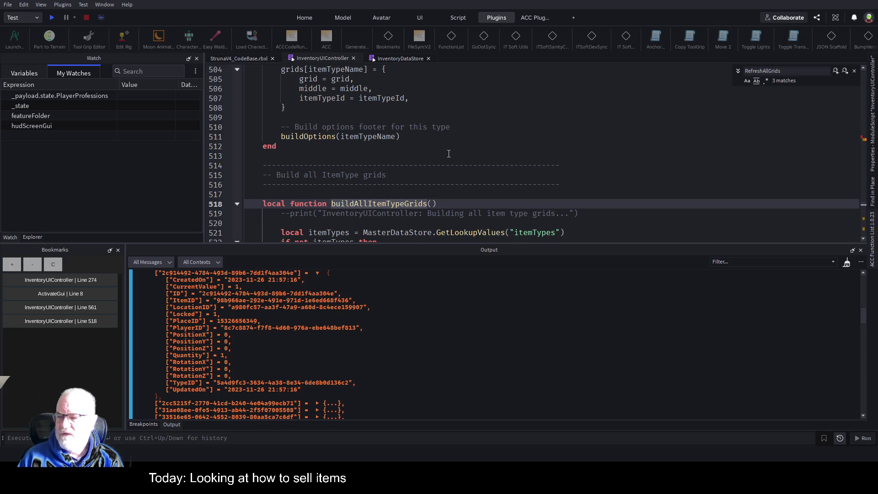
click(260, 58)
click(398, 58)
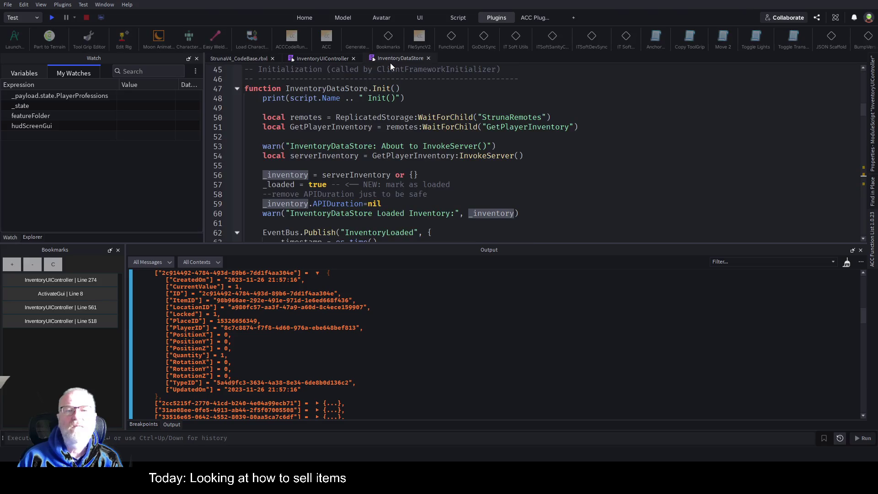
click(295, 57)
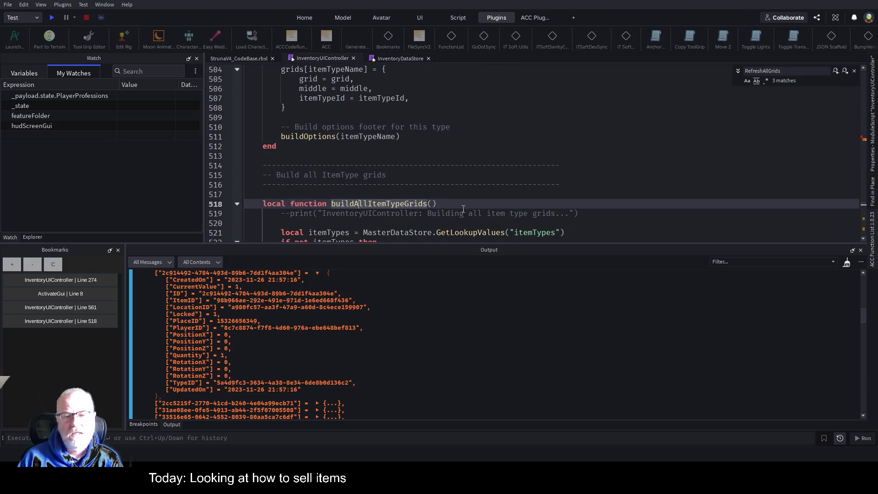
drag(475, 244, 479, 405)
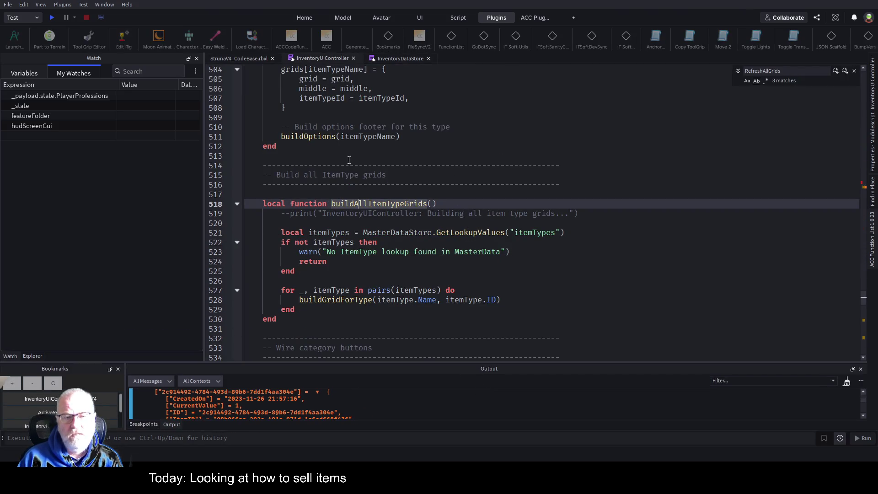
click(251, 58)
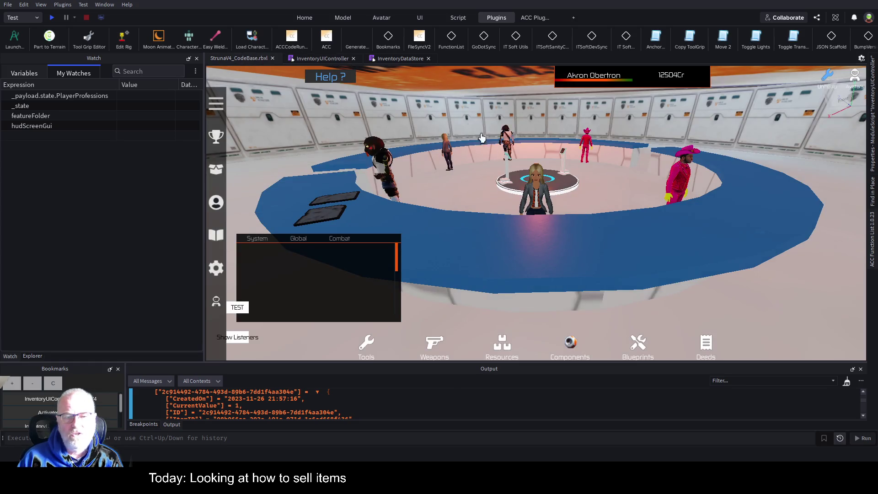
click(312, 60)
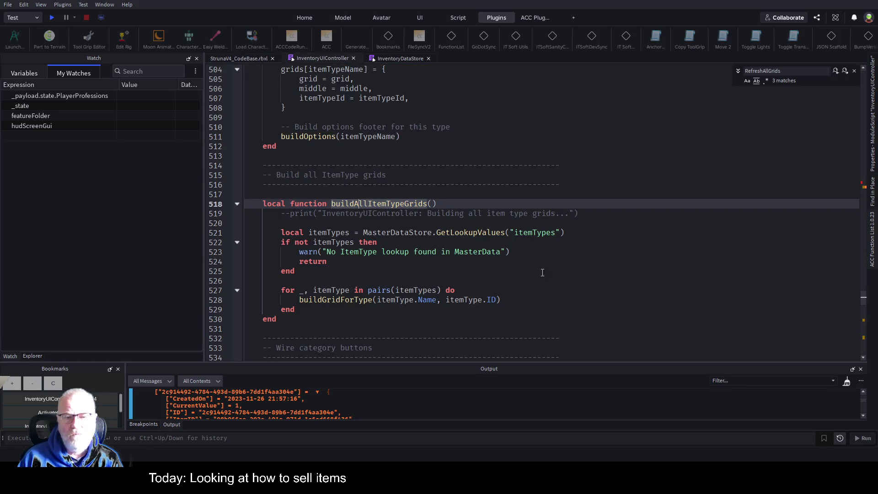
click(573, 291)
scroll(563, 289, up, 12)
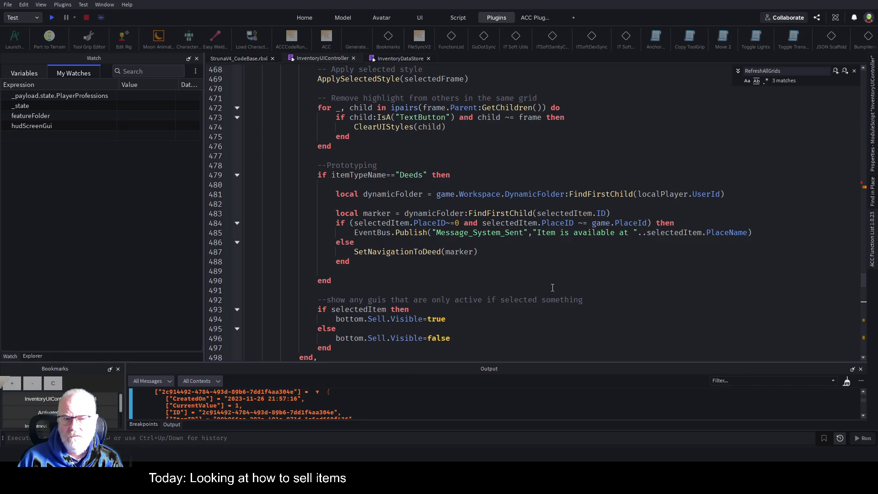
- Scroll up to MakeSellButton and highlight every use of sellComponent
scroll(552, 287, up, 20)
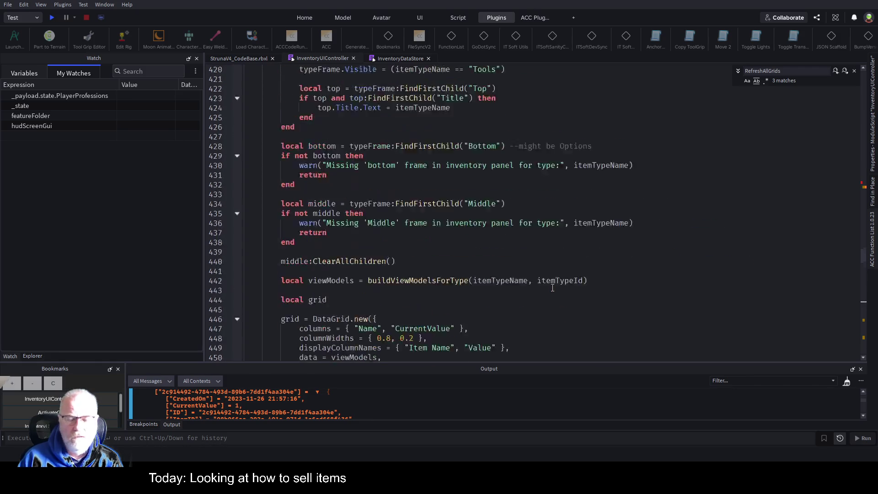
scroll(553, 287, up, 10)
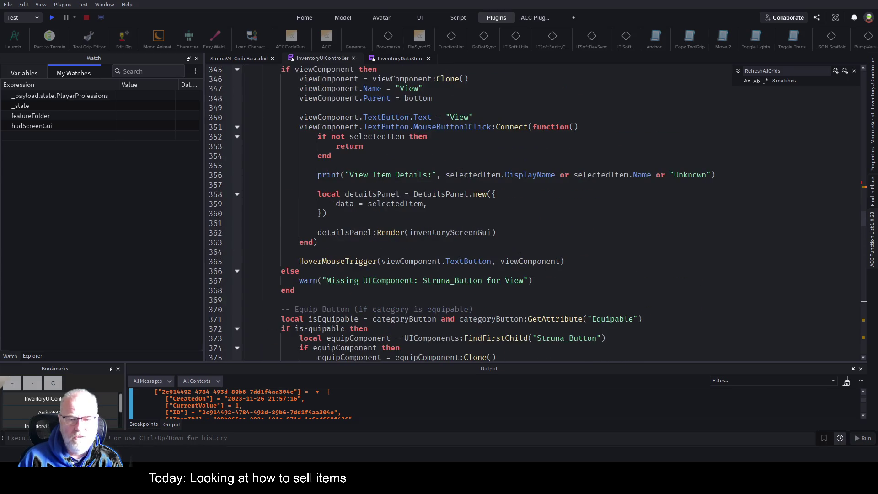
scroll(519, 256, up, 20)
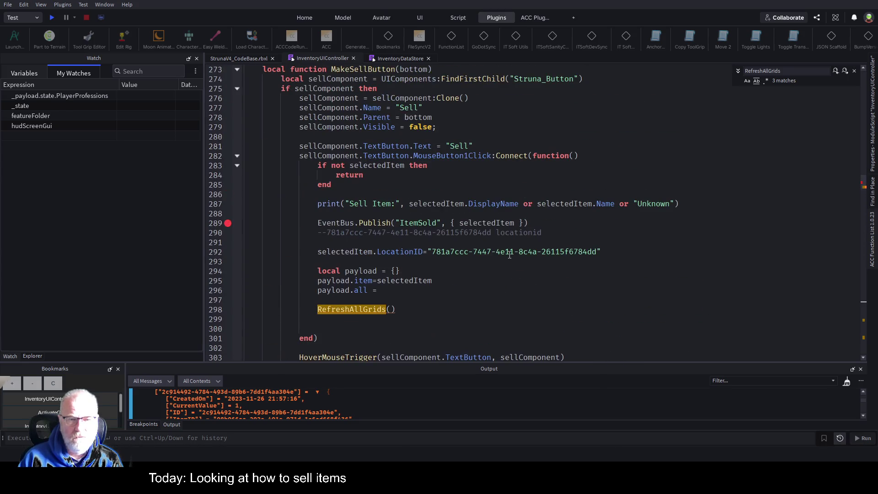
scroll(473, 171, down, 4)
click(303, 108)
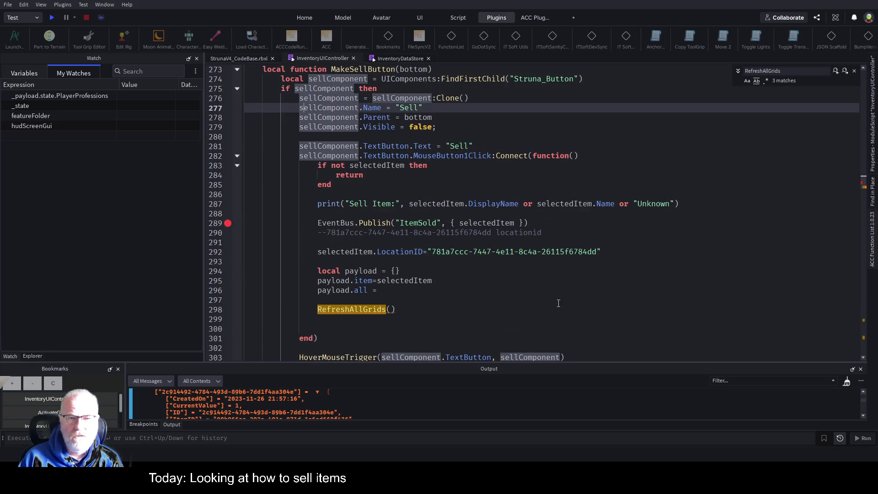
- Highlight the selectedItem usages in the Sell handler and launch a play-test
double_click(446, 203)
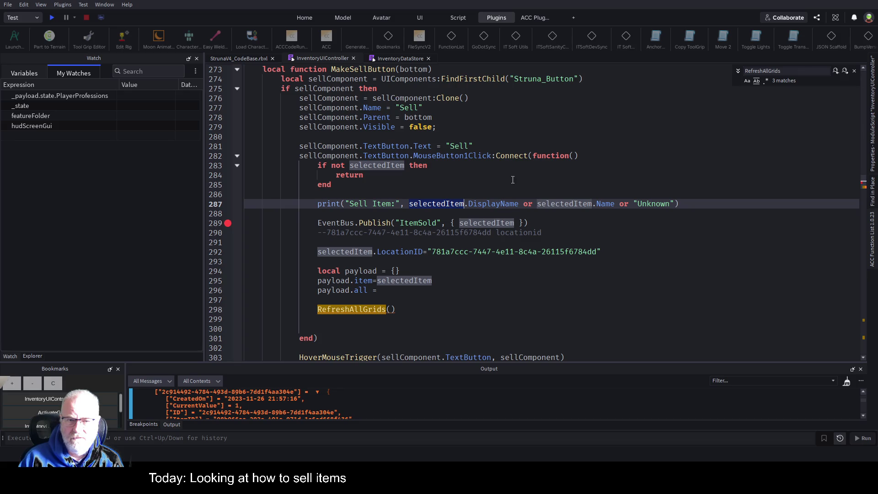
click(466, 270)
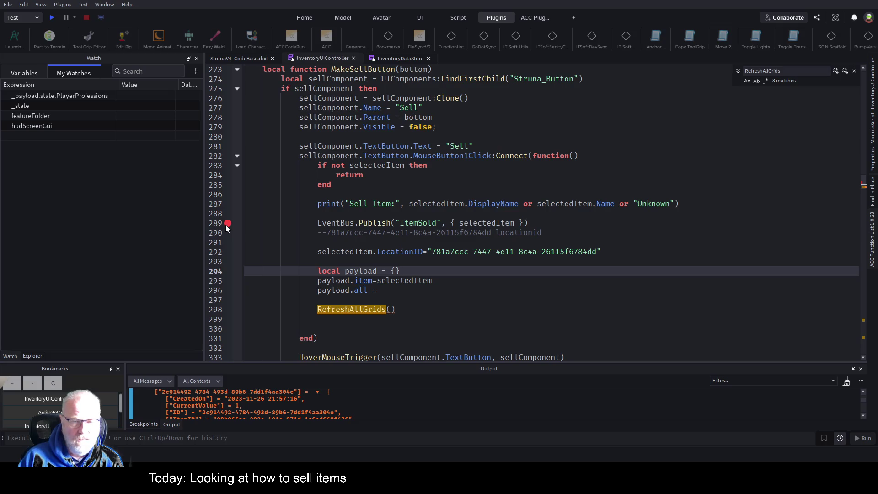
click(51, 17)
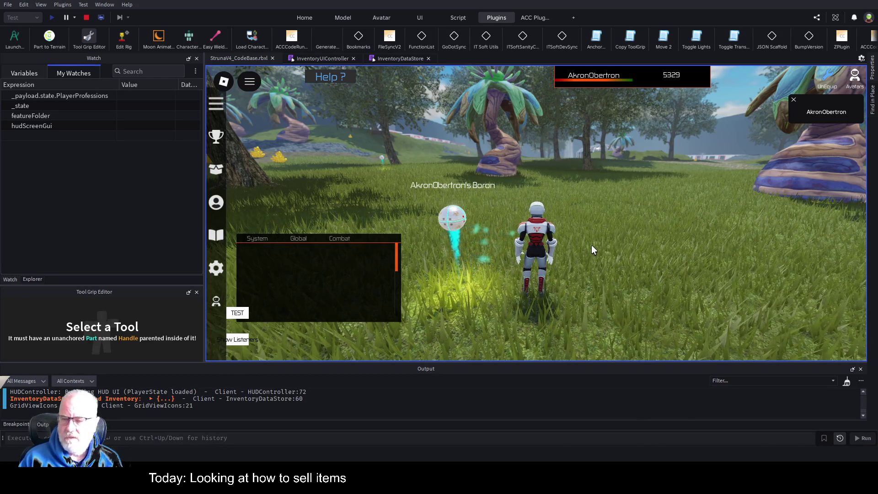
- Dismiss the name popup, open the inventory's Resources tab and sell Mendelevium
click(793, 99)
scroll(657, 238, down, 3)
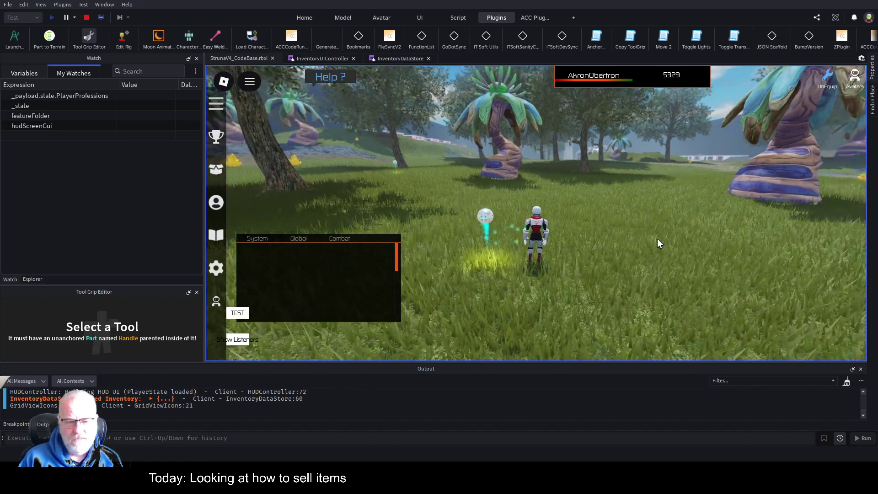
key(i)
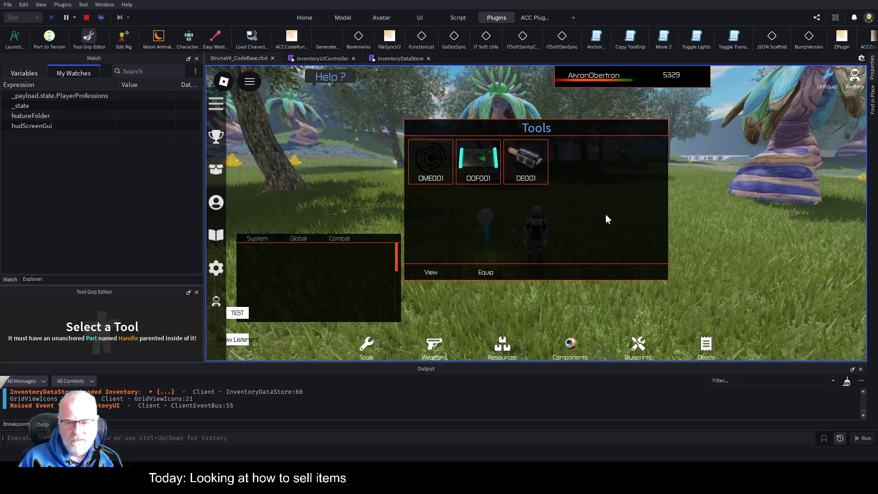
click(502, 347)
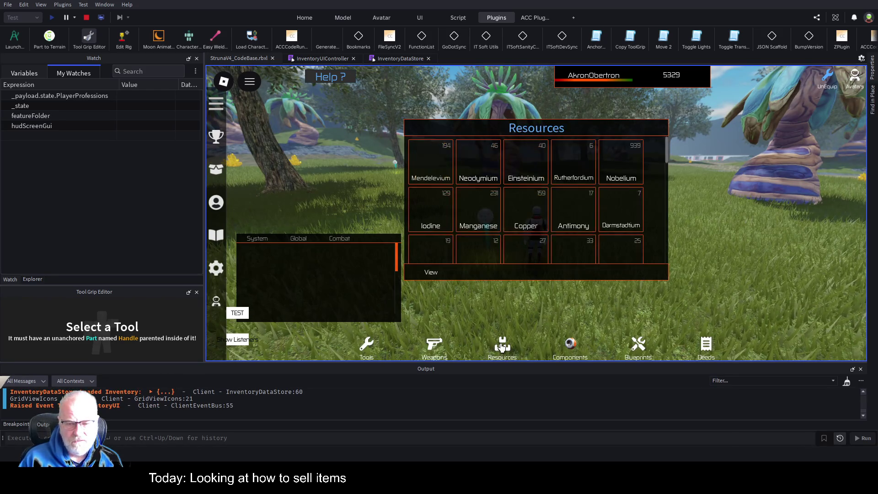
click(425, 163)
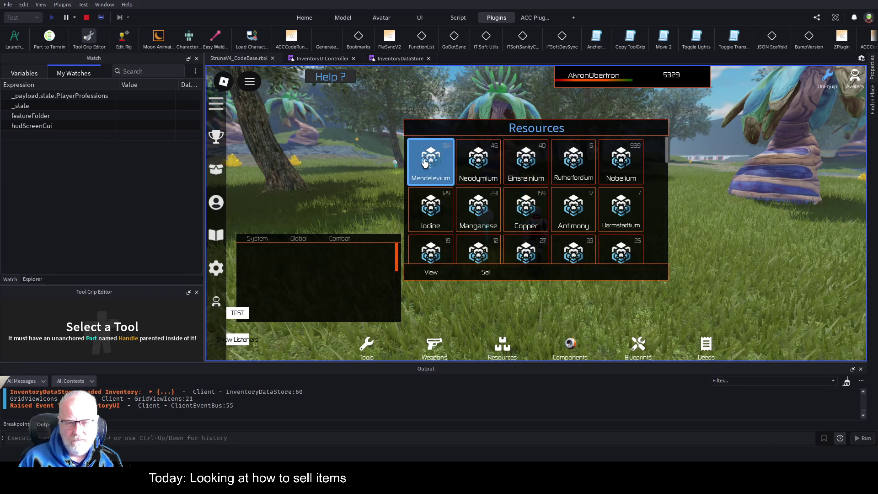
click(486, 271)
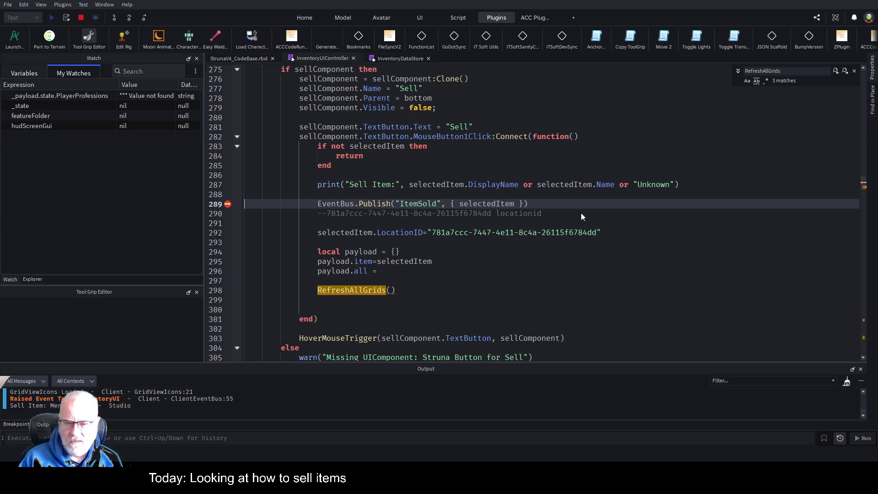
- Jump to the top of InventoryUIController and browse down to the selectedFrame declaration
click(445, 176)
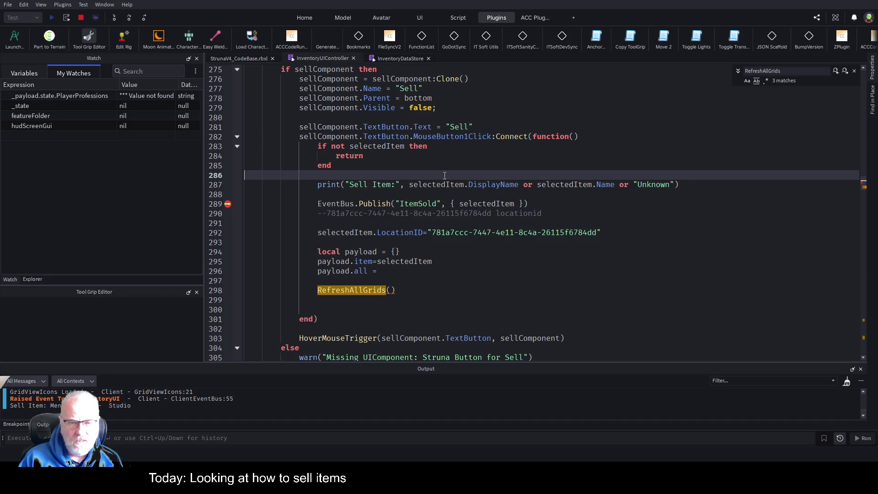
scroll(444, 176, up, 3)
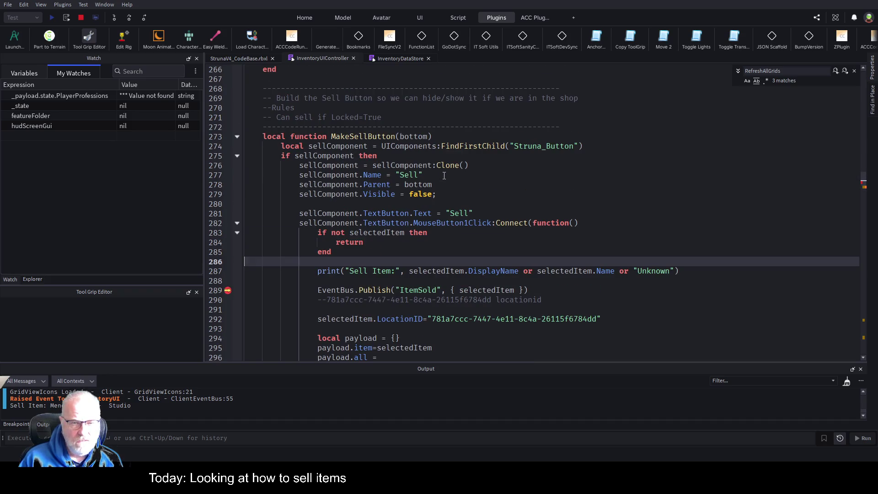
key(ctrl+Home)
scroll(444, 176, down, 9)
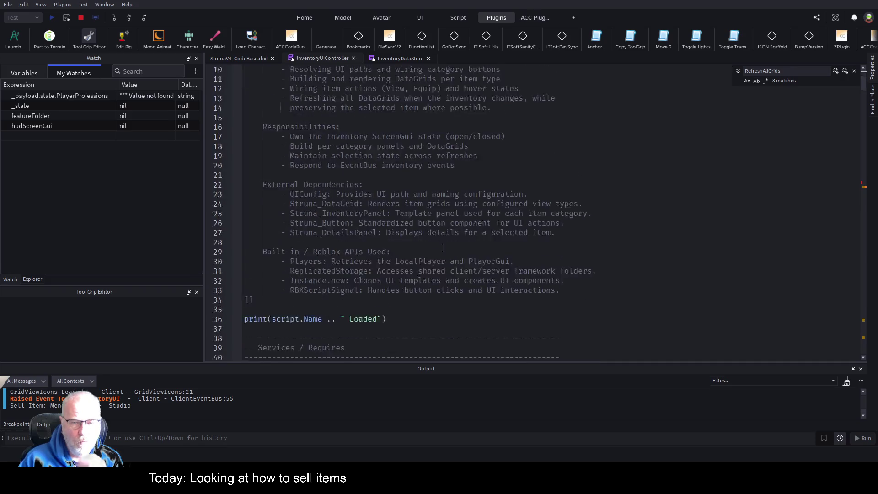
scroll(408, 211, down, 6)
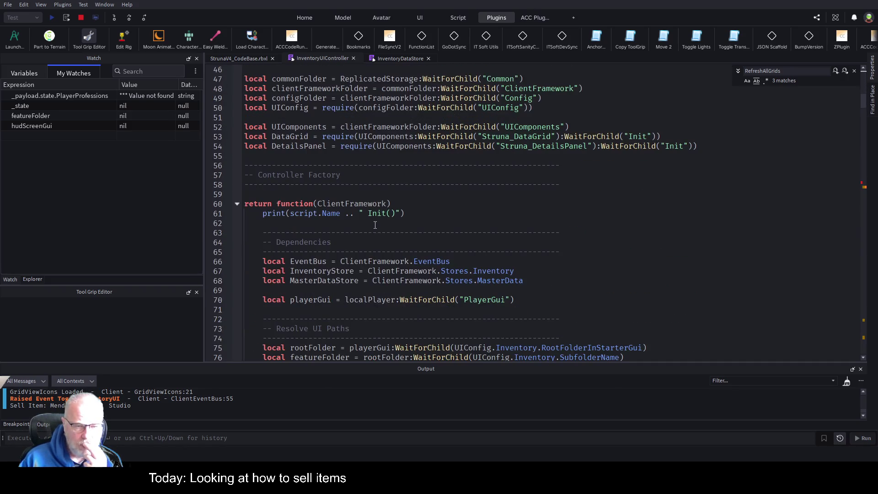
scroll(366, 252, down, 3)
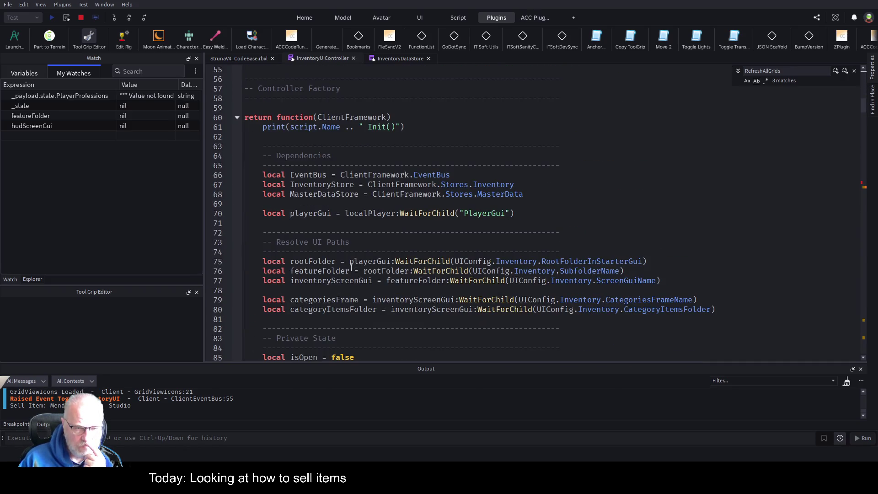
scroll(352, 267, down, 4)
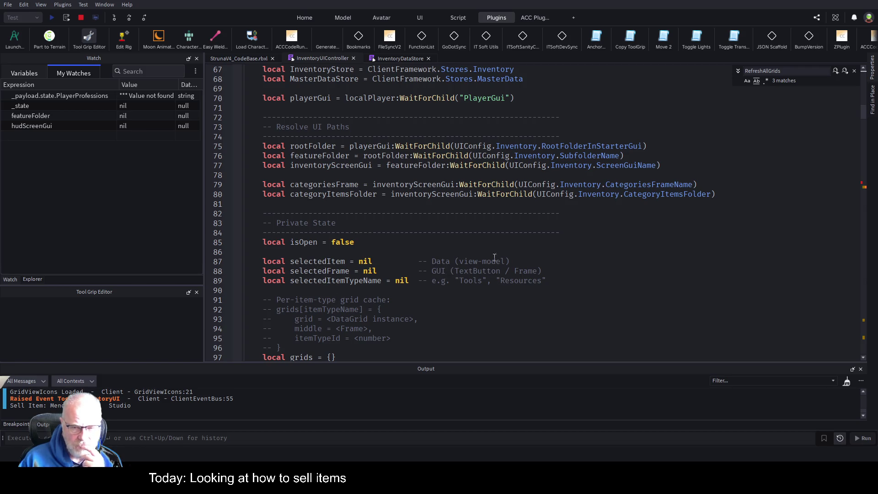
scroll(526, 259, down, 3)
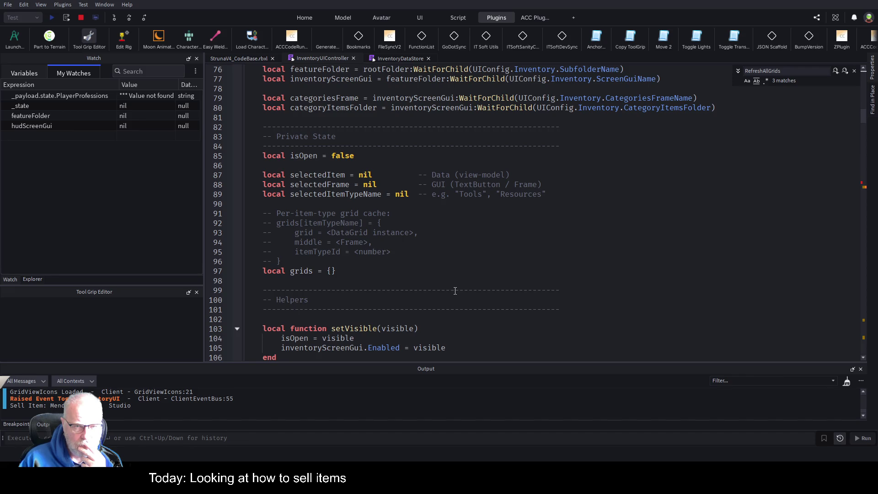
scroll(344, 158, up, 3)
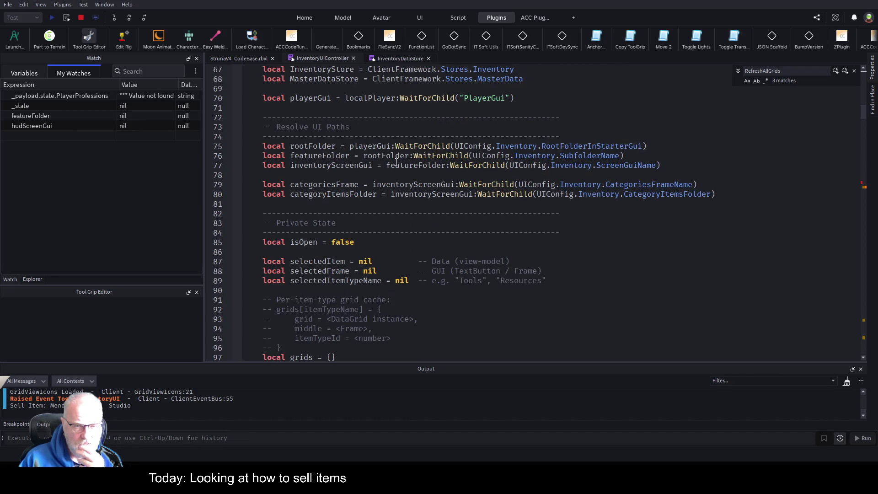
scroll(354, 149, up, 2)
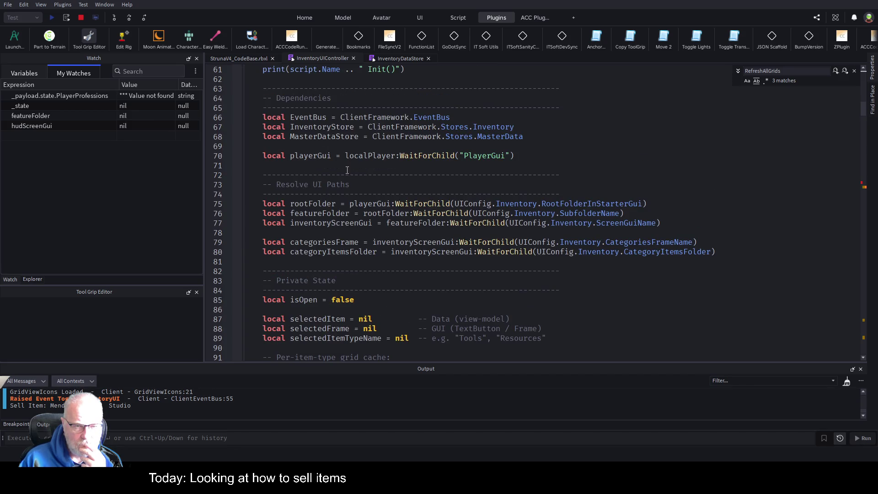
scroll(347, 176, up, 3)
scroll(352, 191, up, 3)
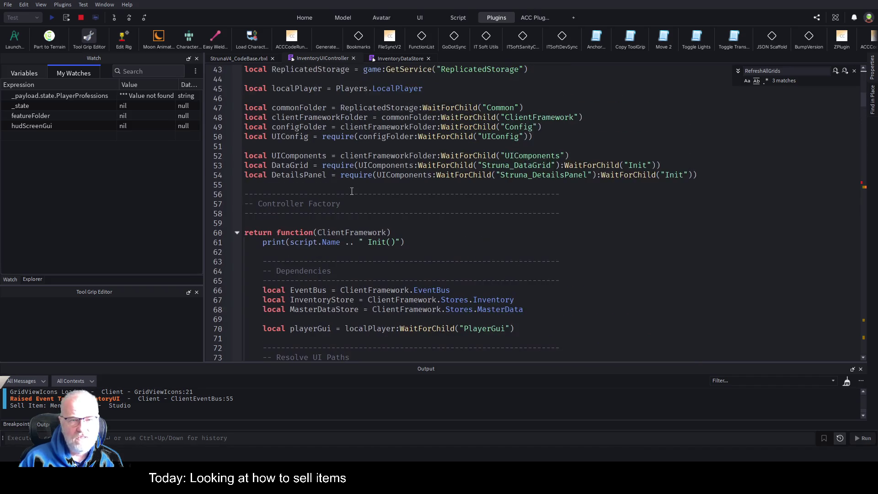
scroll(348, 183, up, 2)
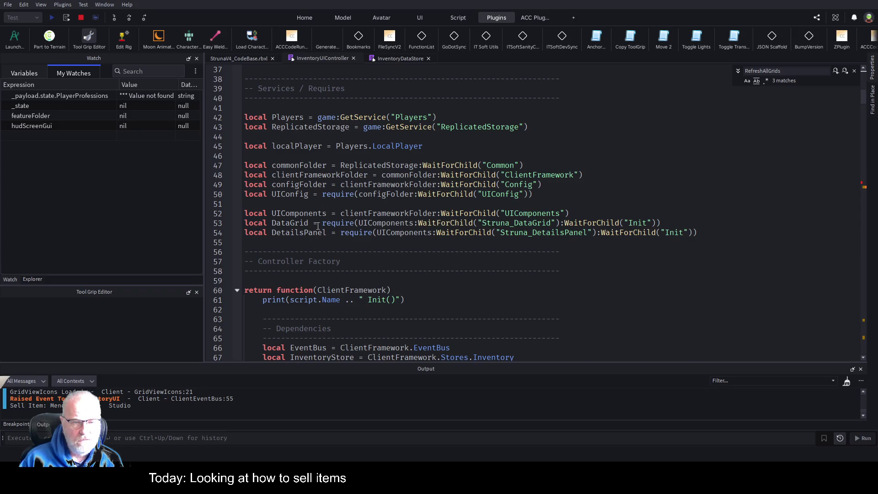
scroll(362, 281, down, 4)
scroll(362, 282, down, 2)
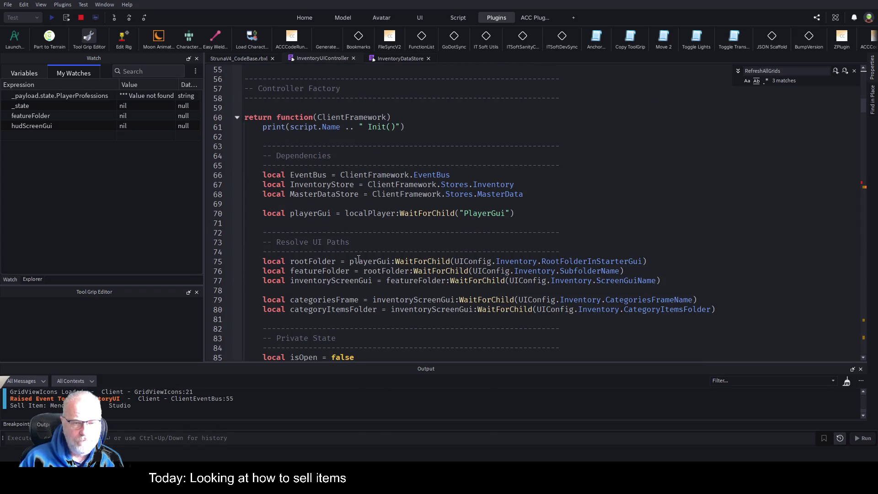
scroll(359, 259, down, 2)
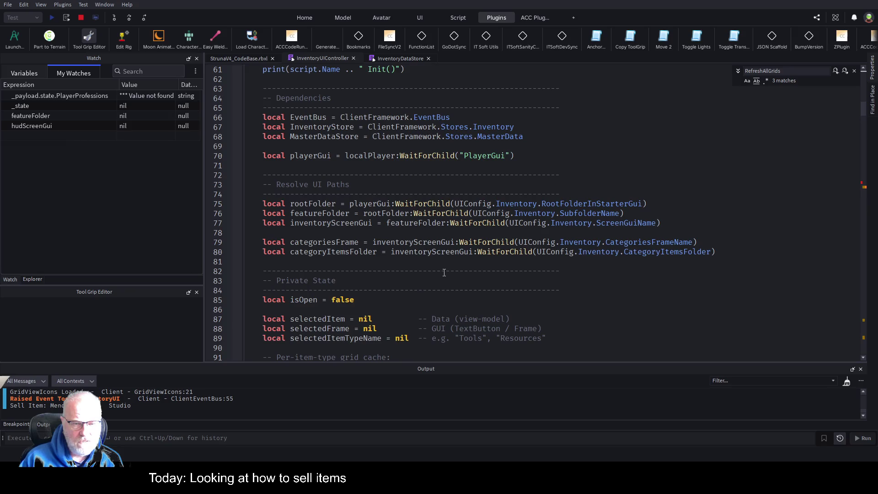
scroll(443, 272, down, 2)
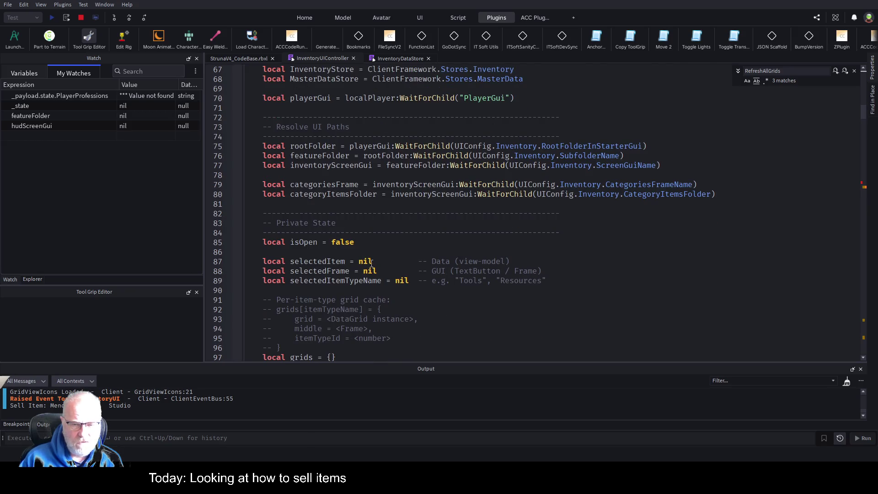
- Search the script for selectedFrame and inspect its assignment on line 465
double_click(462, 272)
double_click(317, 271)
key(ctrl+c)
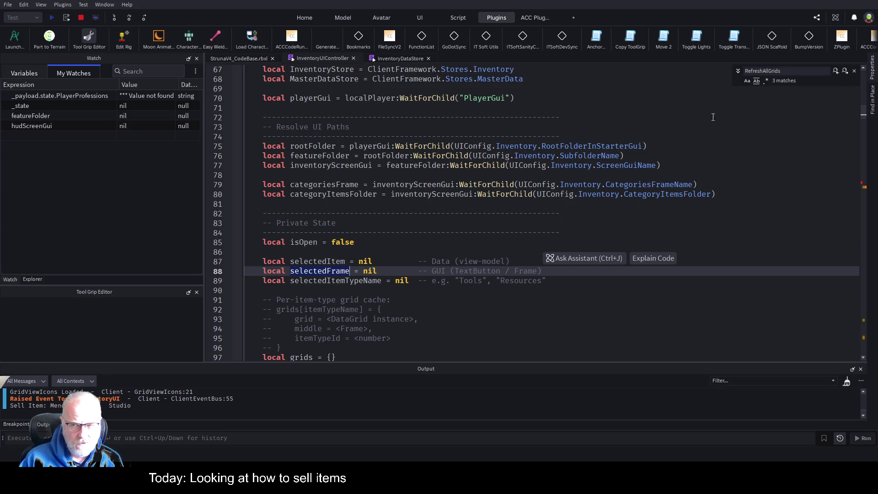
key(ctrl+f)
click(757, 81)
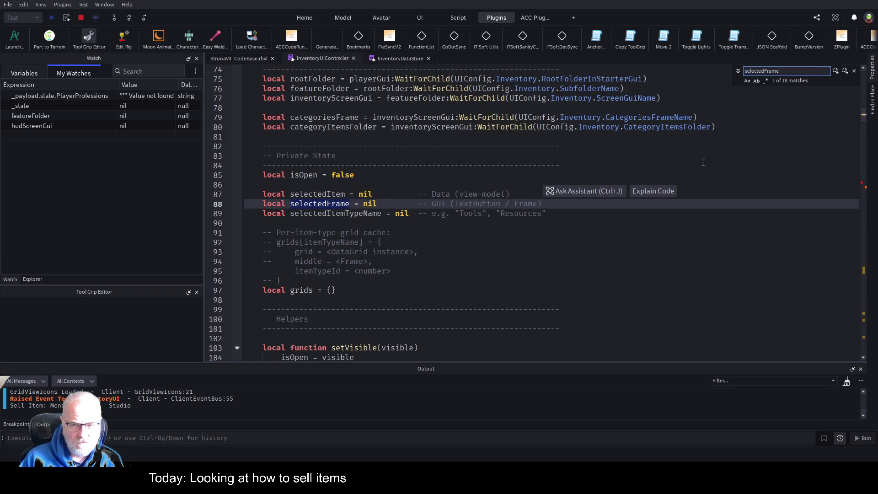
click(846, 72)
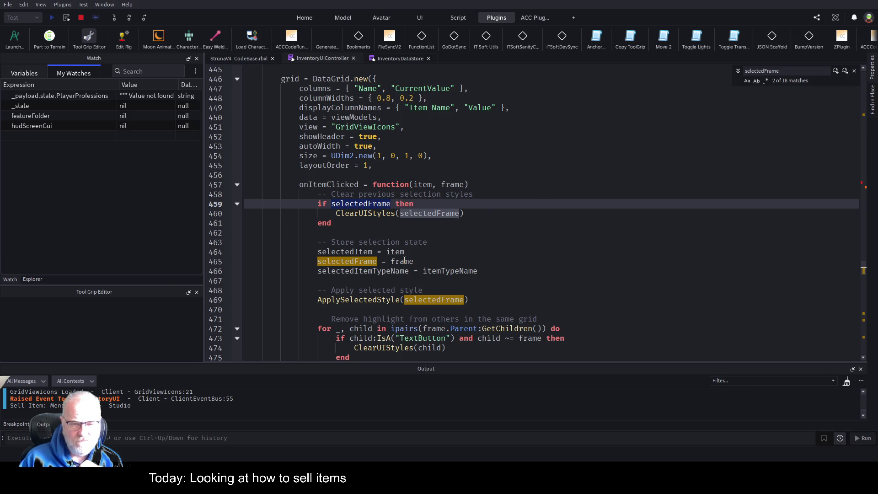
double_click(356, 259)
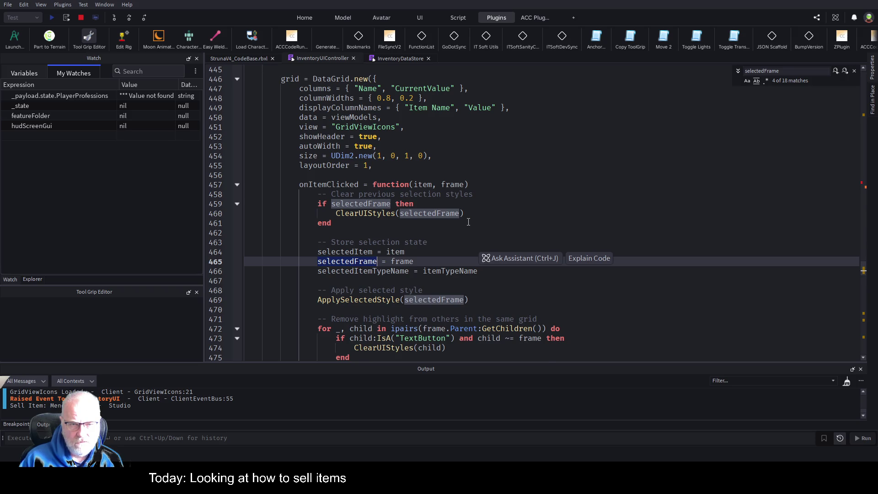
- Go to the MakeSellButton definition (F12) from its call on line 400
scroll(468, 222, down, 9)
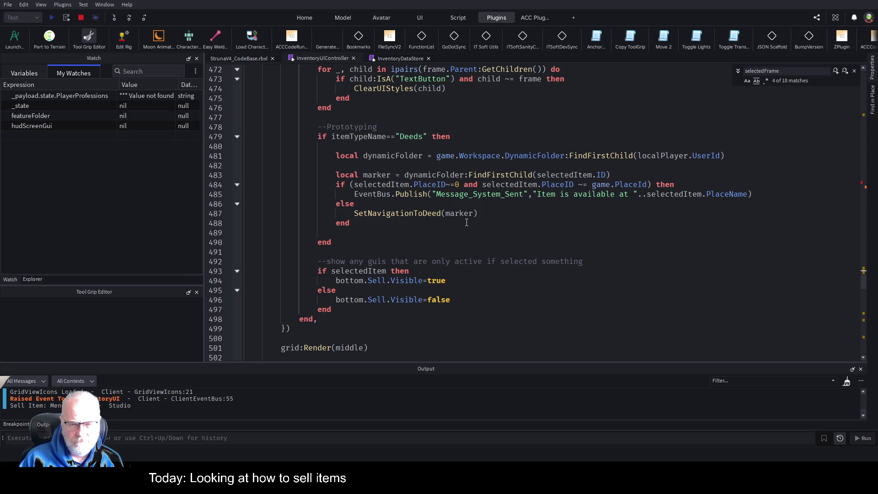
scroll(466, 223, up, 20)
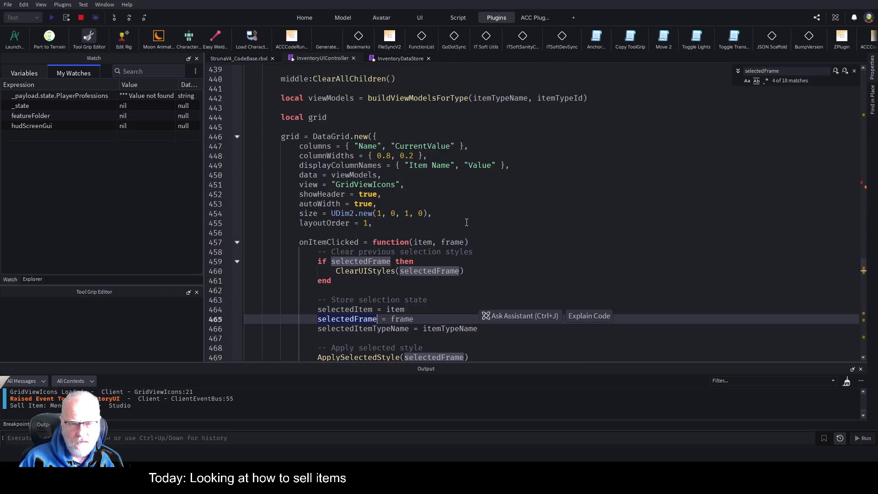
scroll(466, 222, up, 18)
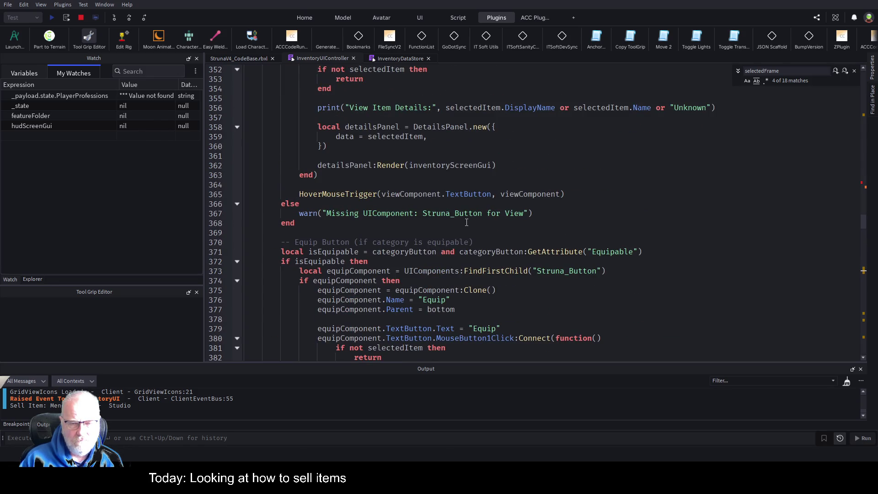
scroll(467, 223, up, 12)
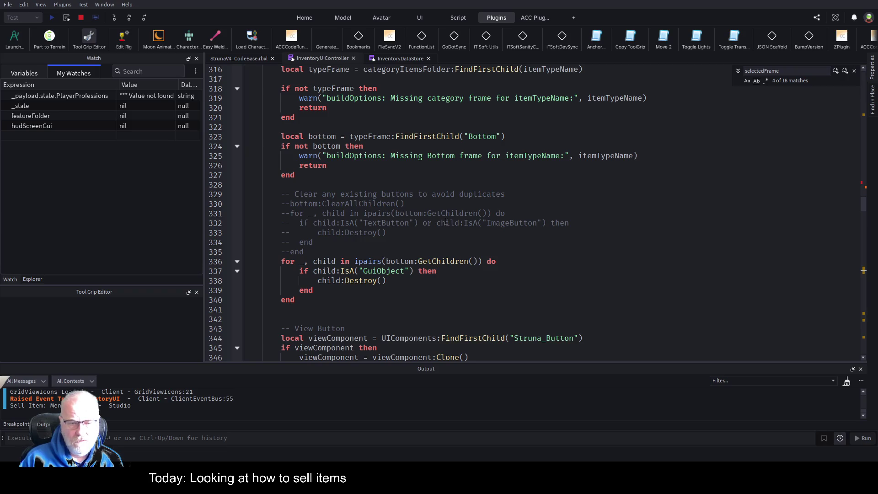
scroll(445, 221, down, 4)
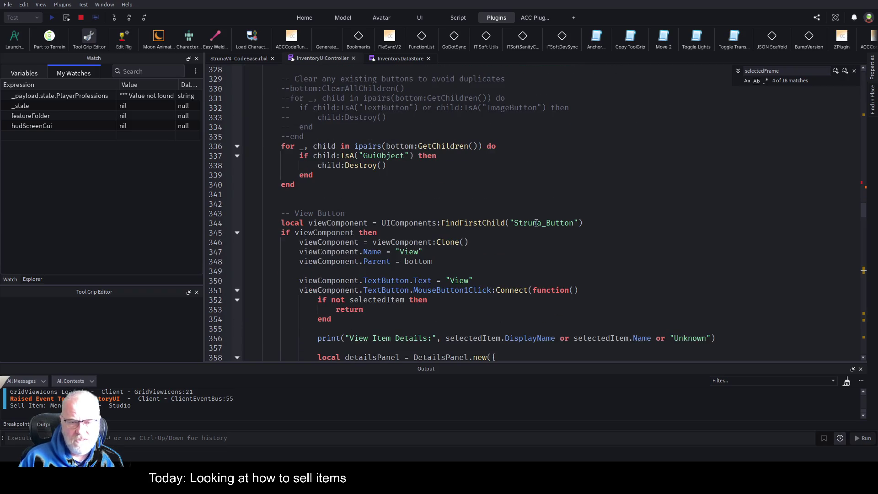
scroll(467, 251, up, 9)
scroll(467, 251, up, 1)
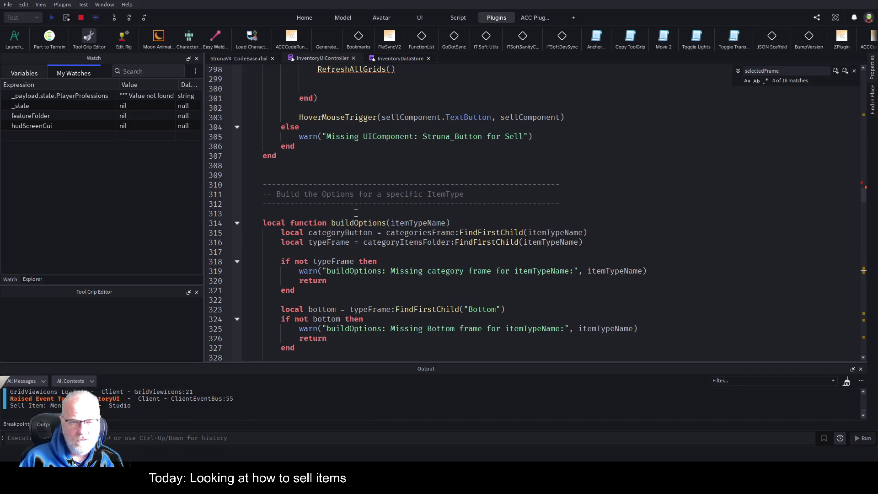
scroll(356, 213, down, 13)
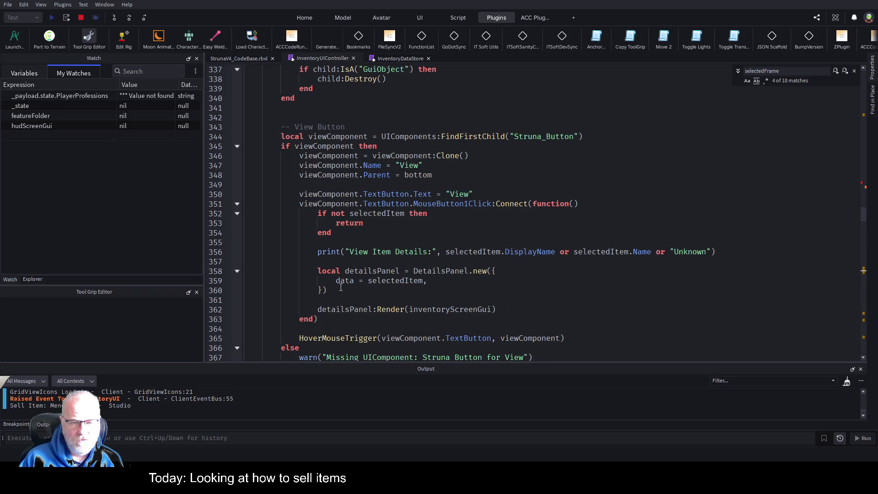
scroll(340, 287, down, 3)
scroll(312, 281, down, 10)
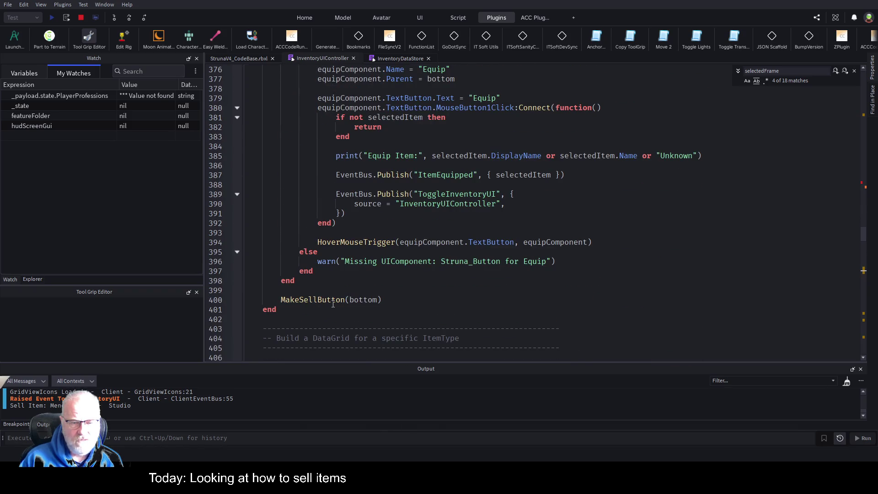
click(333, 303)
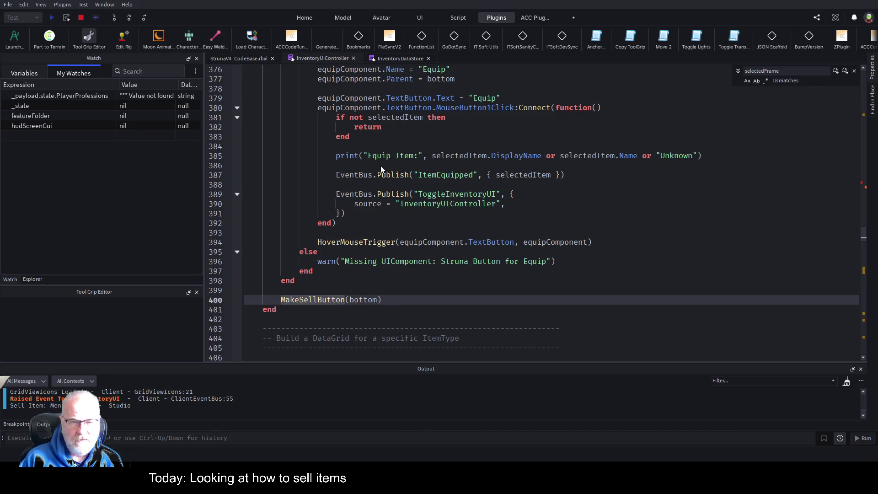
key(F12)
scroll(331, 225, down, 5)
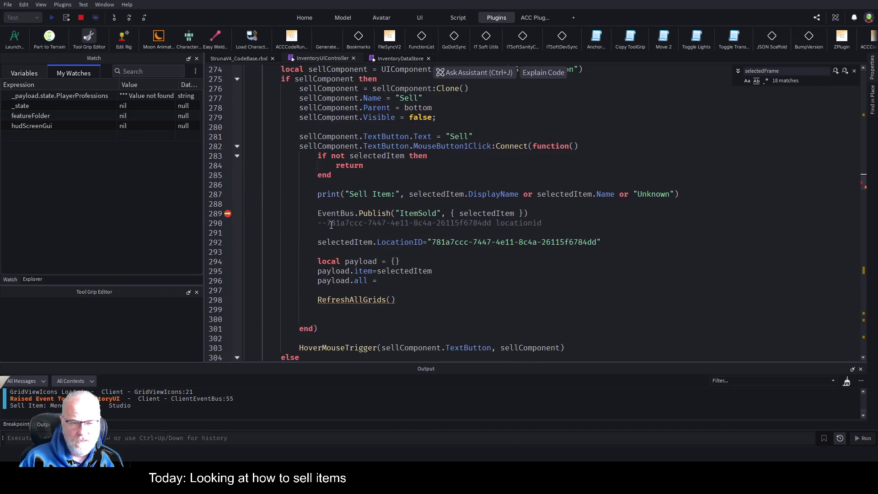
- Replace RefreshAllGrids() with an outdented selectedFrame:Destroy(); and stop the play test
double_click(333, 300)
key(ctrl+v)
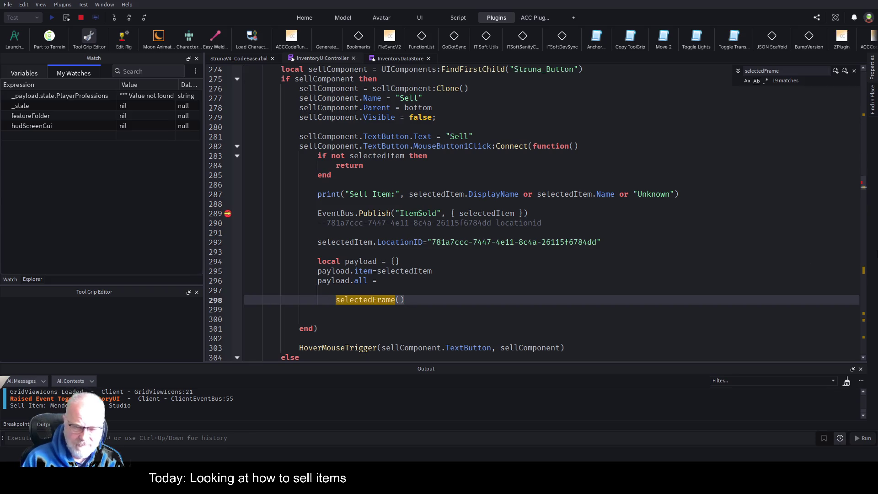
key(BackSpace)
key(BackSpace)
text(De)
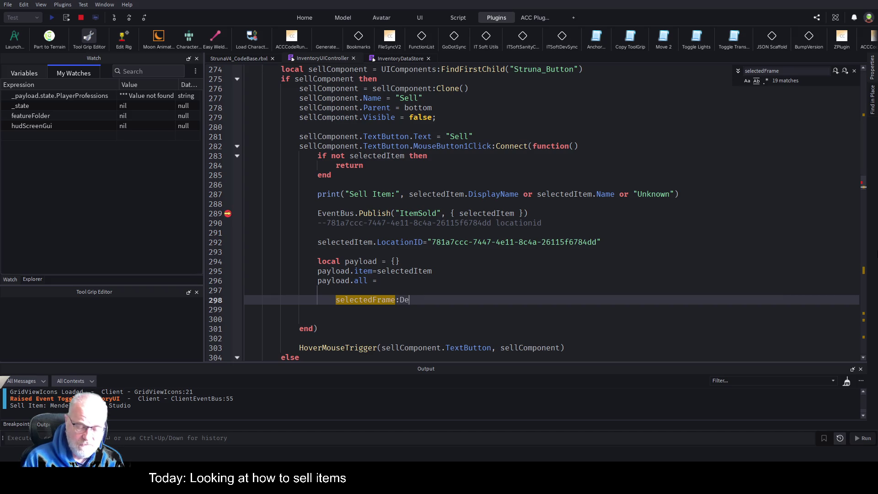
text(stroy();)
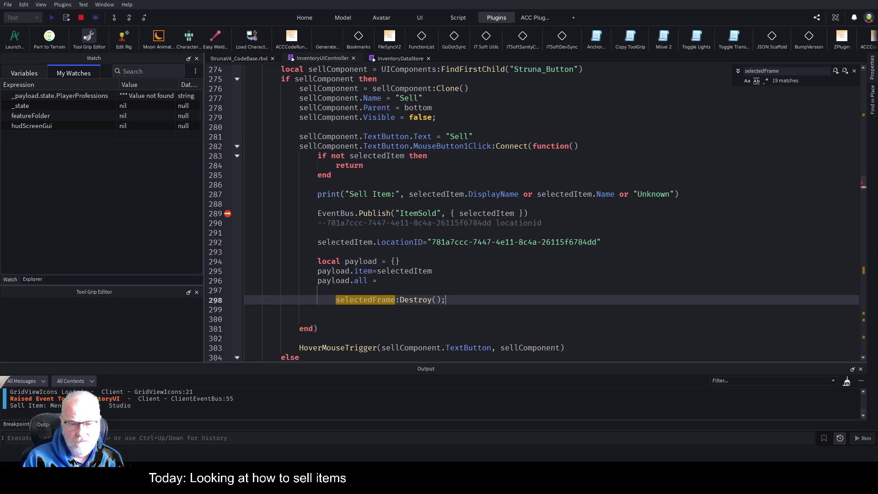
key(shift+Tab)
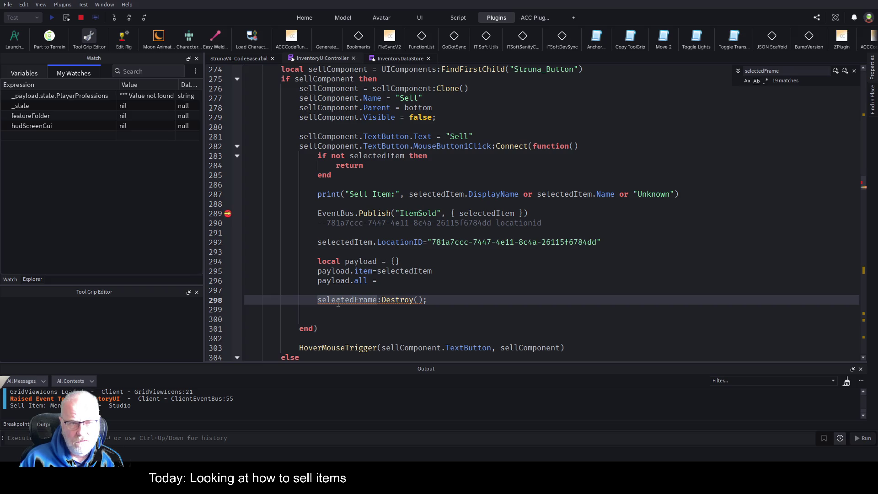
click(81, 17)
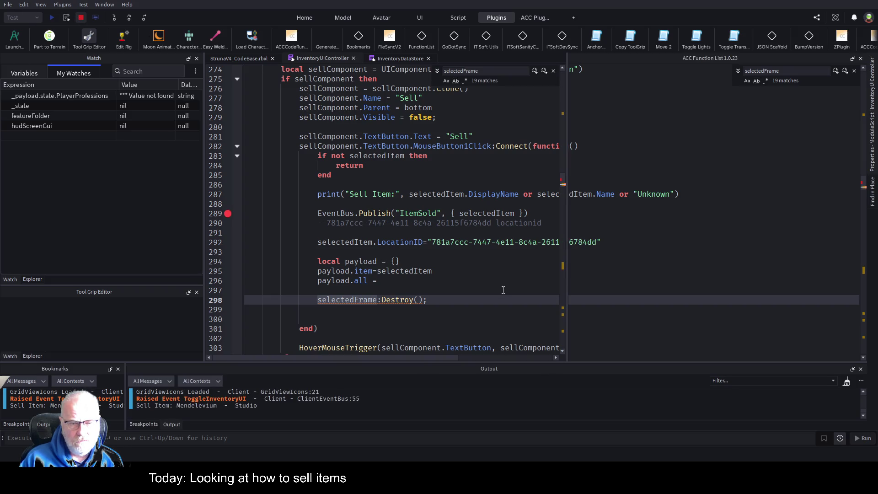
- Delete the unfinished payload.all lines from the Sell handler and save the place
triple_click(422, 284)
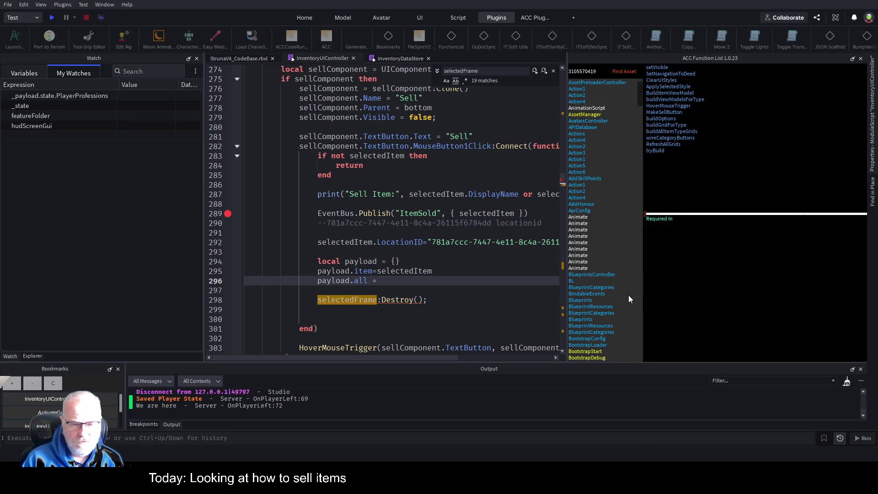
key(shift+Up)
key(shift+Up)
key(BackSpace)
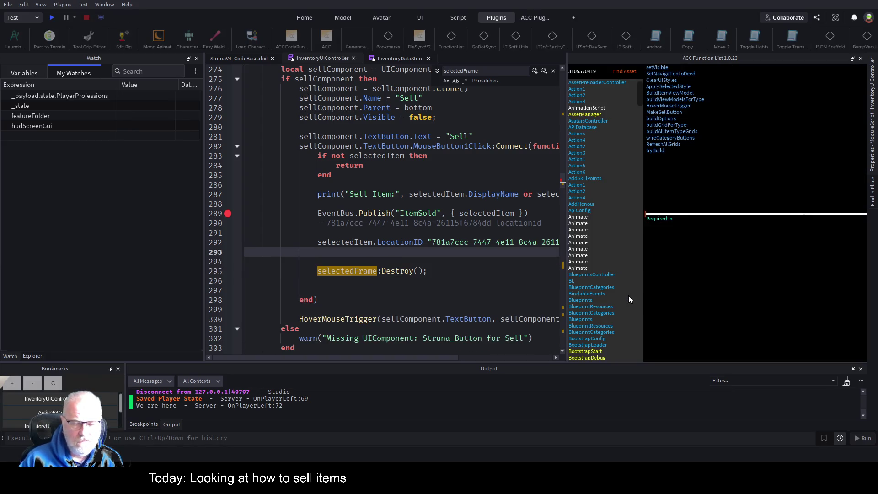
key(ctrl+s)
- Collapse the ACC Function List, close the selectedFrame search, save again and start a play test
key(Down)
key(Down)
key(Down)
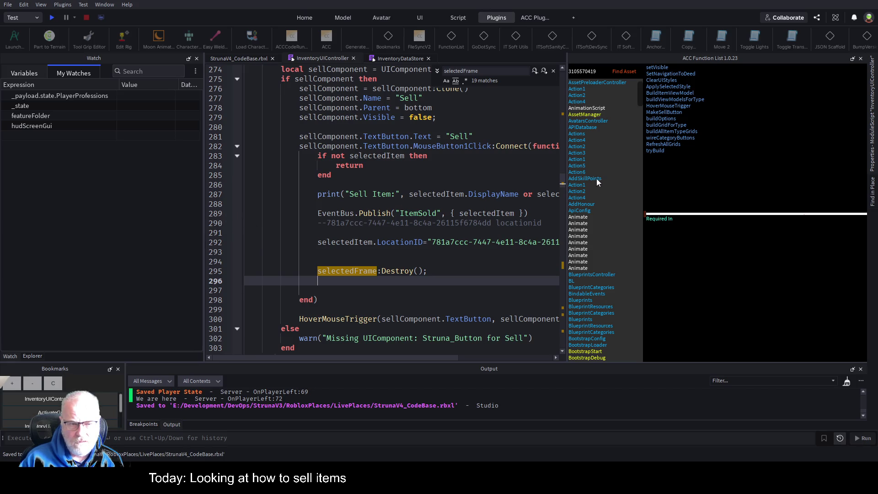
click(853, 59)
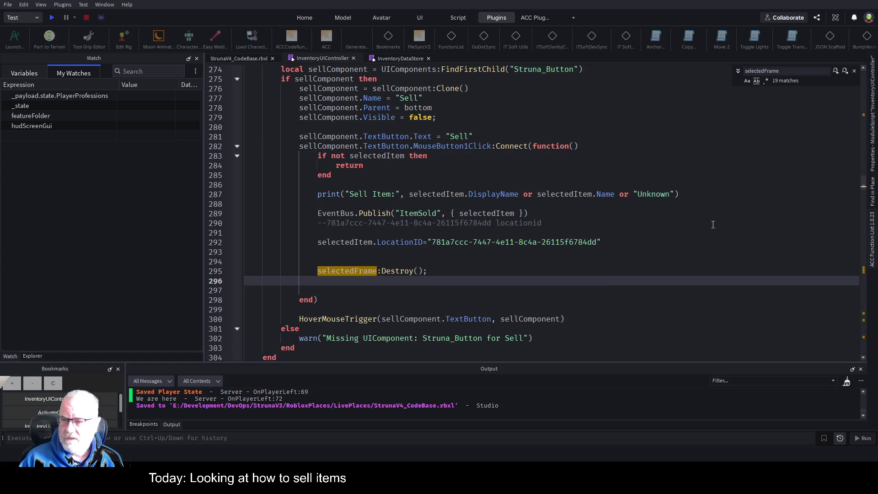
click(429, 258)
key(ctrl+s)
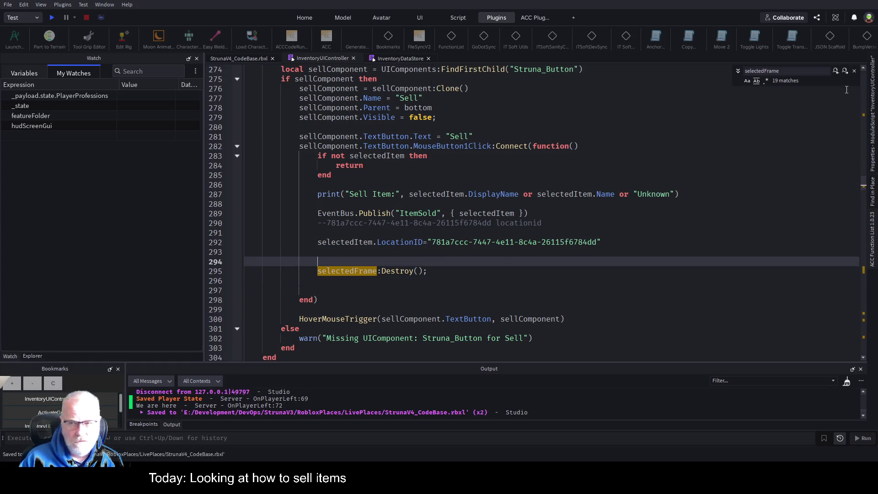
click(854, 71)
click(481, 255)
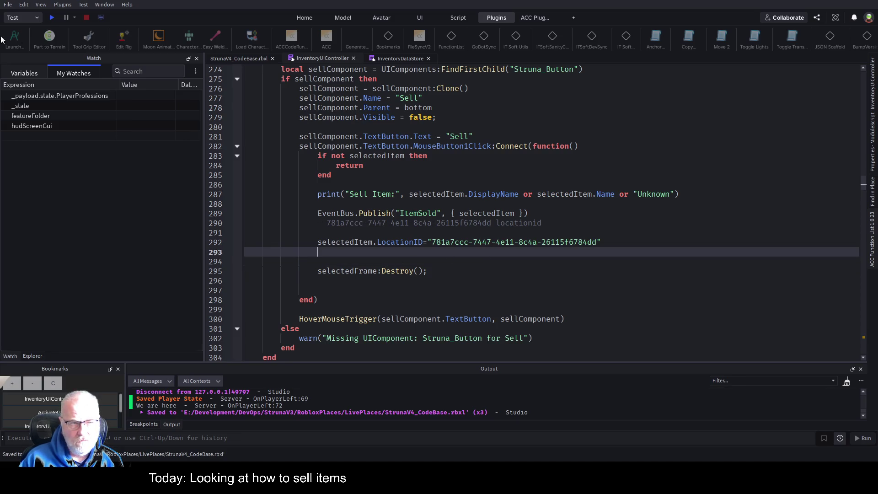
click(51, 18)
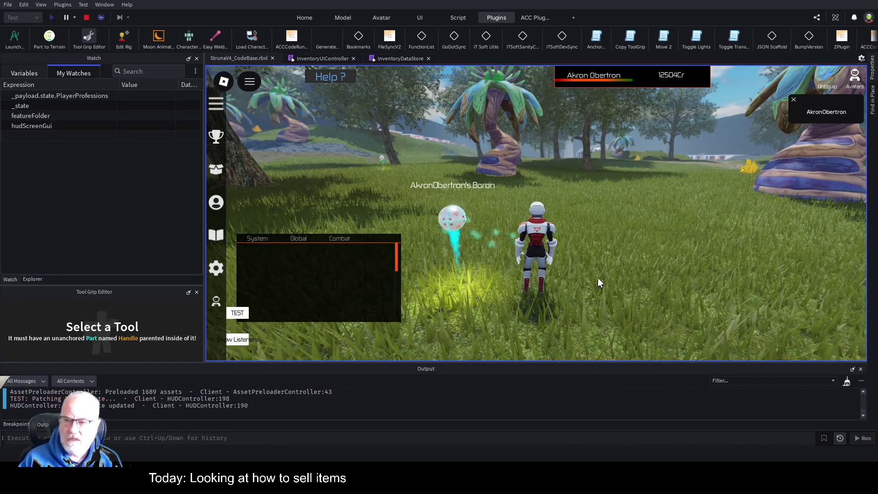
- Dismiss the name popup and sell Mendelevium from the Resources inventory
click(794, 100)
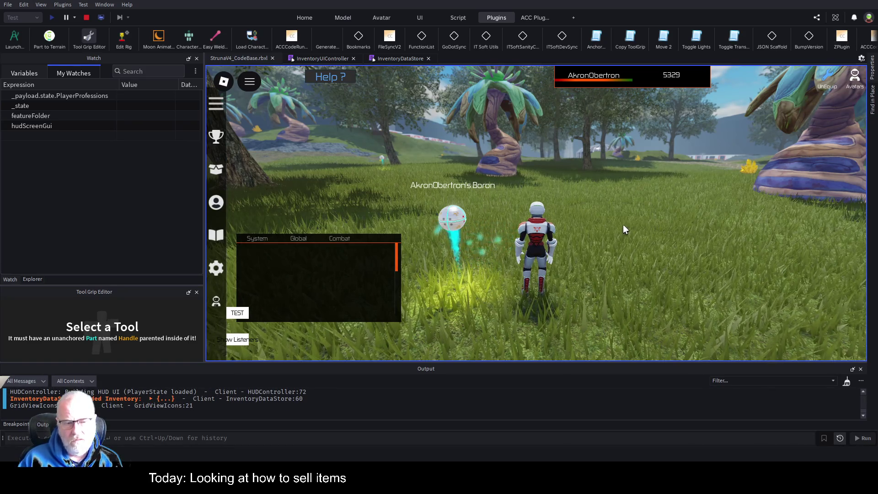
key(i)
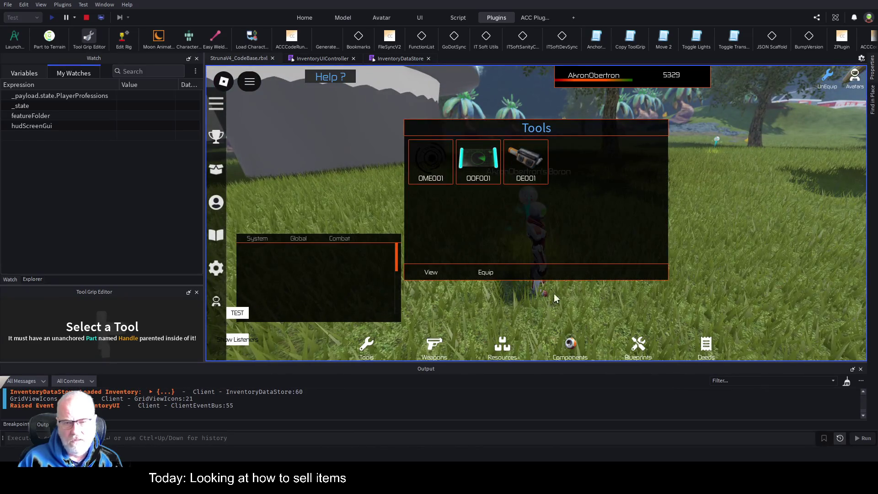
click(502, 348)
click(443, 173)
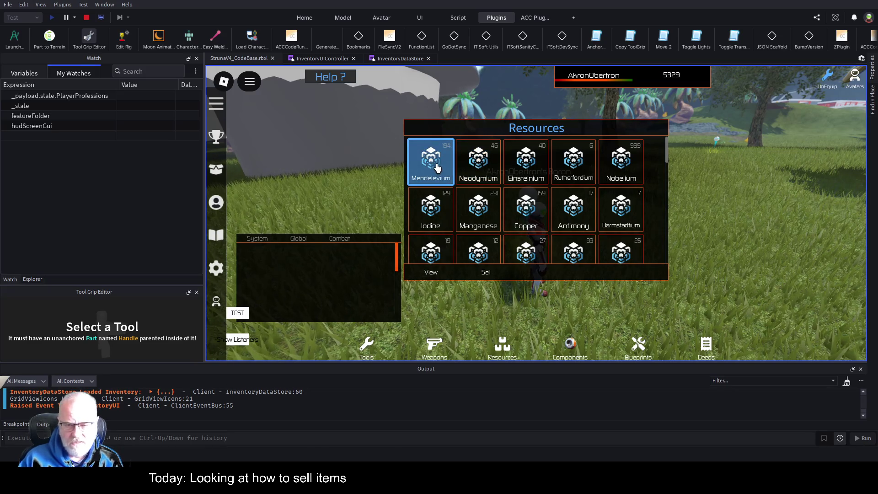
click(492, 273)
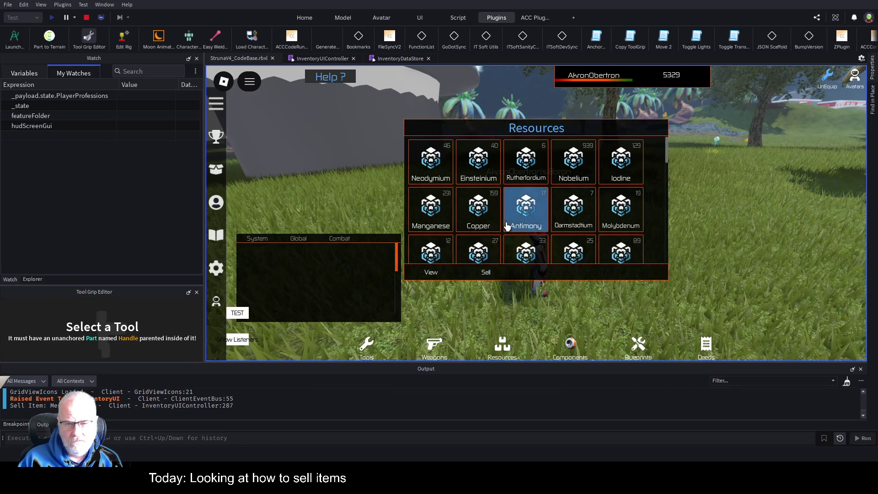
- Sell Neodymium, close the inventory and return to the InventoryUIController script
scroll(507, 217, down, 2)
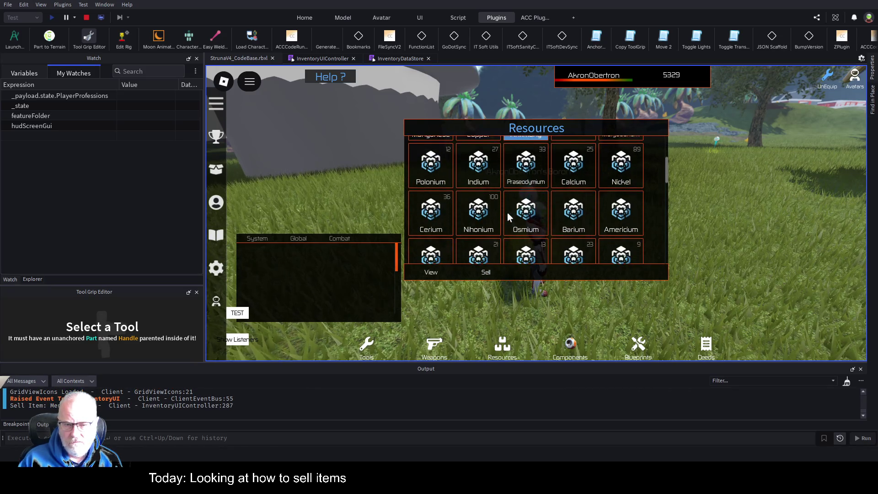
scroll(507, 215, up, 2)
click(430, 164)
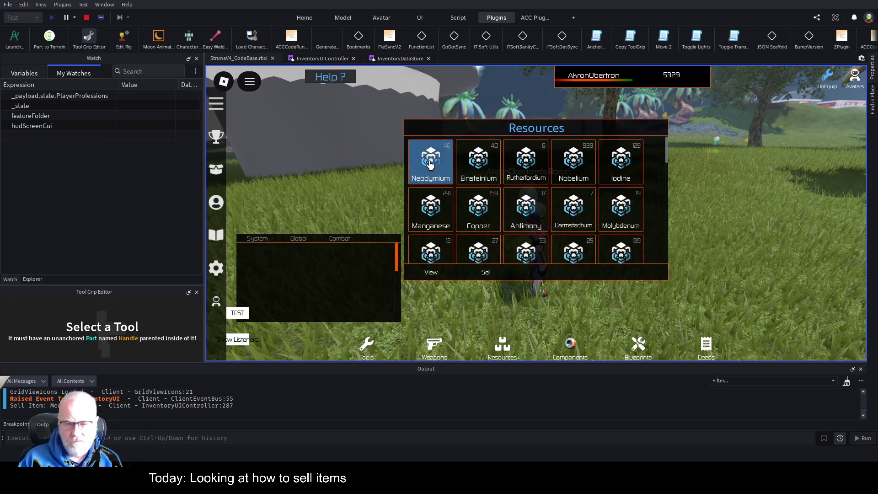
click(485, 274)
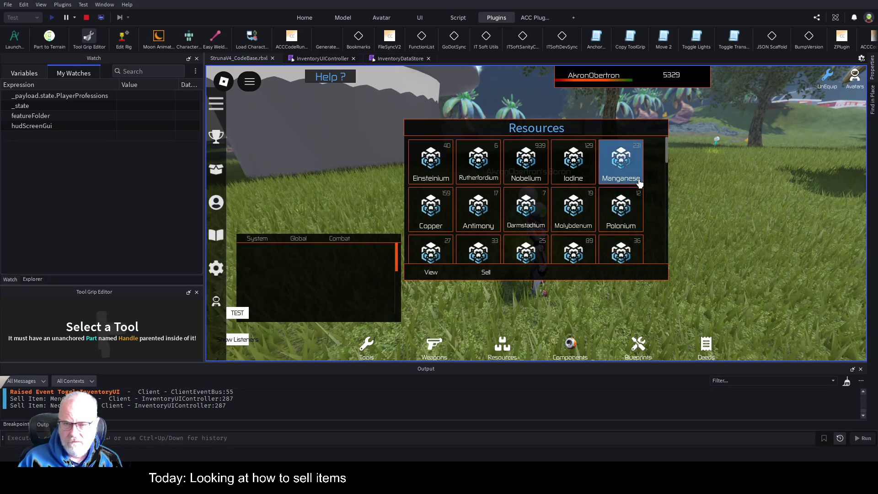
key(i)
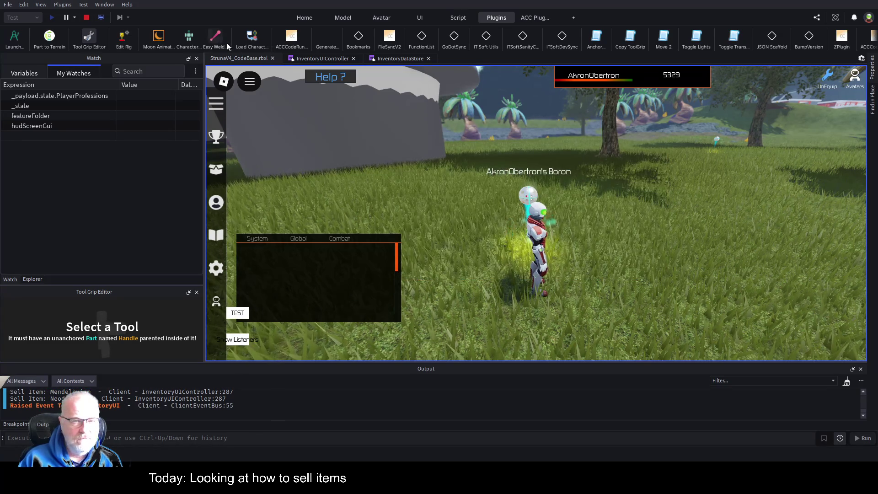
click(326, 59)
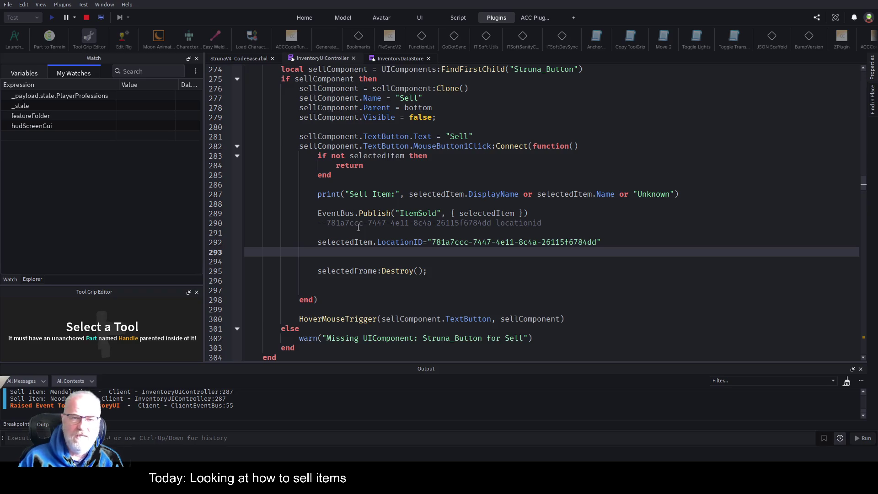
- Review the Sell handler in the script, then stop the play test
scroll(358, 228, up, 10)
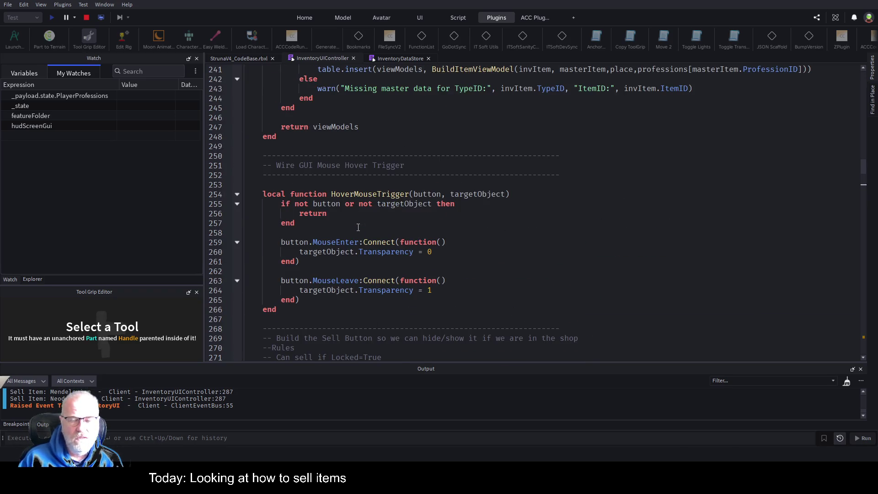
scroll(499, 238, down, 11)
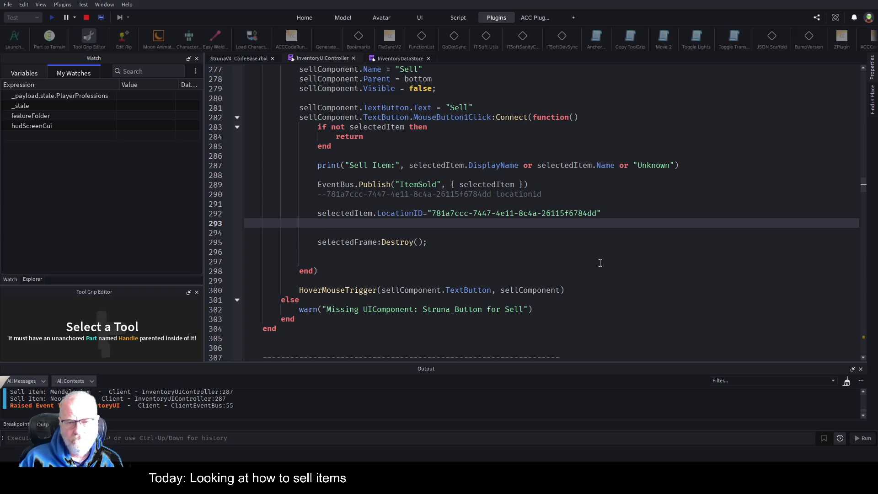
click(89, 19)
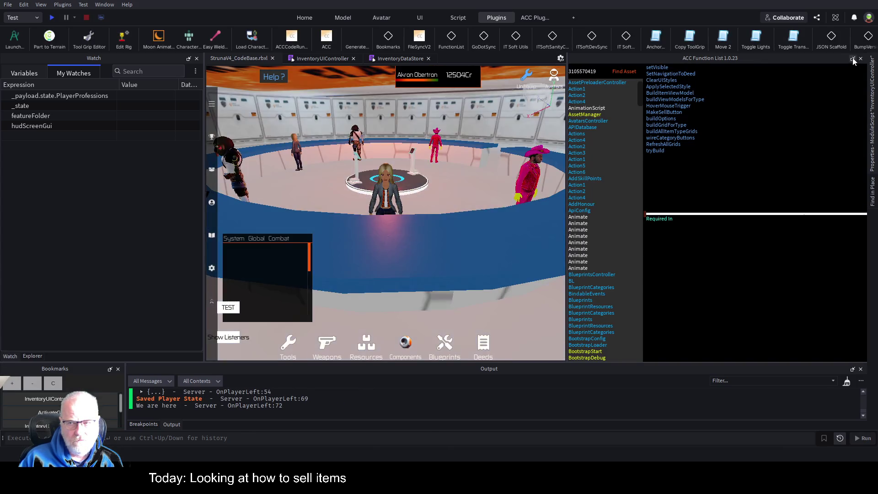
- Collapse the ACC Function List panel and save StrunaV4_CodeBase.rbxl
click(852, 59)
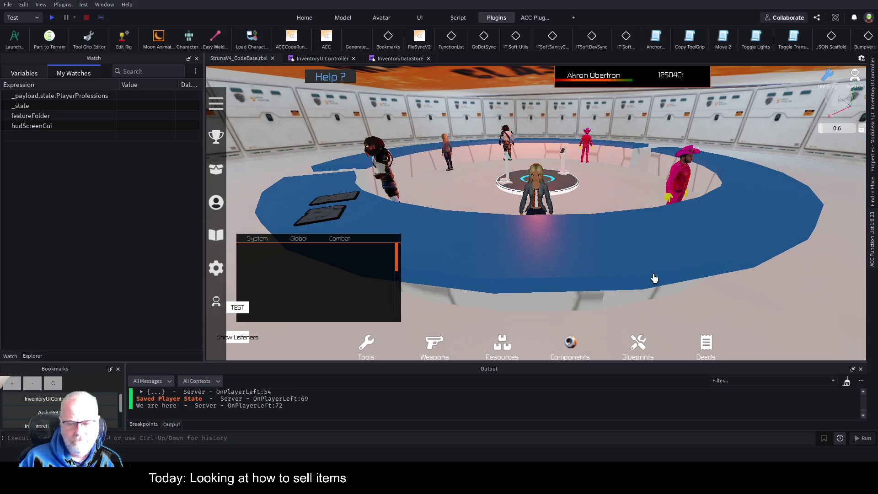
key(ctrl+s)
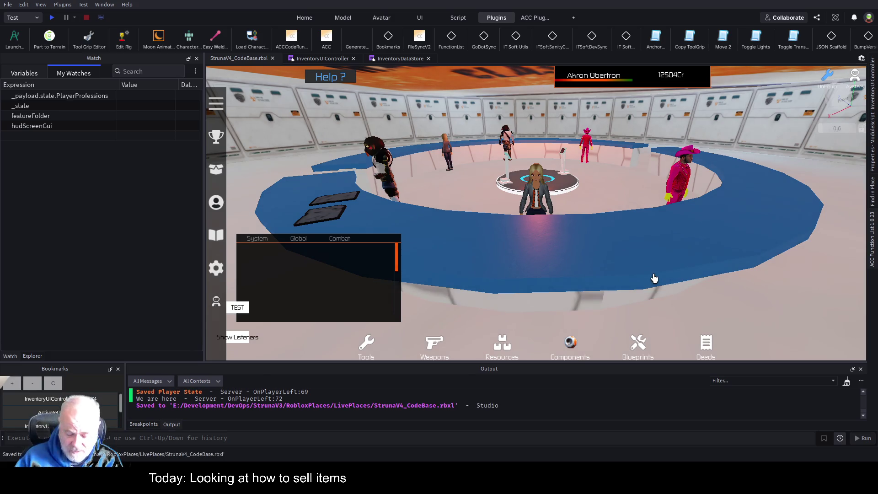
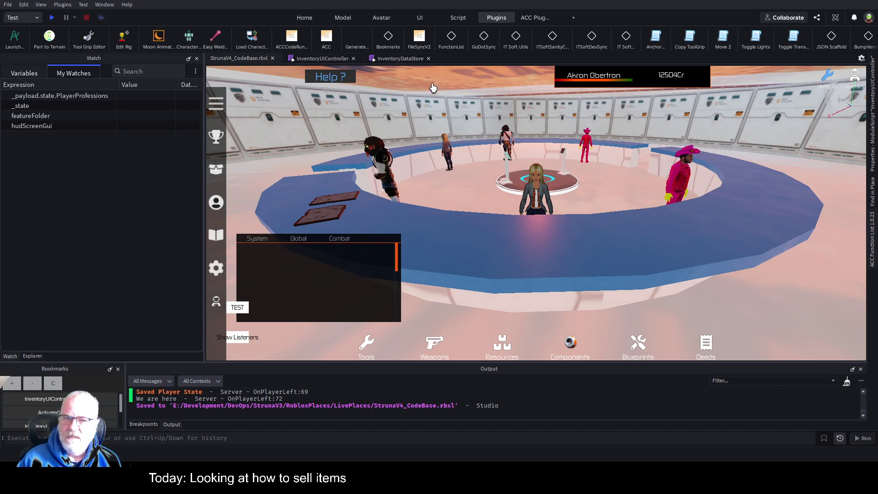
- Open the InventoryDataStore script and look over the InventoryLoaded event name in its Init code
click(400, 59)
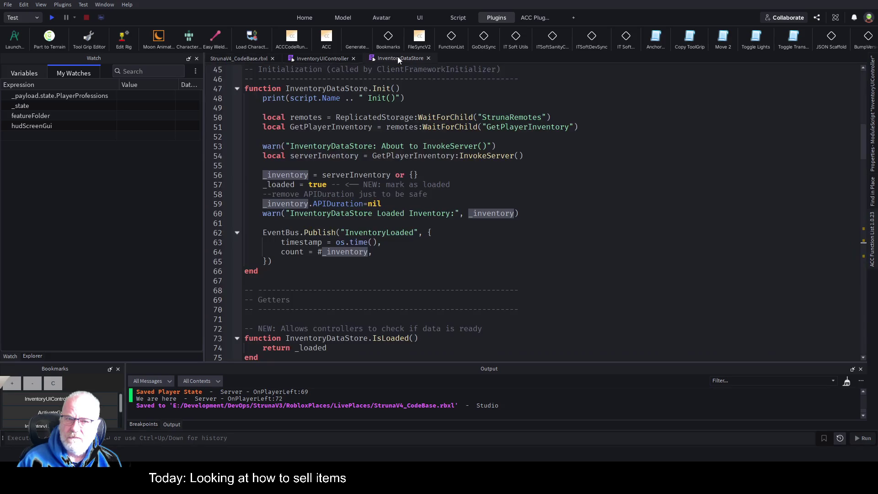
double_click(376, 233)
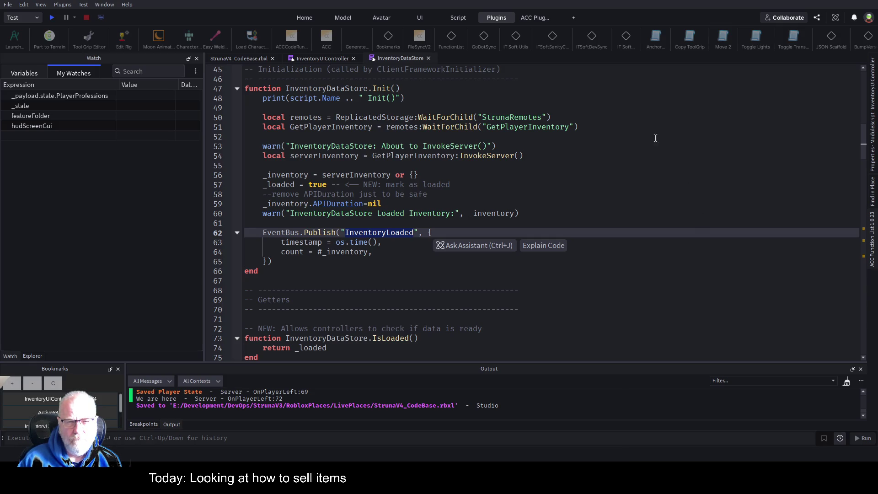
click(577, 202)
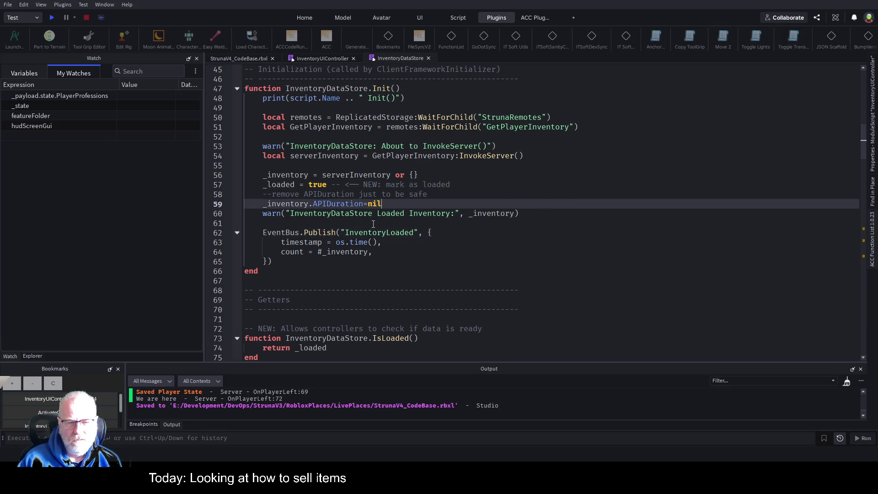
click(372, 233)
double_click(372, 233)
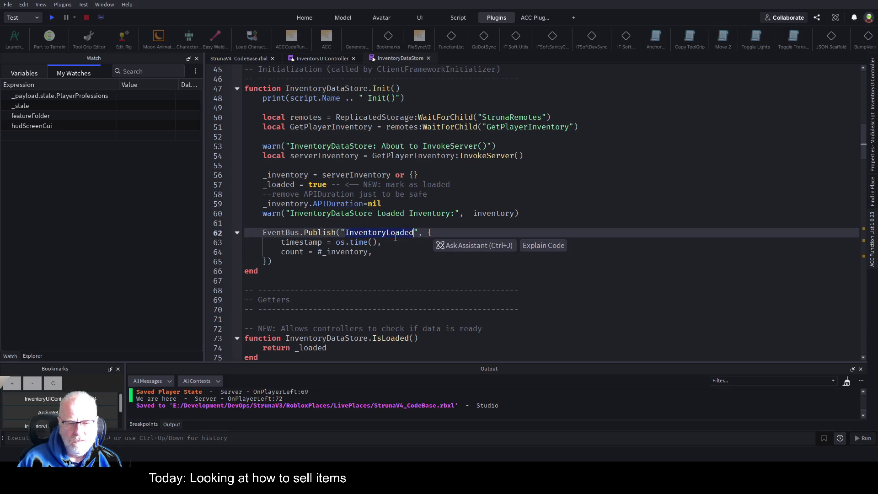
click(558, 194)
scroll(551, 194, down, 2)
scroll(517, 165, up, 2)
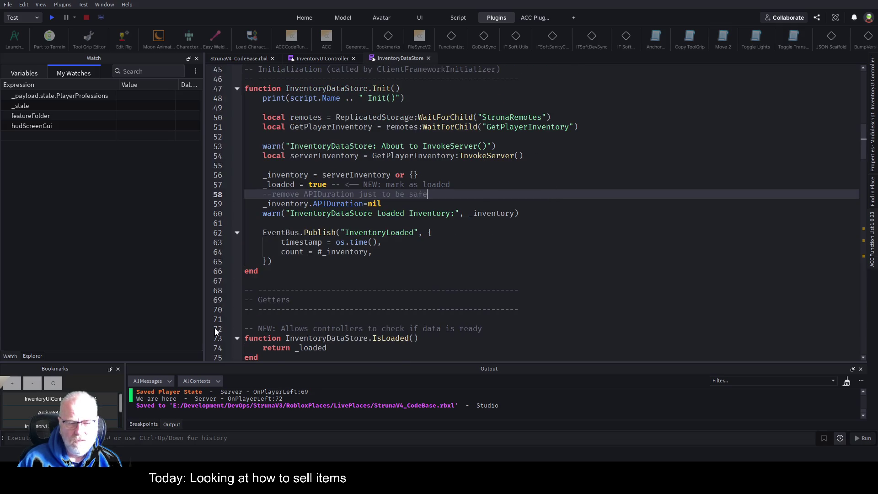
scroll(468, 262, down, 6)
scroll(468, 262, down, 6)
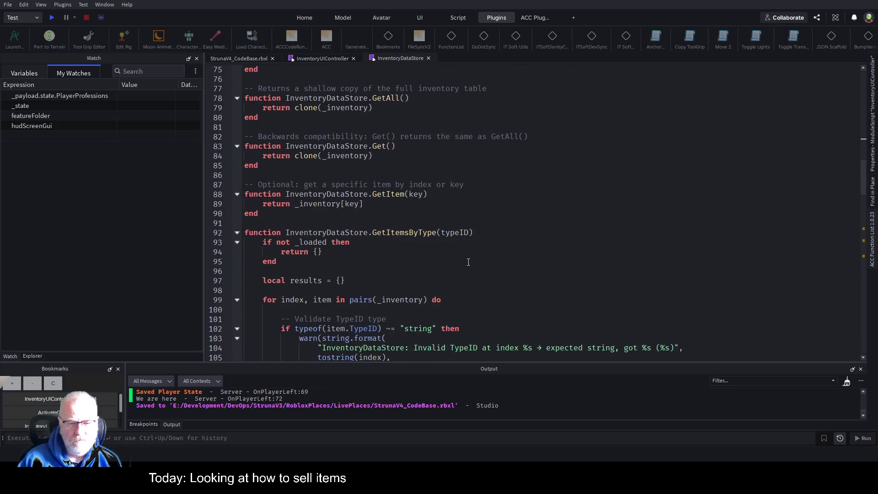
scroll(417, 223, down, 9)
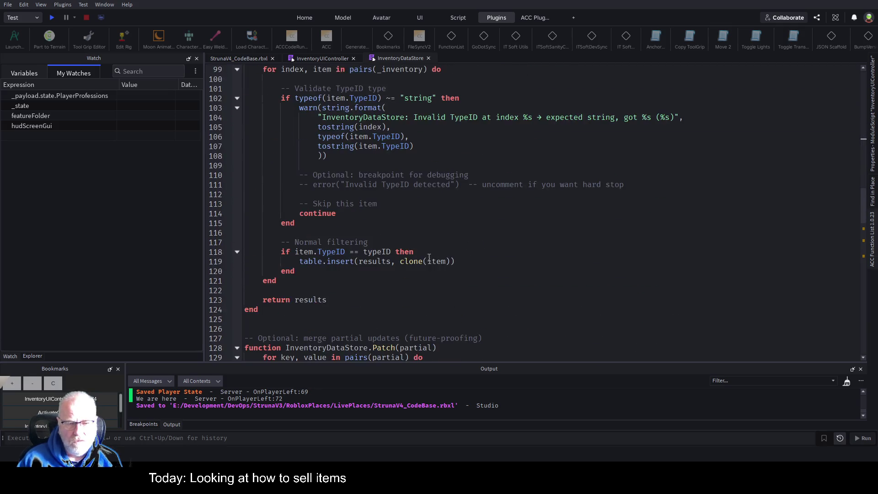
scroll(427, 249, down, 3)
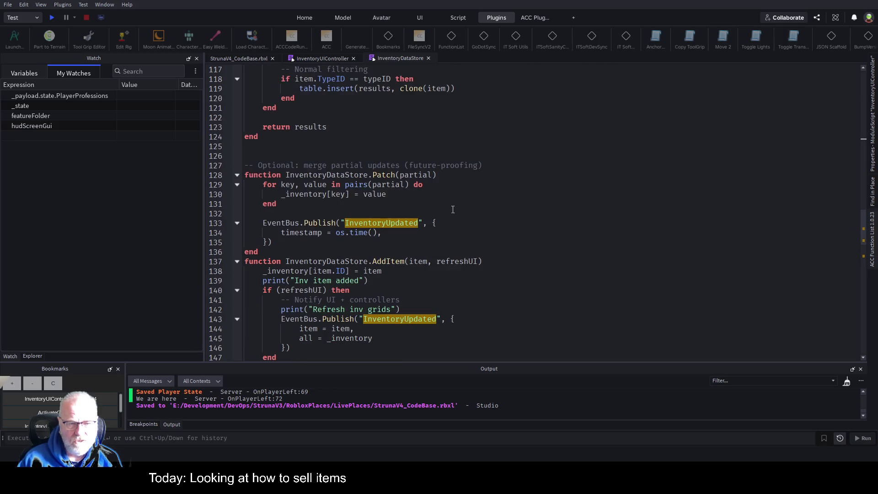
- Find every InventoryUpdated occurrence across scripts, listing 6 results in 3 files
double_click(383, 227)
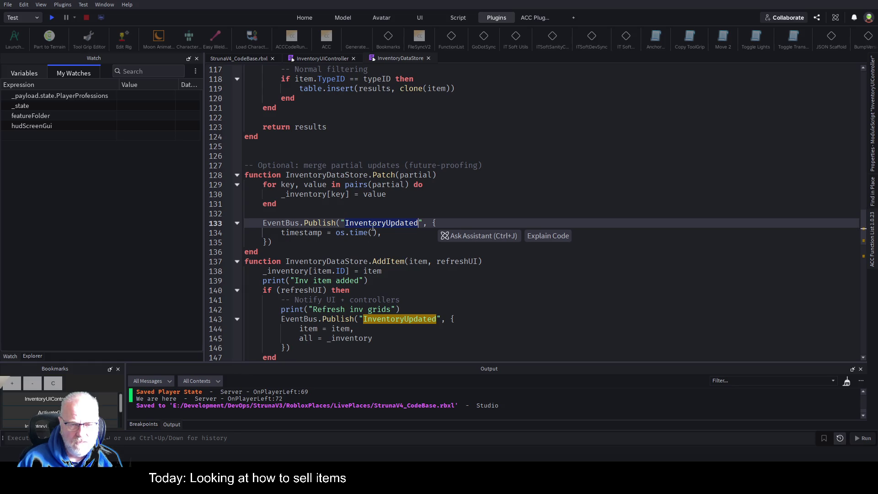
key(ctrl+f)
key(Return)
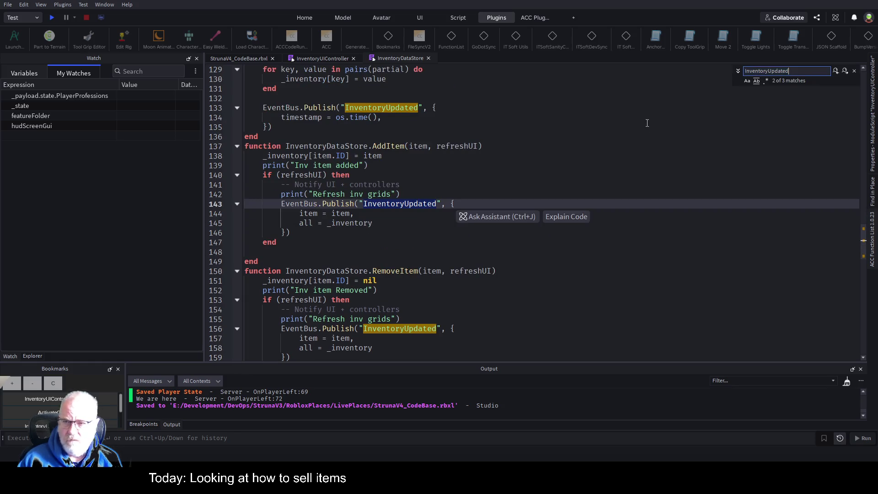
key(Escape)
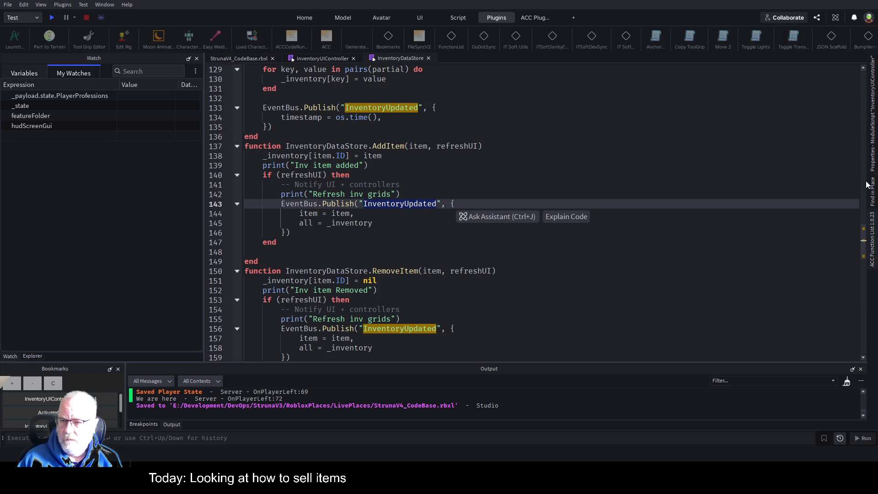
click(870, 195)
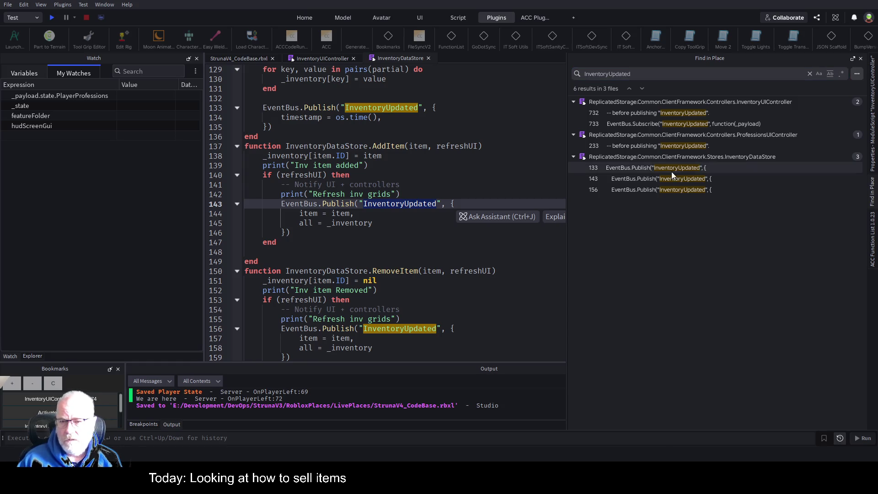
click(729, 123)
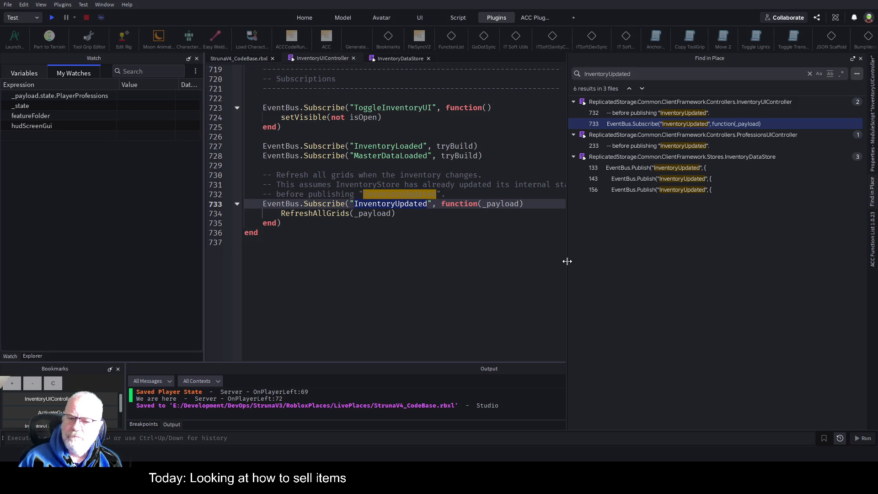
drag(567, 261, 736, 257)
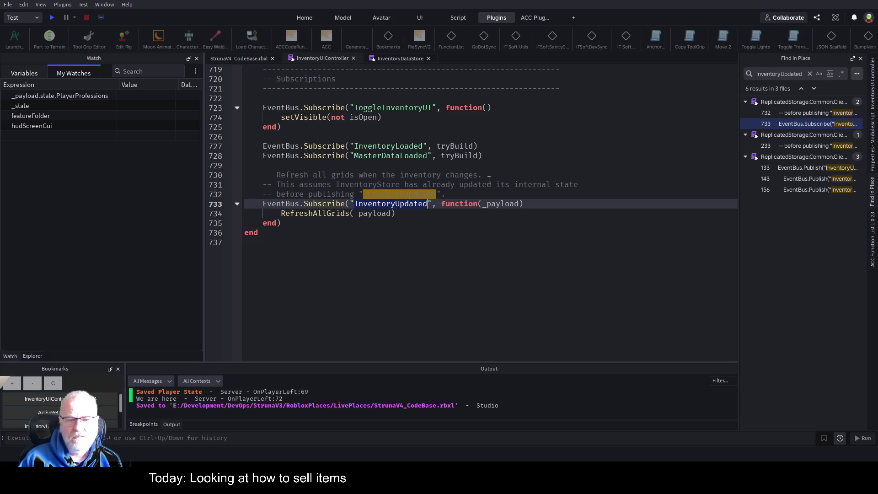
key(Escape)
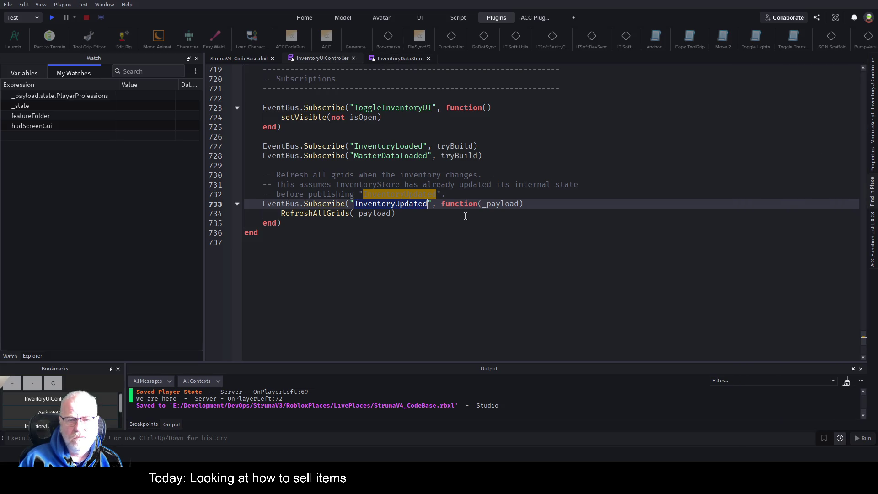
click(515, 313)
click(45, 399)
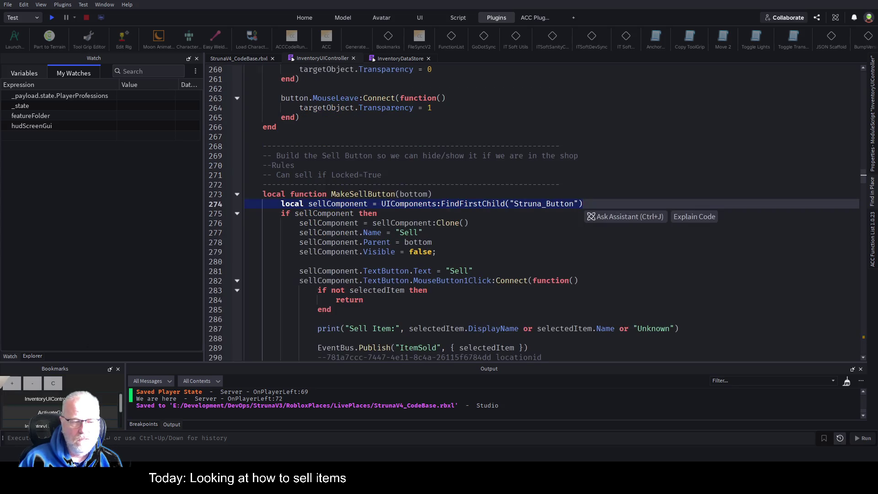
scroll(428, 235, down, 4)
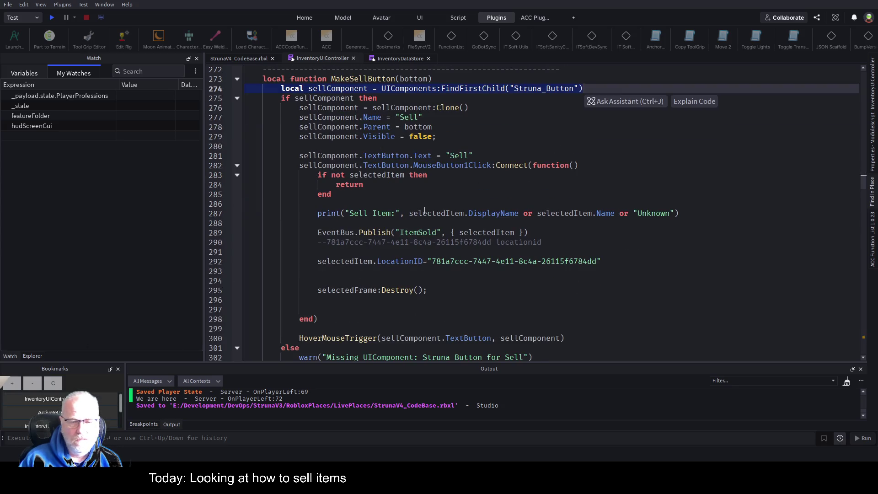
double_click(399, 232)
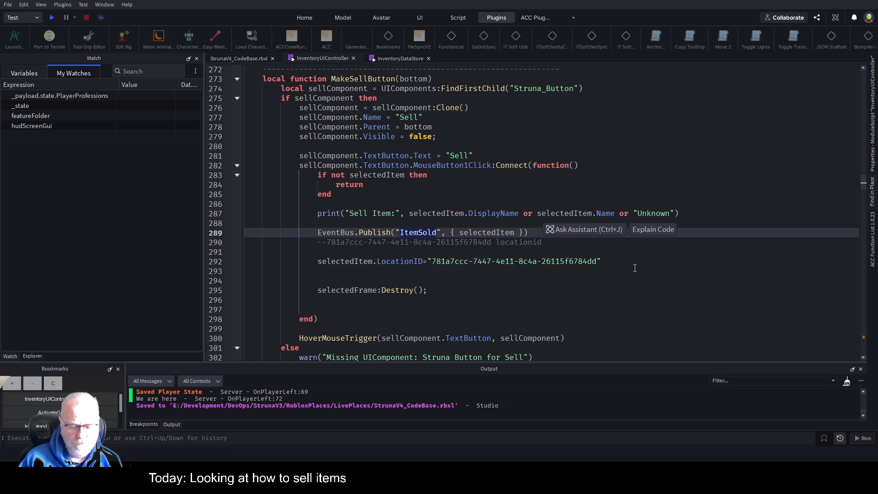
click(397, 59)
scroll(436, 170, down, 9)
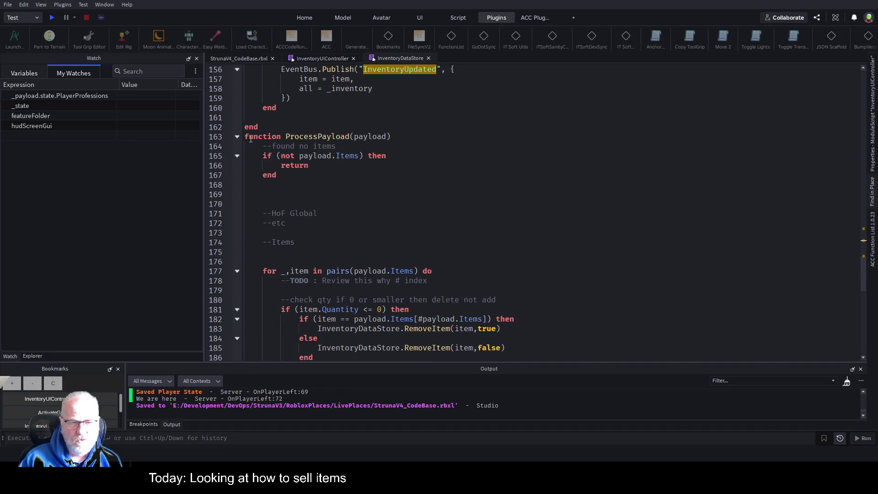
- Add an EventBus.Subscribe("ItemSold", function(payload) handler below the last subscription
click(237, 137)
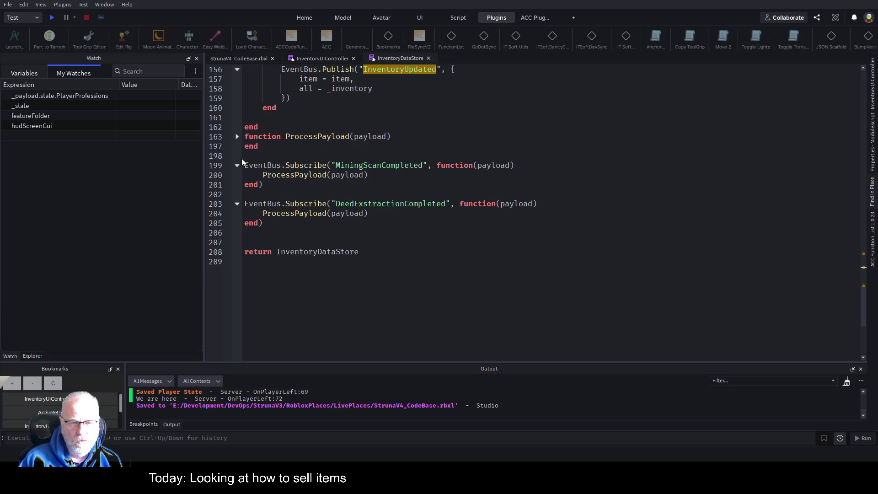
click(281, 234)
key(Return)
text(EventBus.S)
key(Tab)
text(")
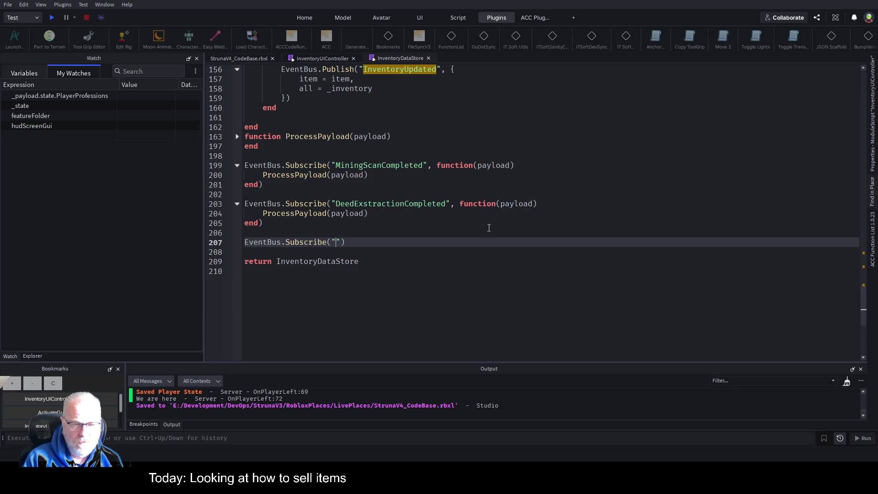
text(ItemSold)
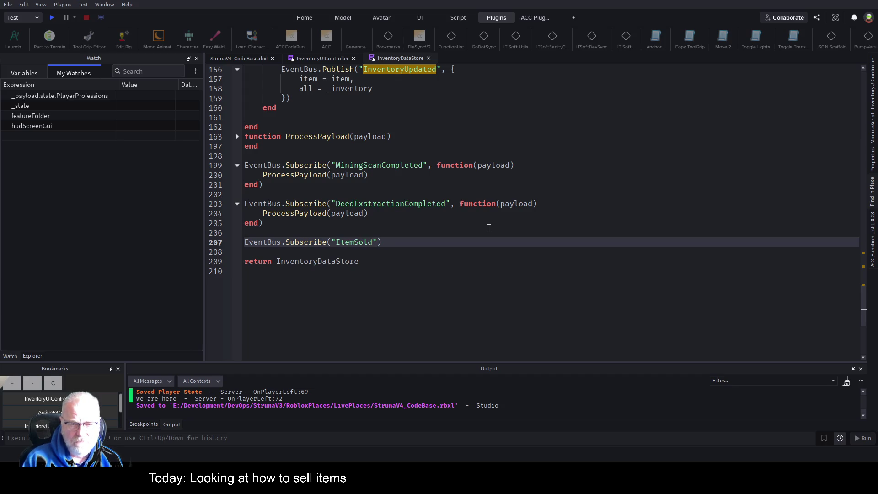
key(Left)
text(,function()
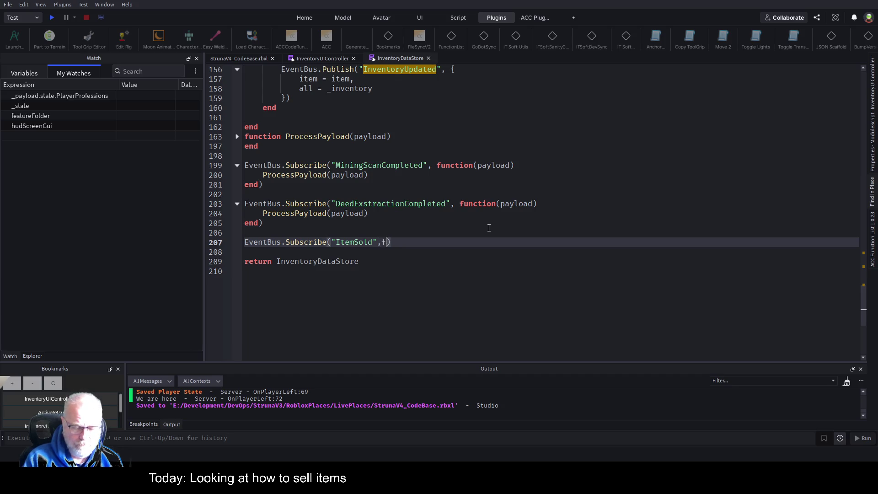
text(payload)
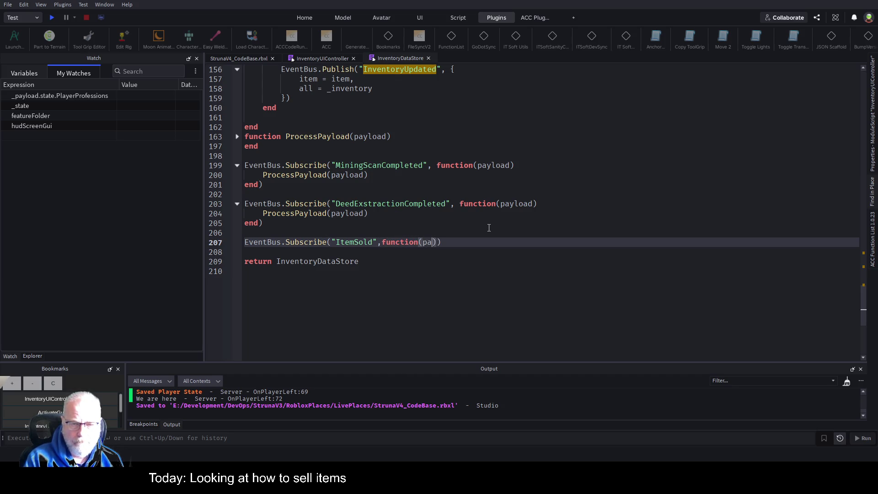
key(Return)
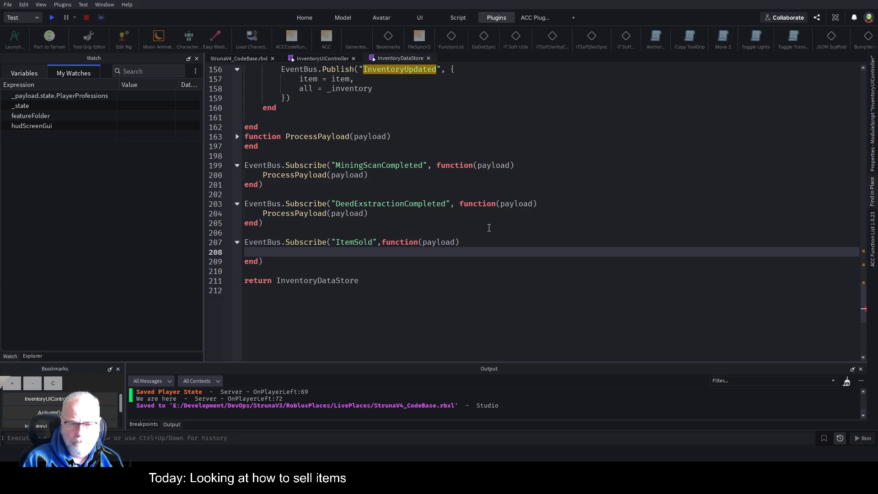
- Comment the handler: '--call the server with the Inventory ItemID that has been sold, plus qty', and save
text(--)
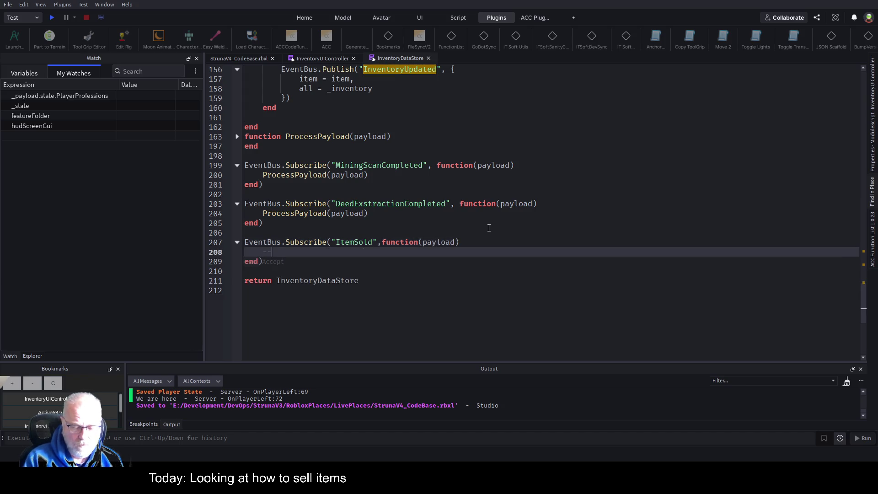
text(call the serv)
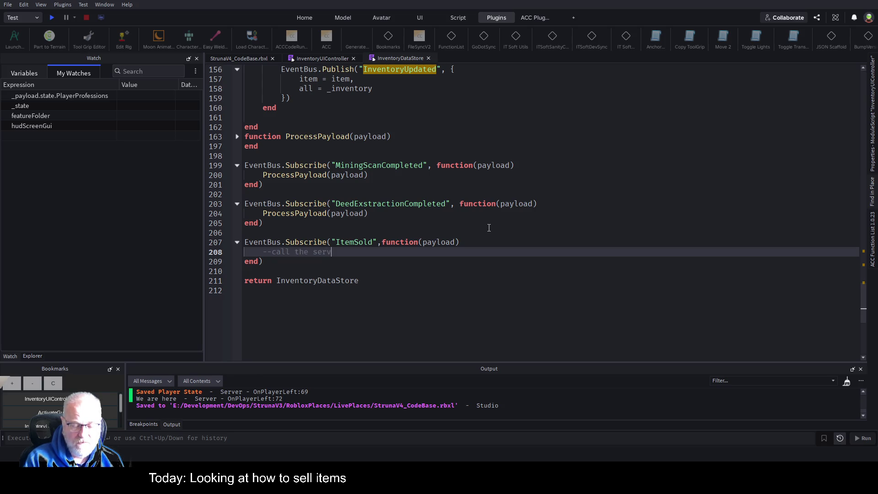
text(er with the )
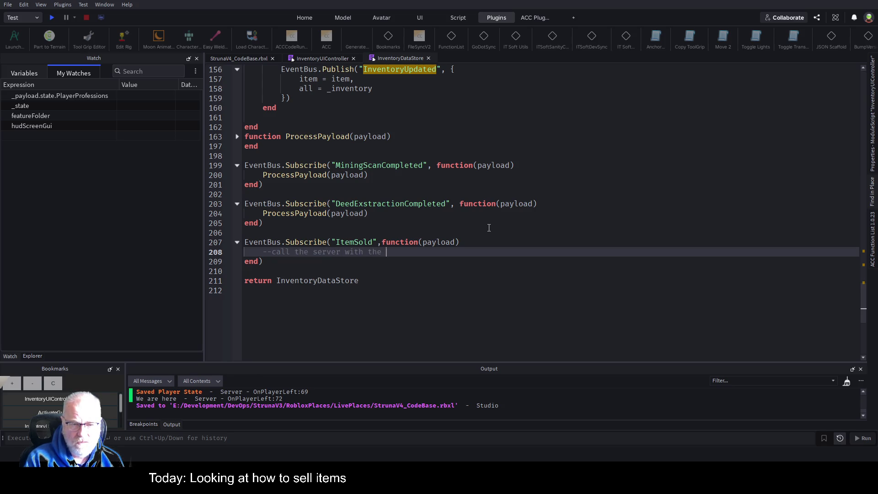
text(item)
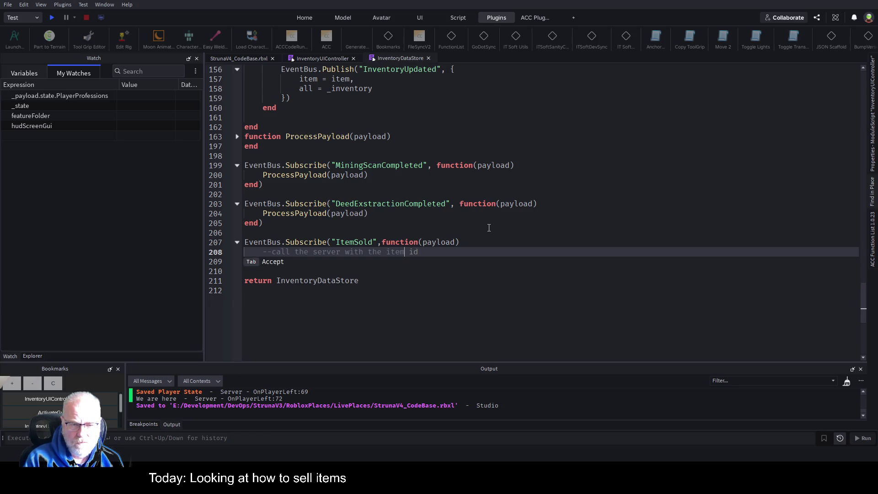
key(BackSpace)
key(BackSpace)
key(BackSpace)
text(Inventory )
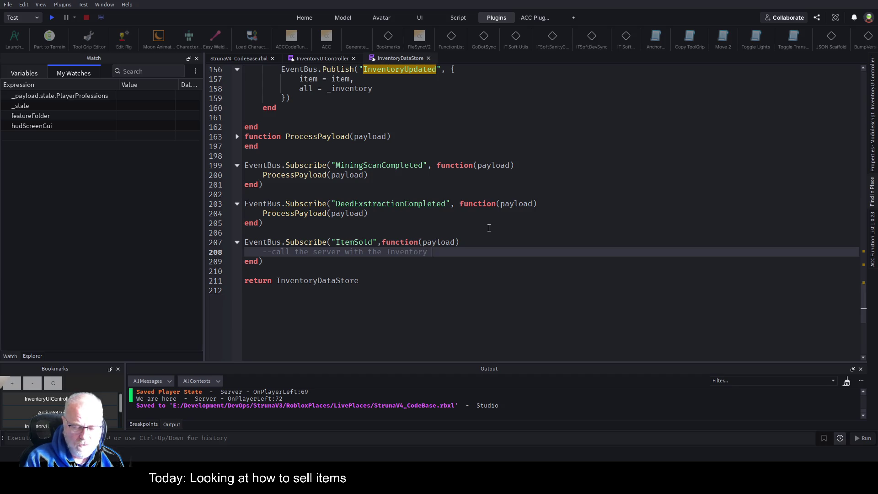
text(ItemID that has been sold, plus qty)
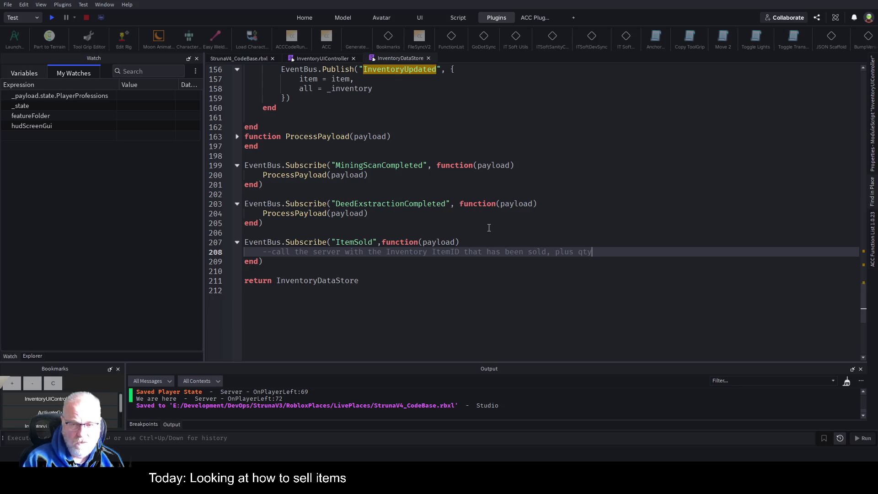
key(Up)
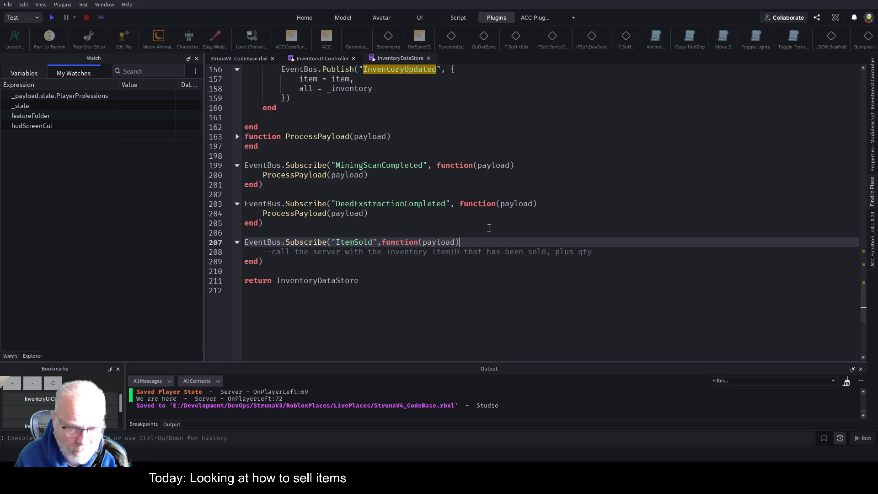
key(Down)
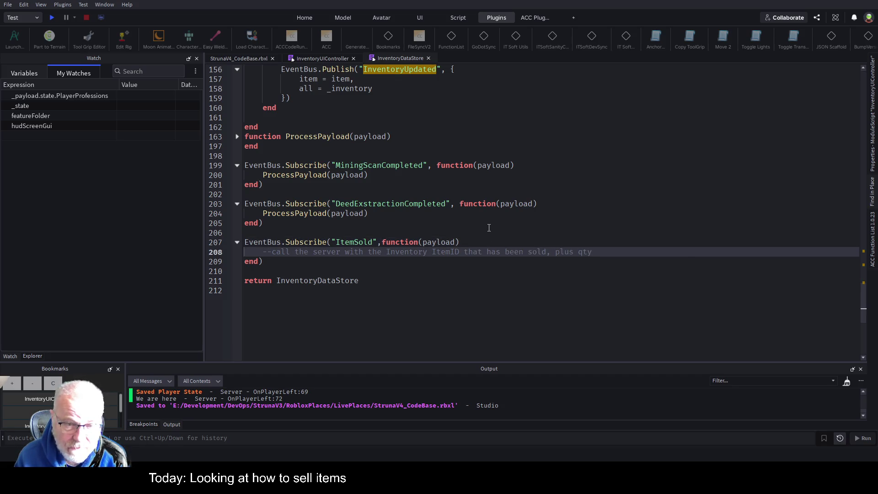
key(ctrl+s)
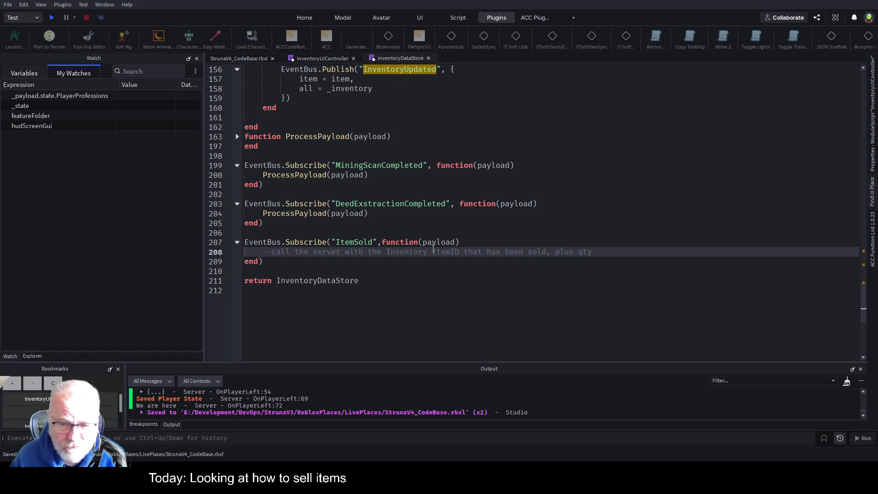
- Add a local stop="stop" placeholder line below the comment
key(Return)
text(local st)
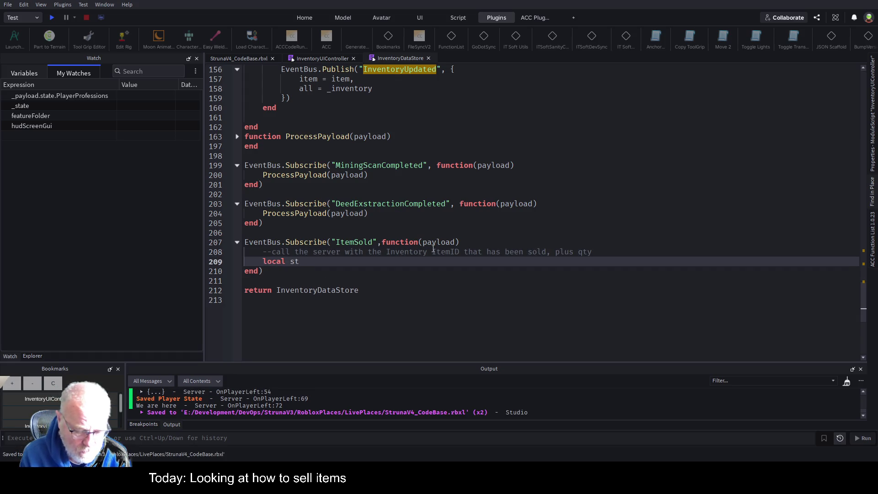
text(op="stop")
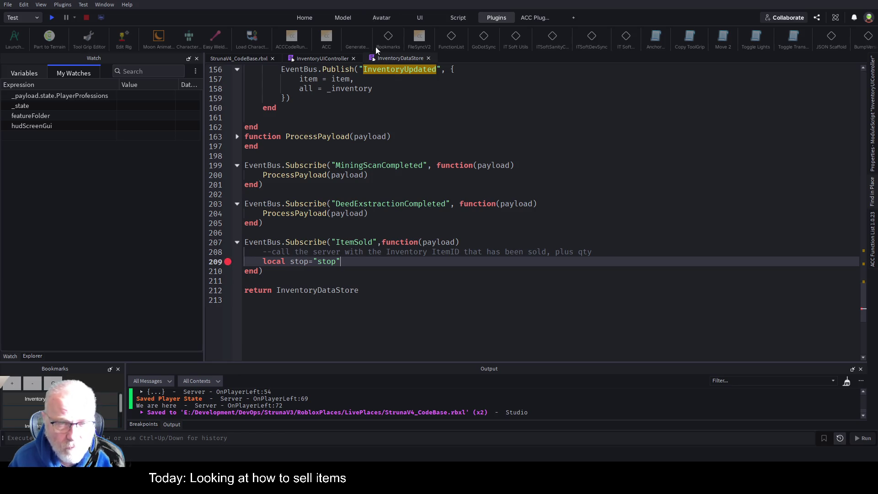
click(344, 59)
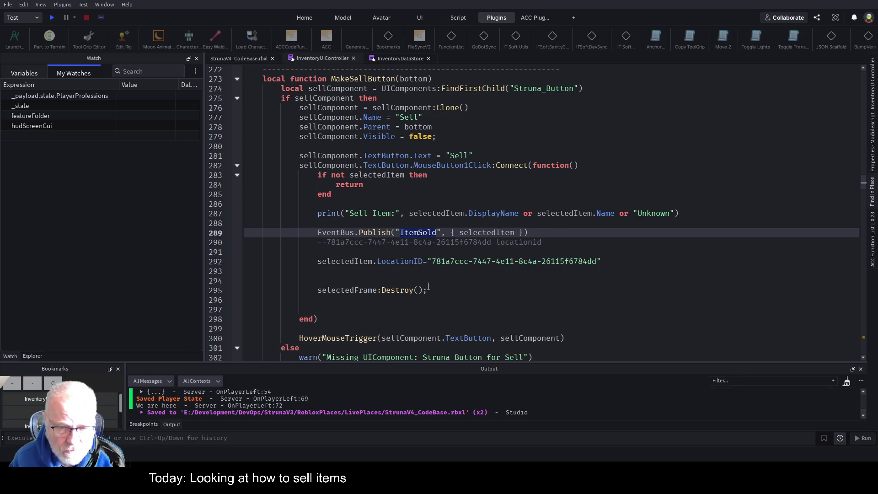
- Move the LocationID and selectedFrame:Destroy() lines above the EventBus.Publish("ItemSold") call
drag(430, 292, 247, 262)
key(ctrl+c)
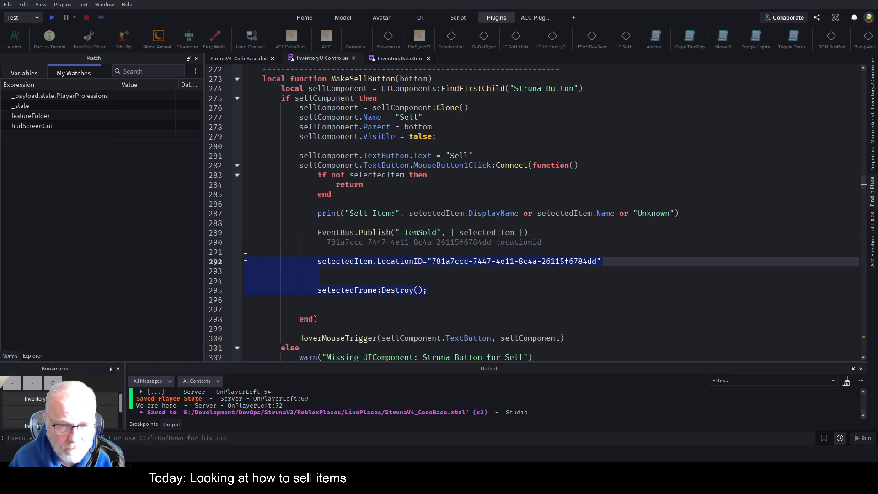
key(Delete)
click(292, 227)
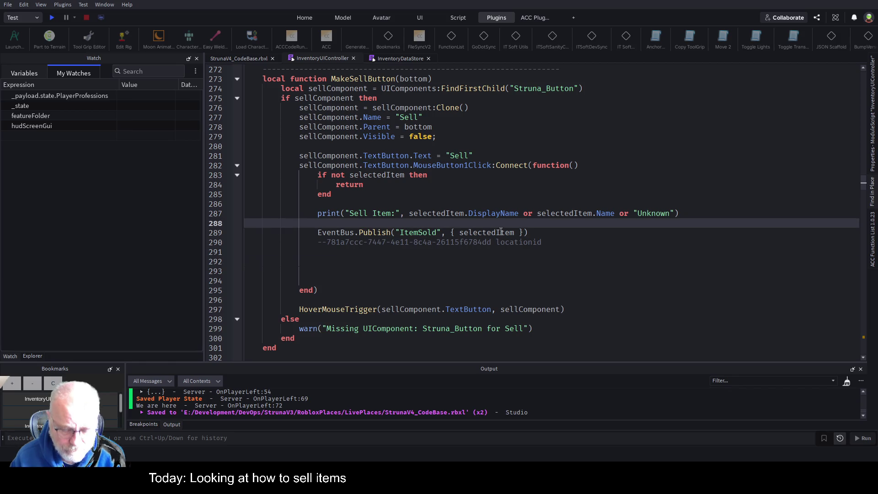
key(Return)
key(Return)
key(Up)
key(ctrl+v)
- Tidy the pasted Destroy line and remove extra blank lines above the ItemSold publish
key(Up)
key(Up)
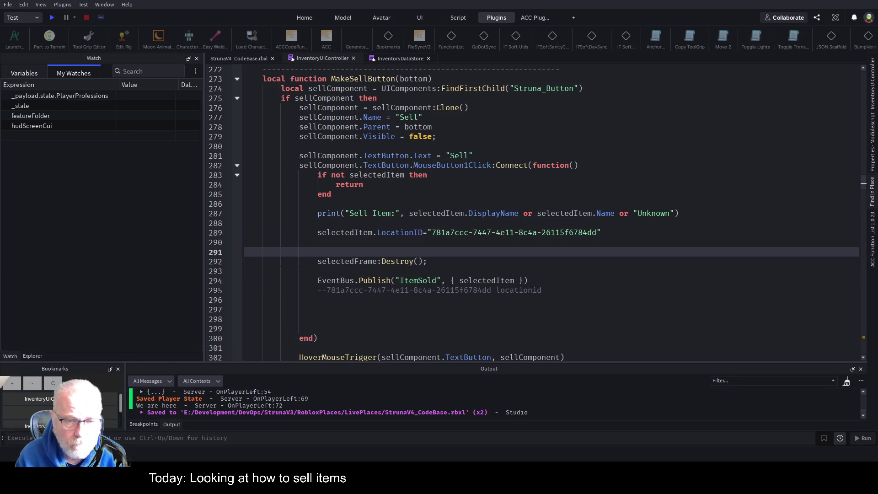
key(Down)
key(shift+Down)
key(ctrl+x)
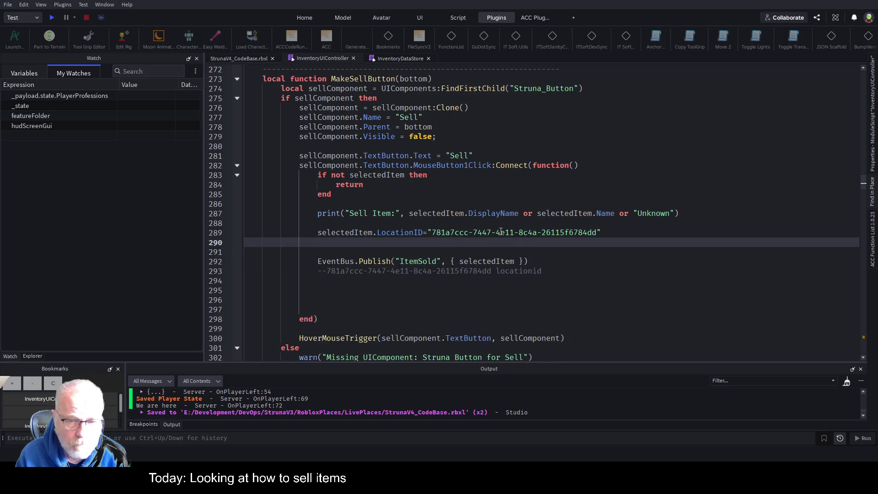
key(ctrl+z)
key(Up)
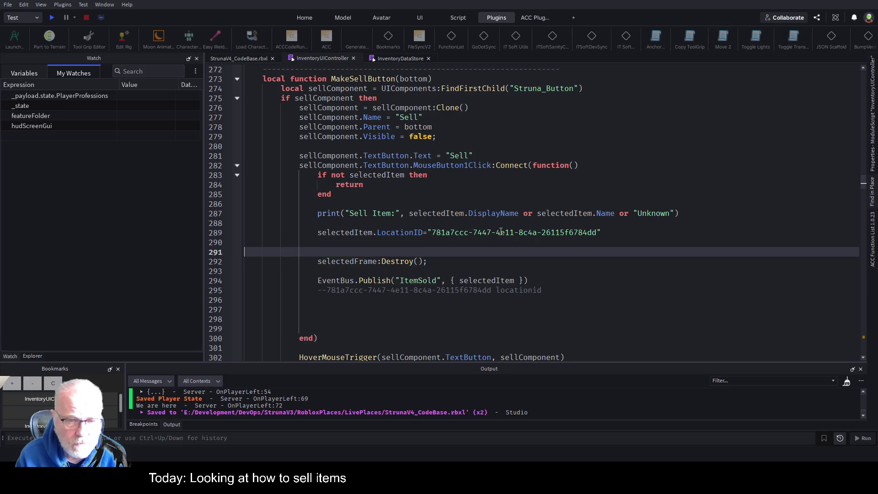
key(BackSpace)
key(Delete)
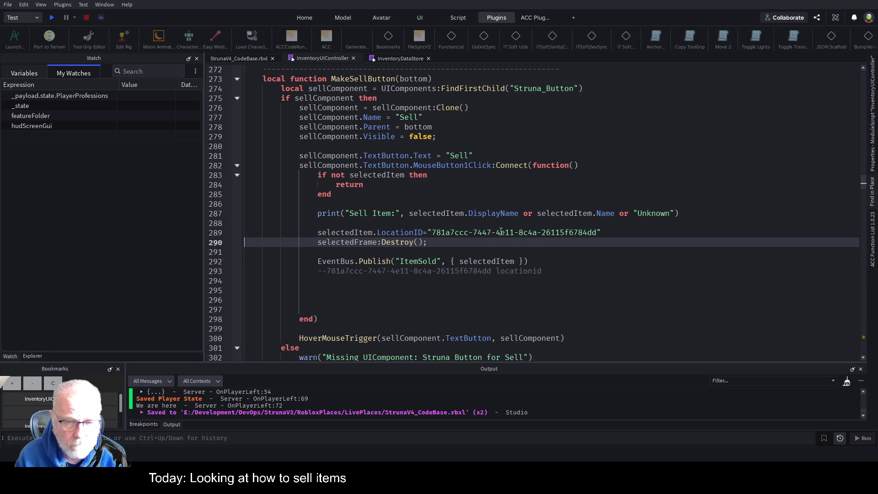
key(Down)
key(Down)
key(Down)
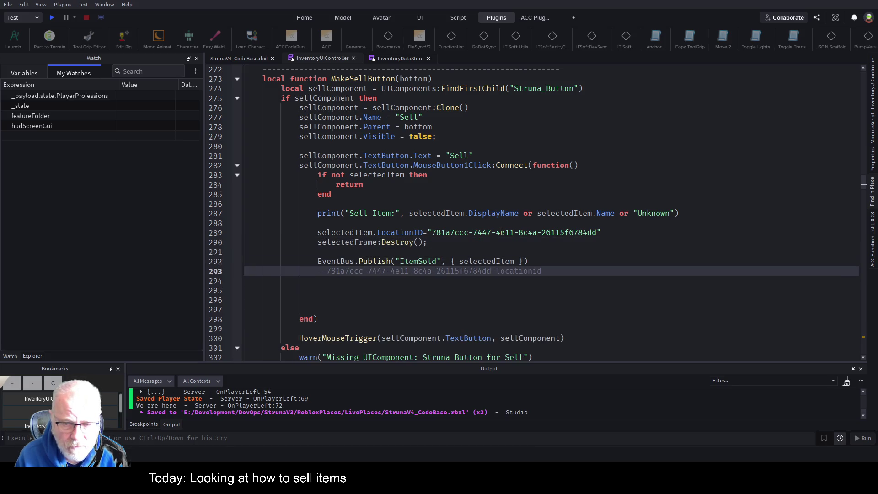
key(Up)
key(Up)
key(Up)
key(Down)
key(Down)
key(End)
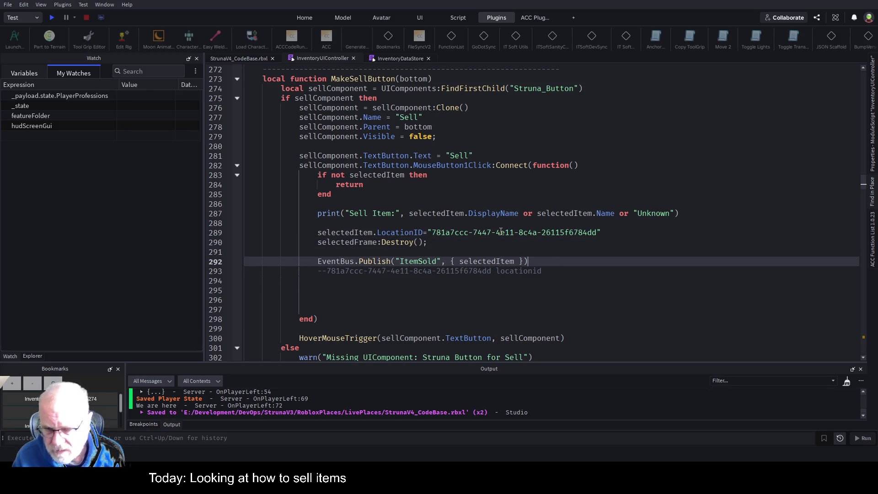
key(Left)
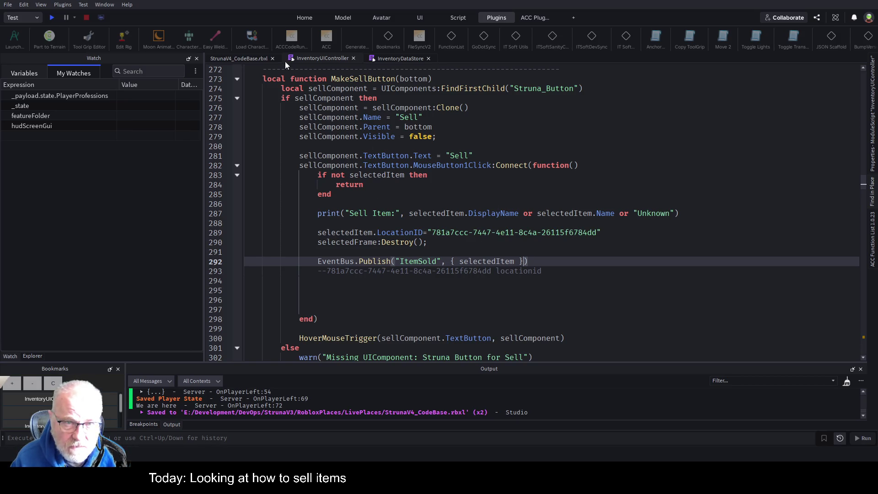
click(393, 58)
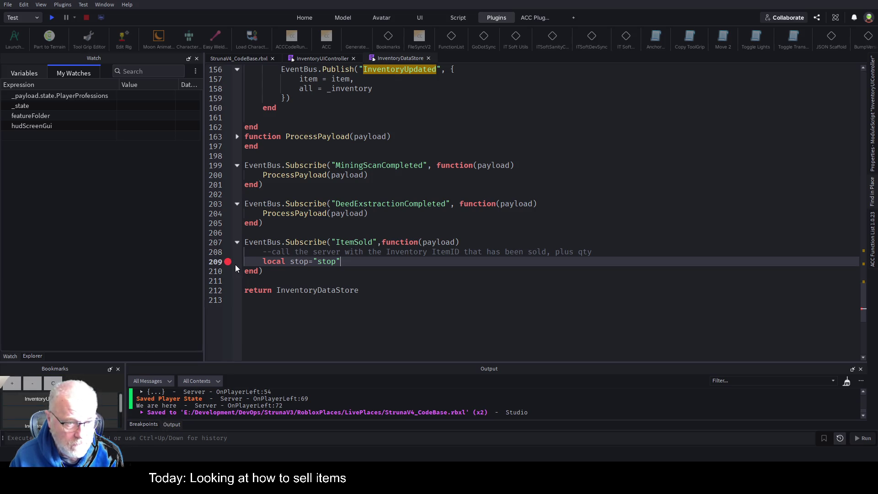
- Re-toggle the line 209 breakpoint in the ItemSold handler and start a playtest
click(227, 261)
click(294, 246)
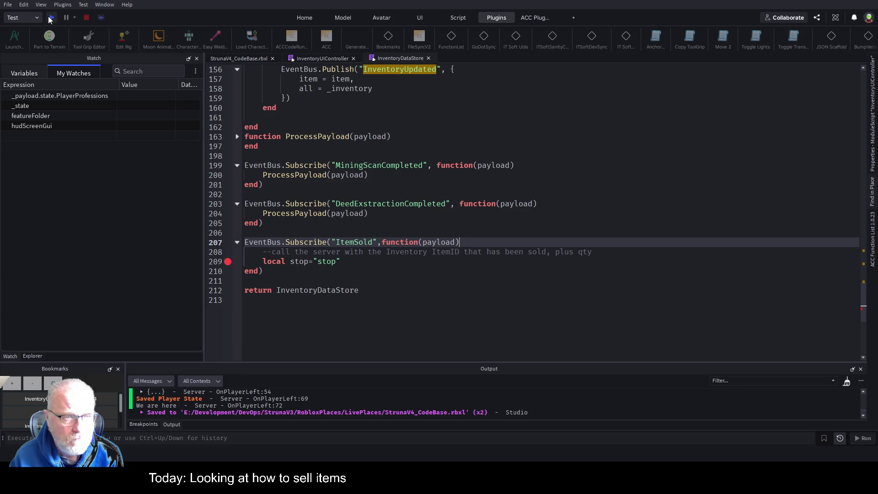
click(52, 18)
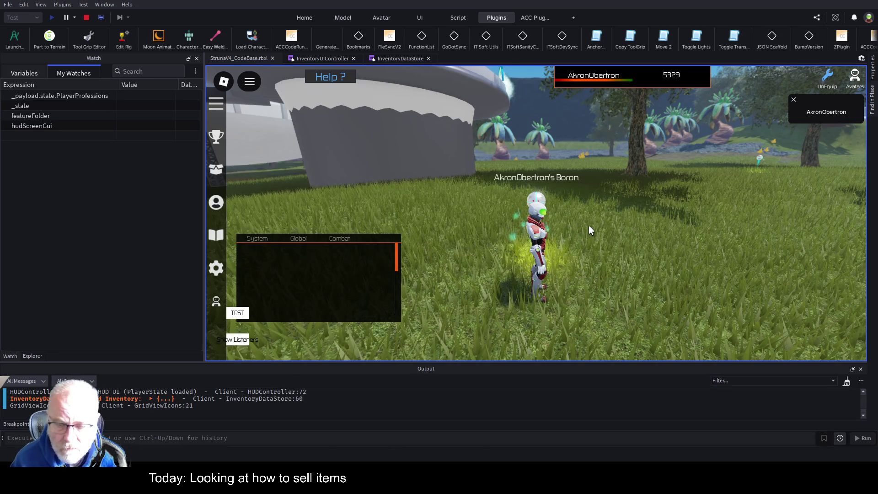
- Sell the Mendelevium resource from the inventory's Resources category to trigger the breakpoint
key(i)
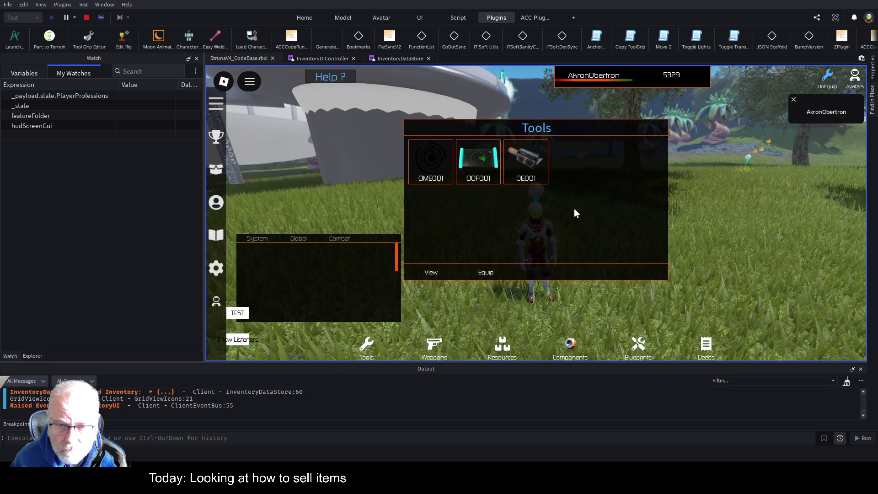
click(510, 353)
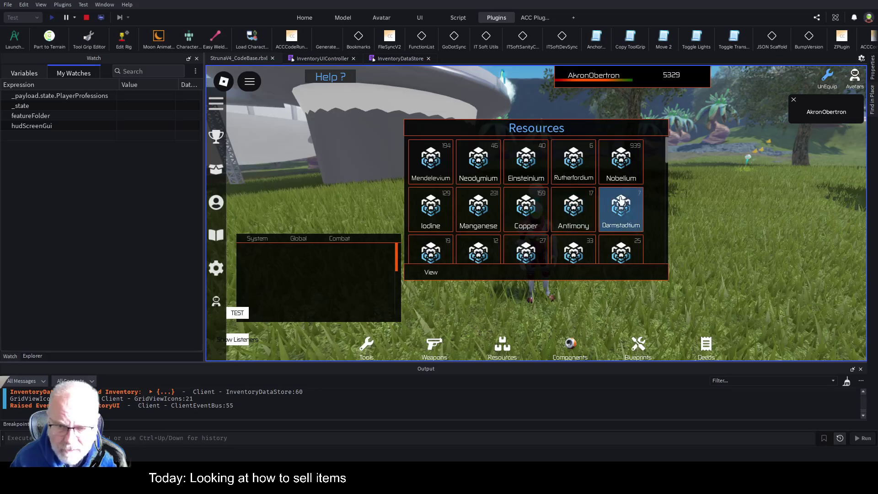
click(439, 163)
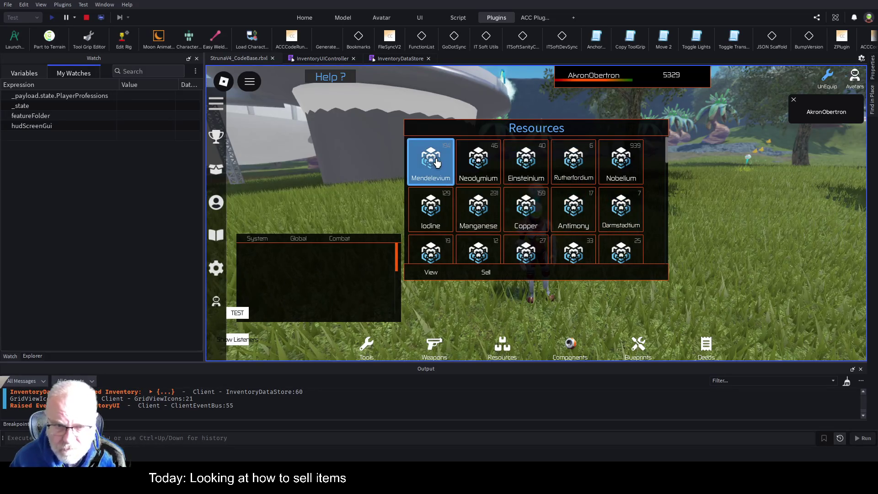
click(489, 277)
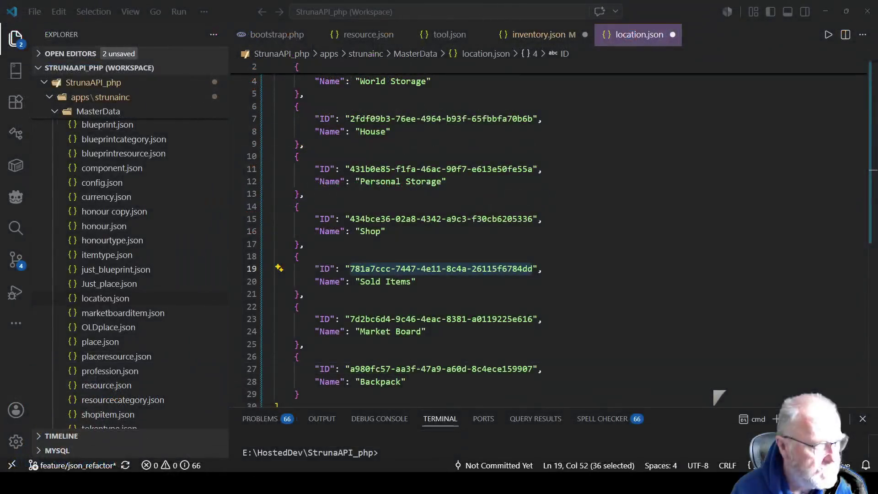
- Search inventory.json for item ca52a26a-6f3e-4803-b9cc-a1c478a756cf, found with quantity 194 at line 1865
scroll(132, 274, down, 10)
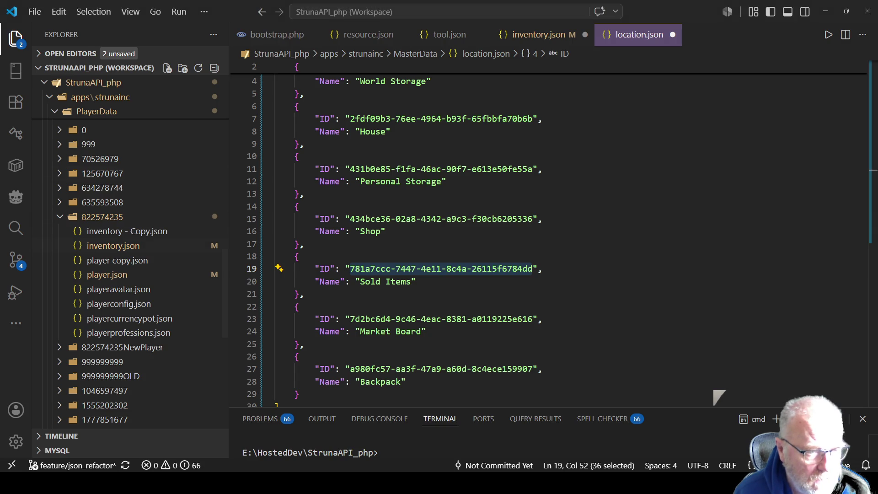
click(113, 246)
click(529, 253)
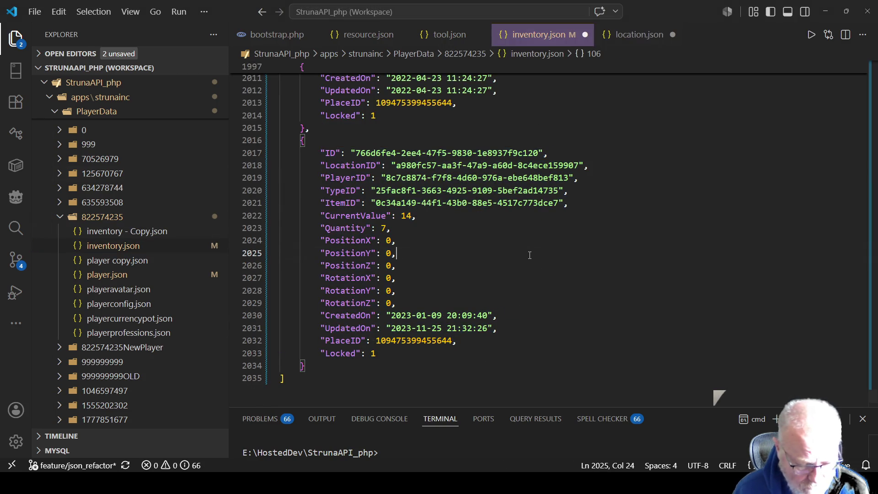
key(ctrl+Home)
key(ctrl+f)
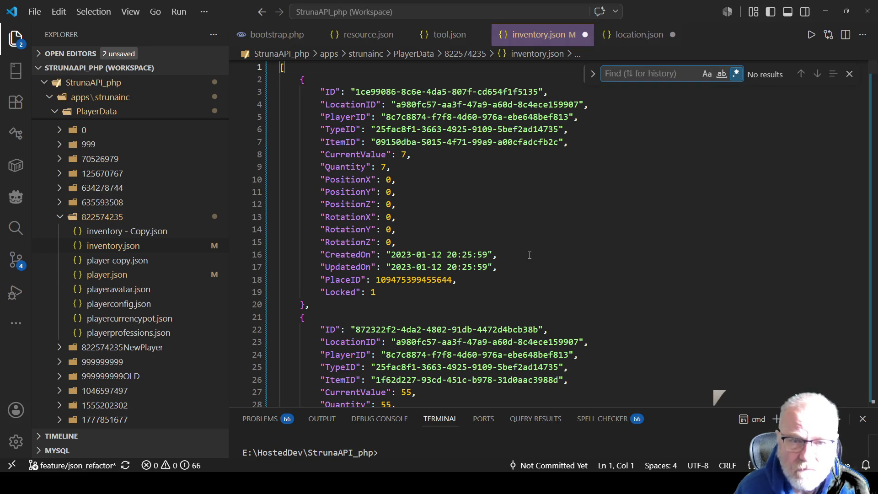
key(ctrl+v)
key(Home)
key(Delete)
key(Delete)
key(Delete)
key(Delete)
key(Delete)
key(Delete)
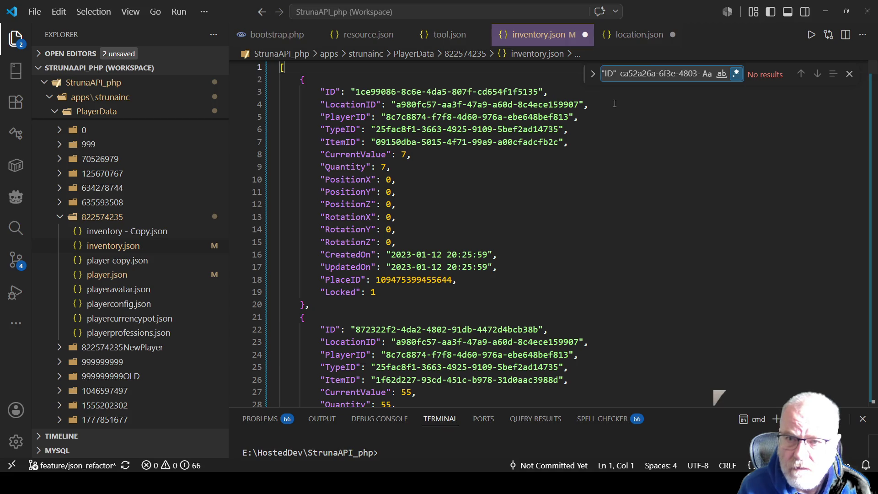
key(Delete)
key(Delete)
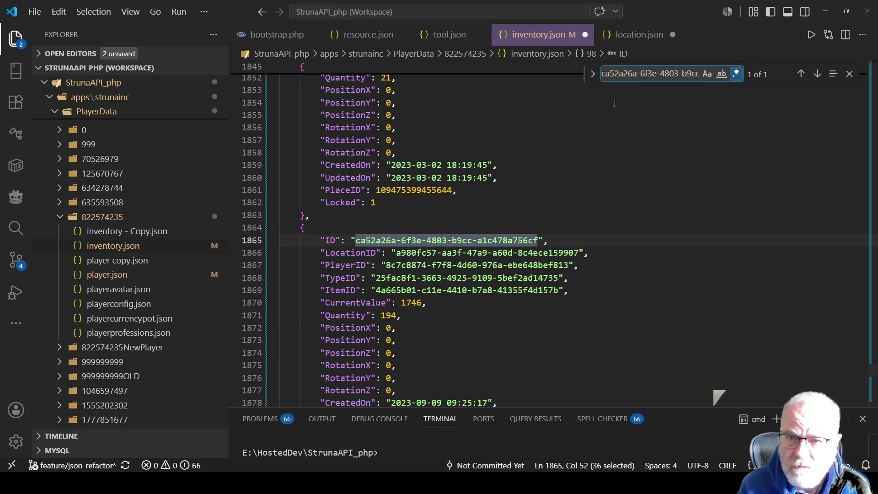
scroll(482, 229, down, 2)
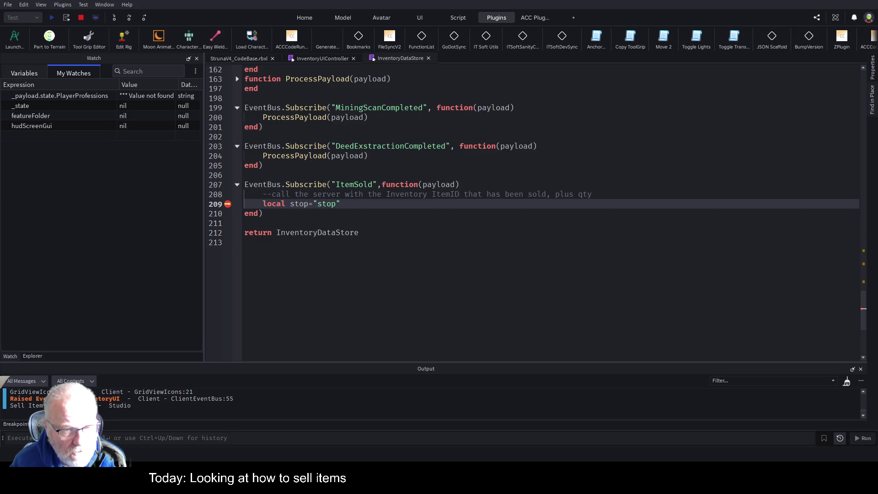
click(82, 17)
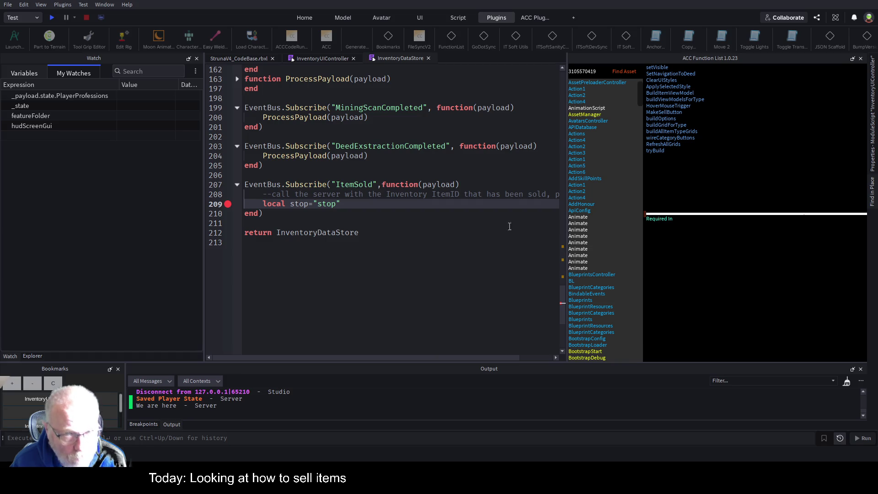
- Close the ACC Function List, return to the game view and save the place
click(860, 58)
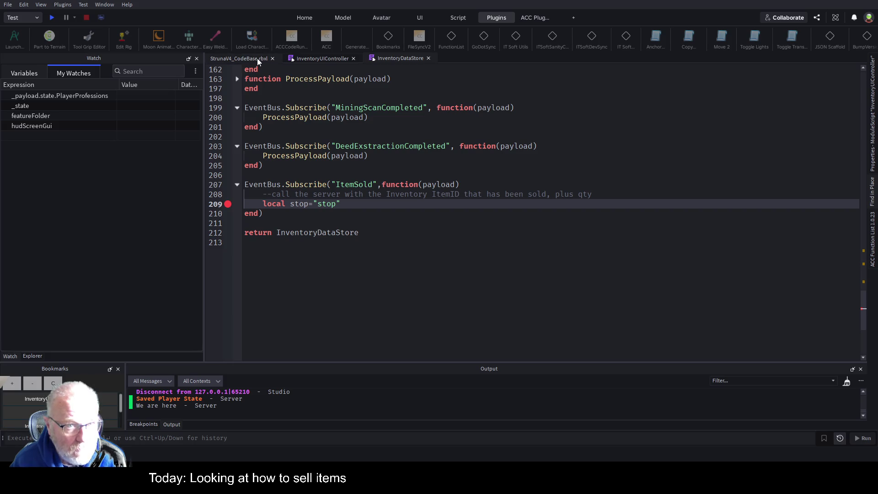
click(257, 59)
key(ctrl+s)
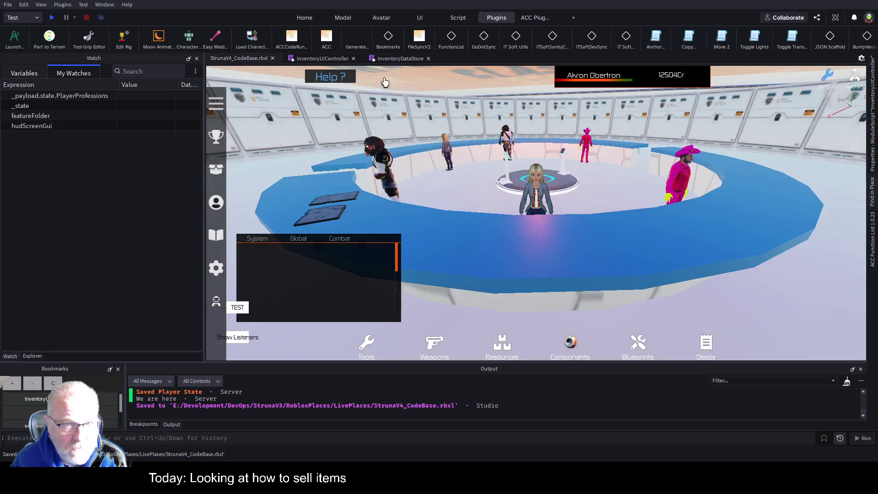
- Navigate Explorer to ServerScriptService's Framework Remotes folder and open RemoteRegistry
click(33, 356)
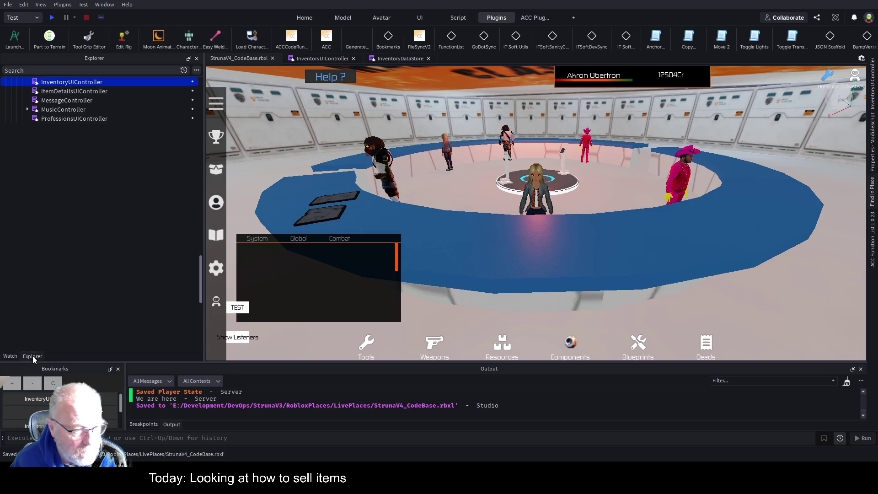
scroll(73, 184, up, 5)
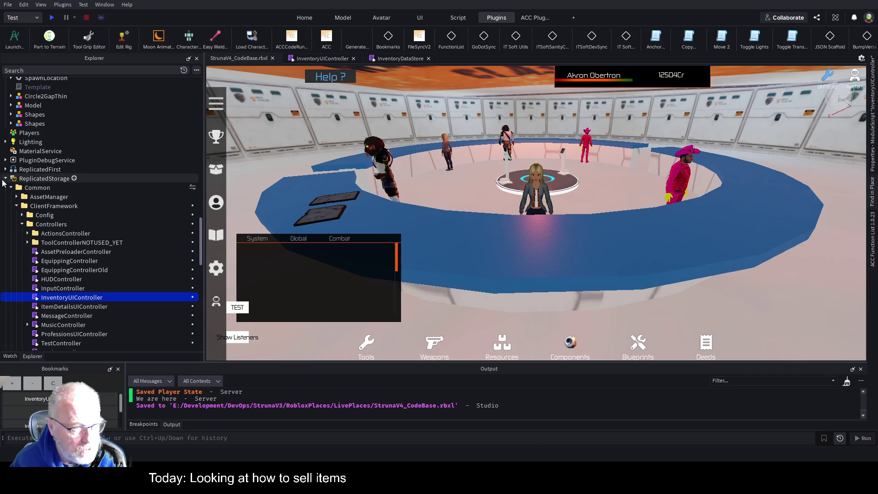
click(8, 179)
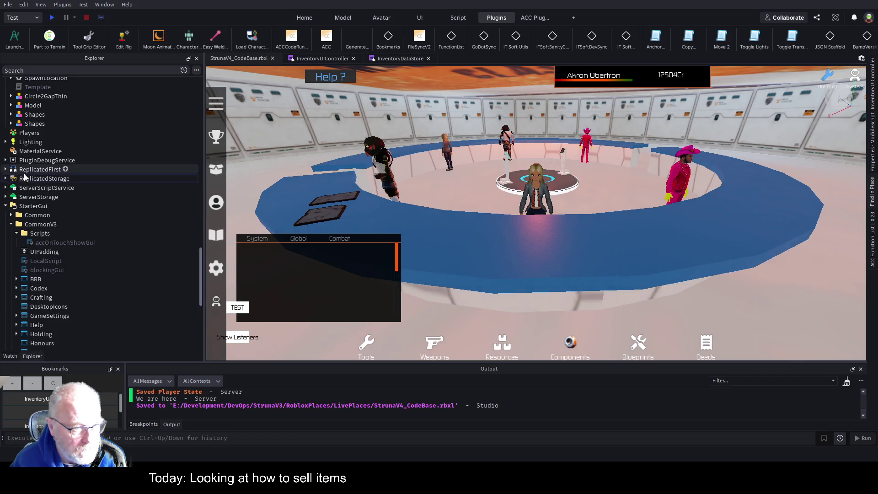
scroll(22, 181, down, 3)
click(11, 165)
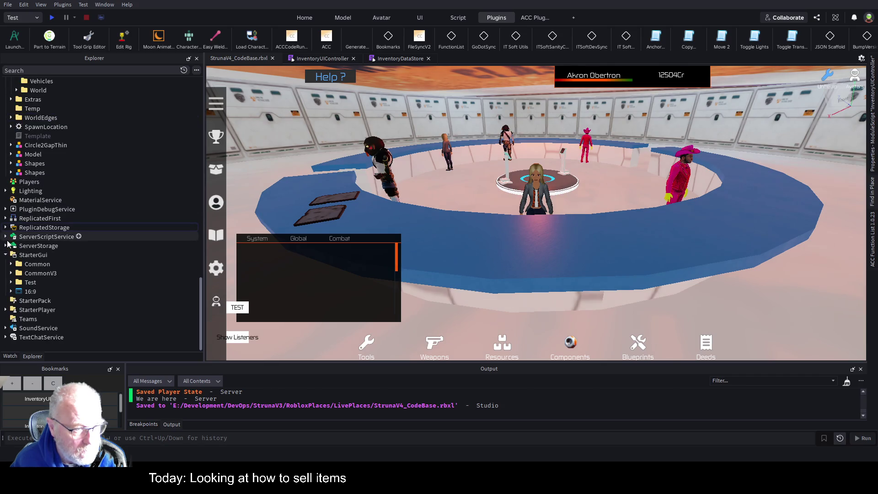
click(6, 255)
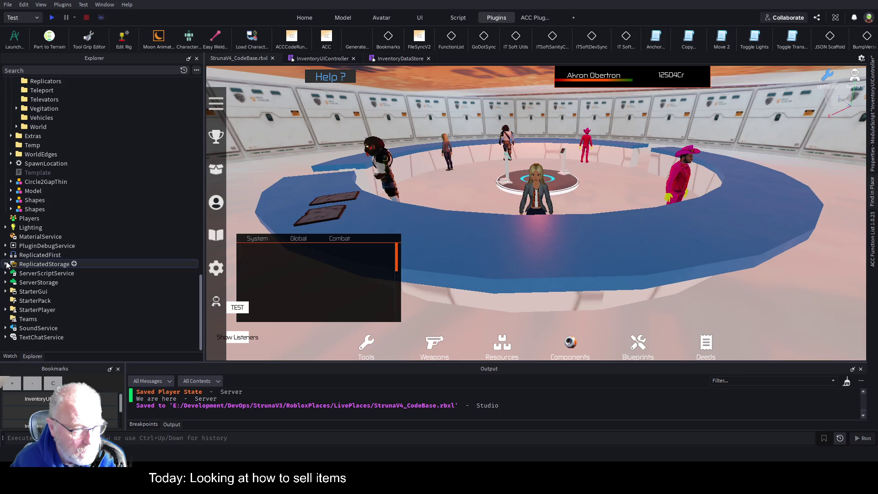
click(5, 273)
scroll(18, 247, down, 5)
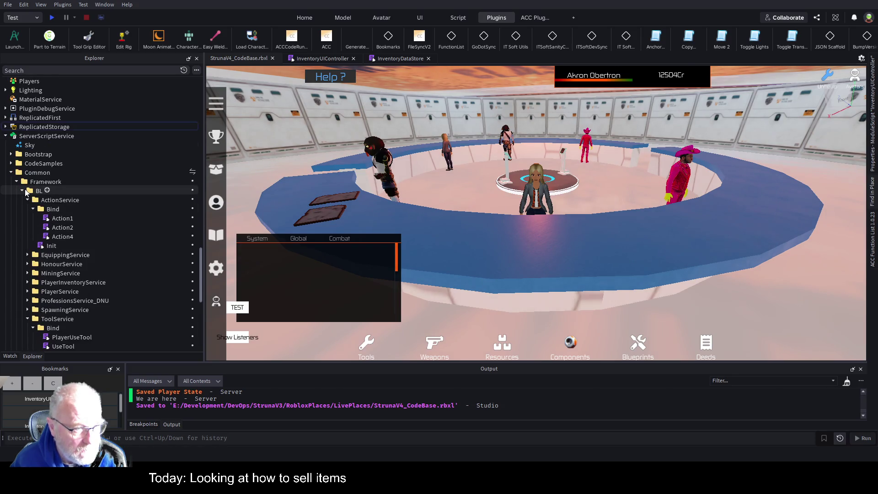
click(22, 191)
click(21, 228)
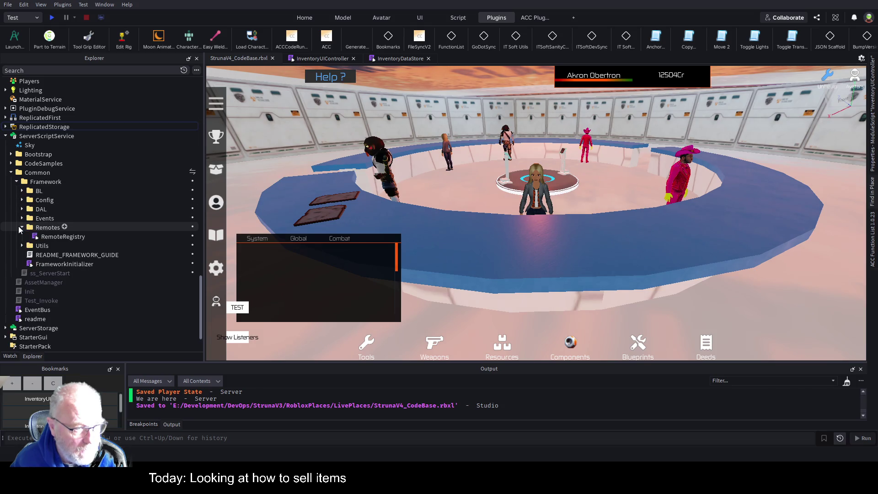
click(61, 238)
scroll(483, 194, down, 11)
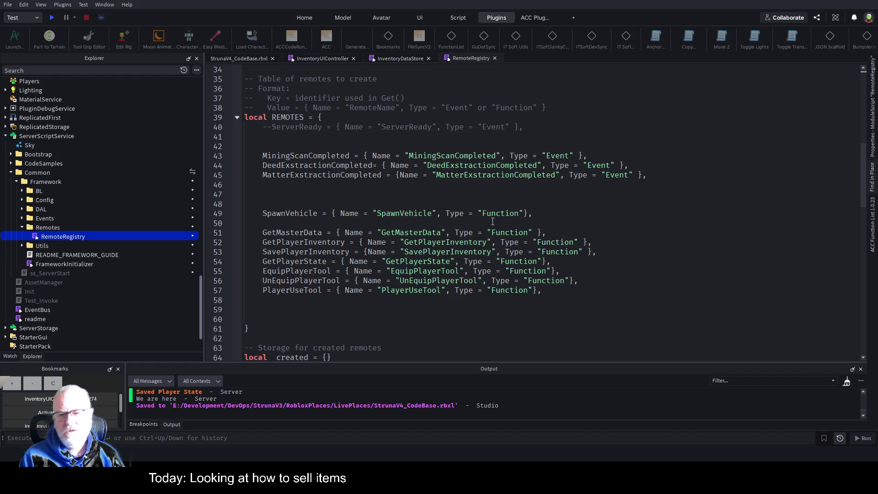
- Duplicate the MatterExstractionCompleted event entry, then delete it, leaving line 46 empty
click(493, 168)
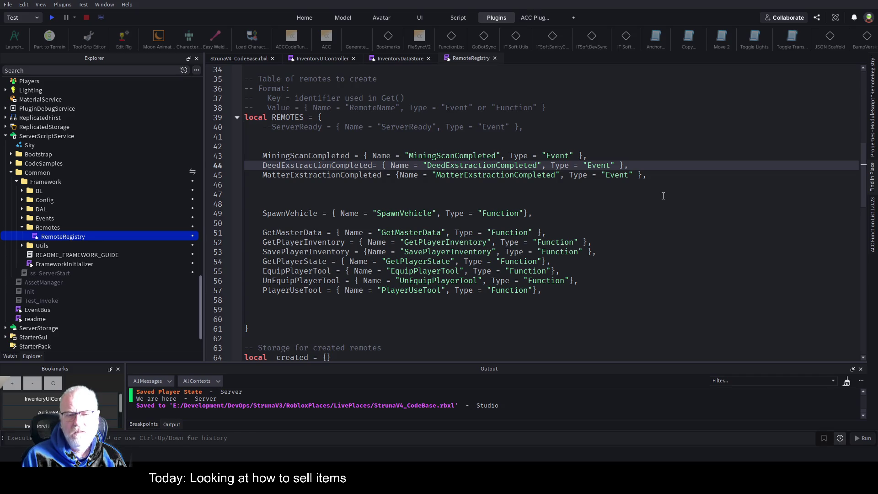
key(Down)
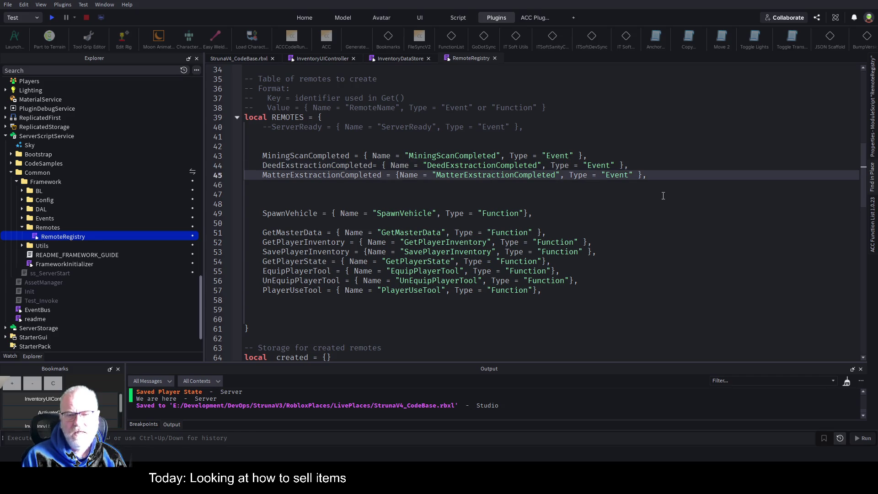
key(End)
key(shift+Home)
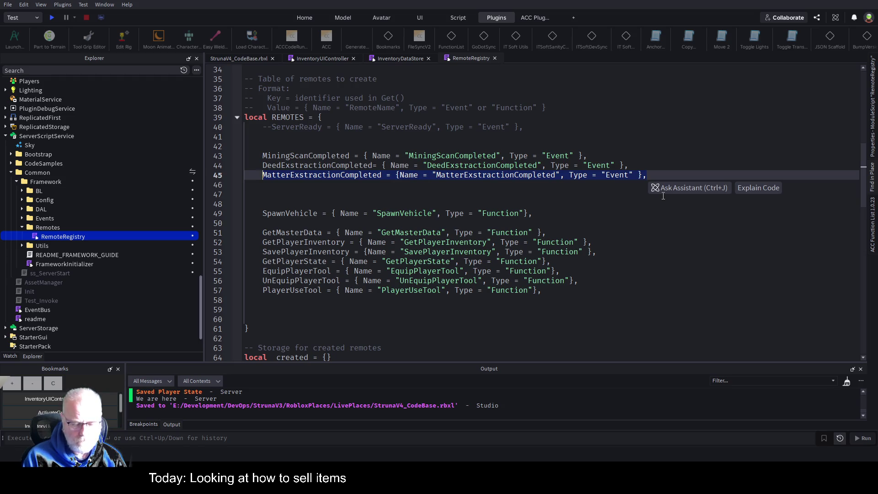
key(alt+shift+Down)
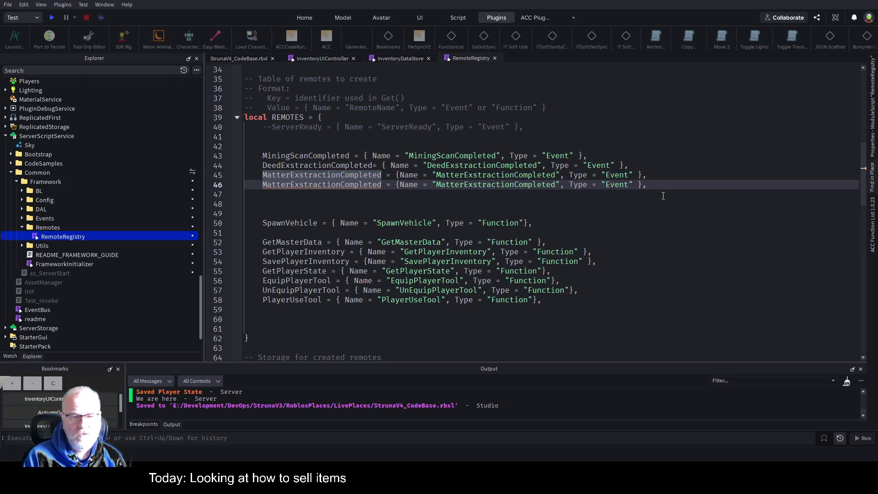
key(Home)
text(SellItem)
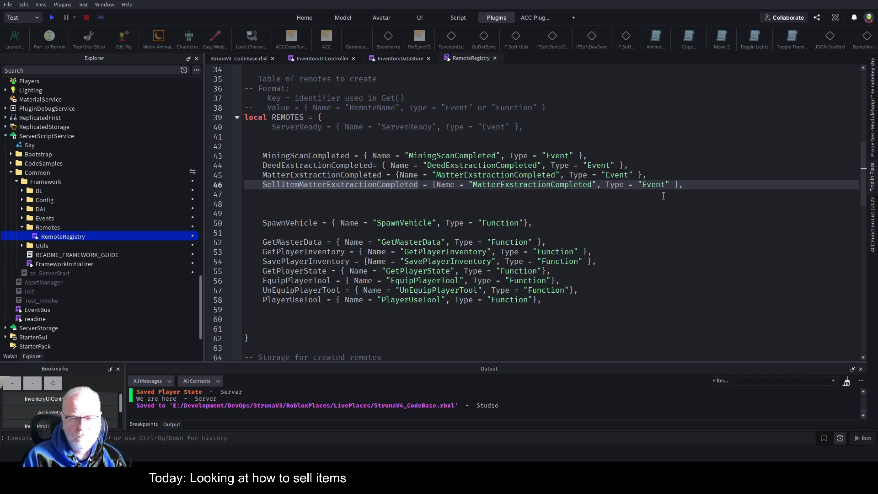
key(Home)
key(shift+End)
key(BackSpace)
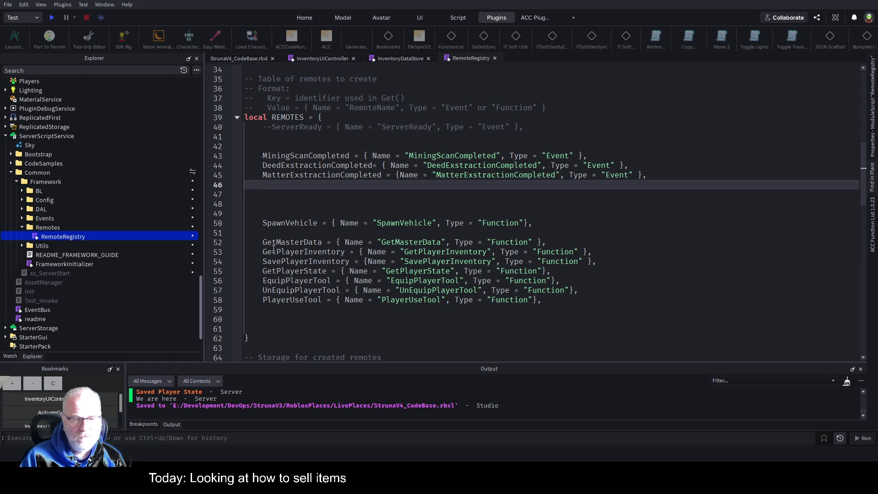
- Copy the SavePlayerInventory function remote entry and paste it as line 59 after PlayerUseTool
click(273, 251)
click(285, 272)
click(332, 262)
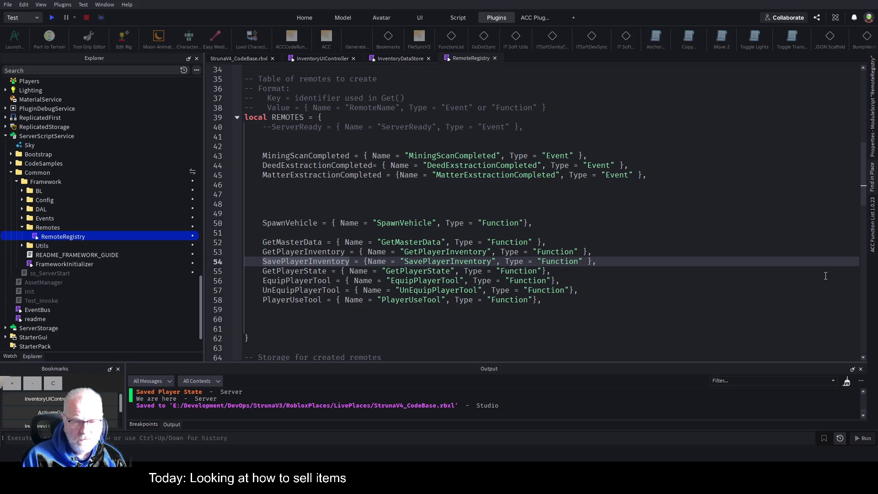
key(Home)
key(shift+End)
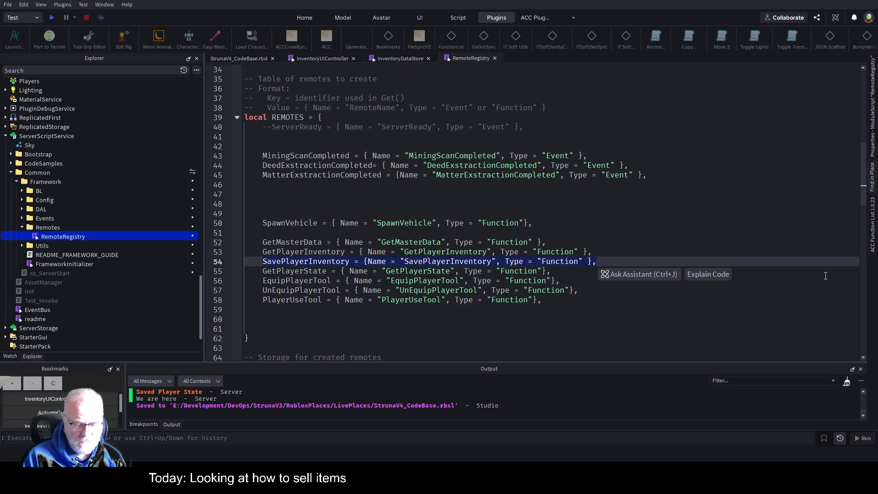
key(ctrl+c)
key(Down)
key(Down)
key(Down)
key(End)
key(Return)
key(ctrl+v)
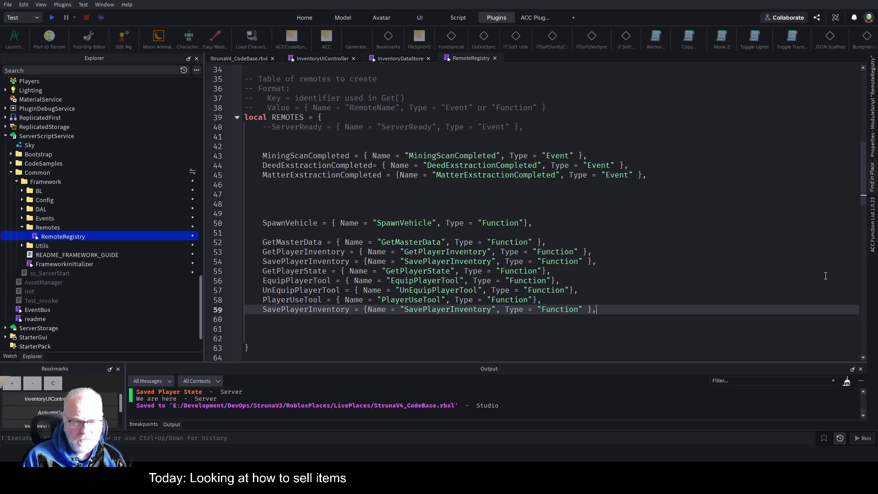
- Rename the new entry's key to SellInventoryItem
key(Home)
key(ctrl+shift+Right)
key(Left)
text(SellItem)
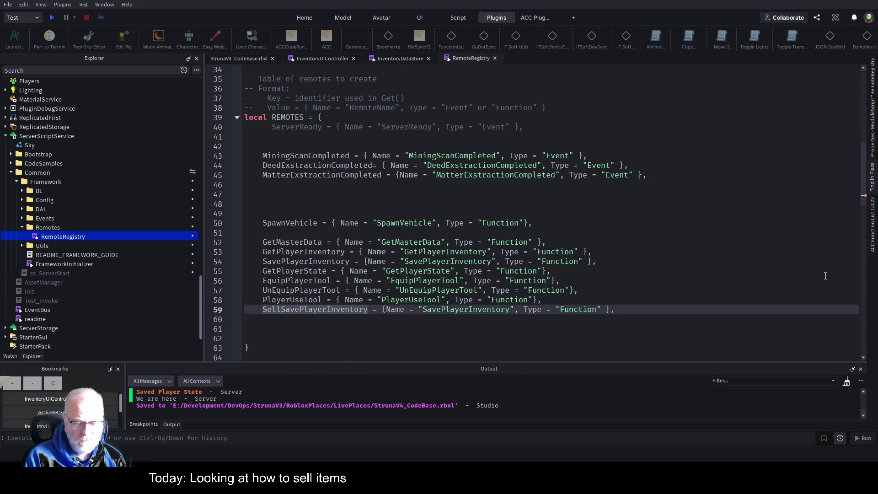
key(Delete)
key(Delete)
key(Delete)
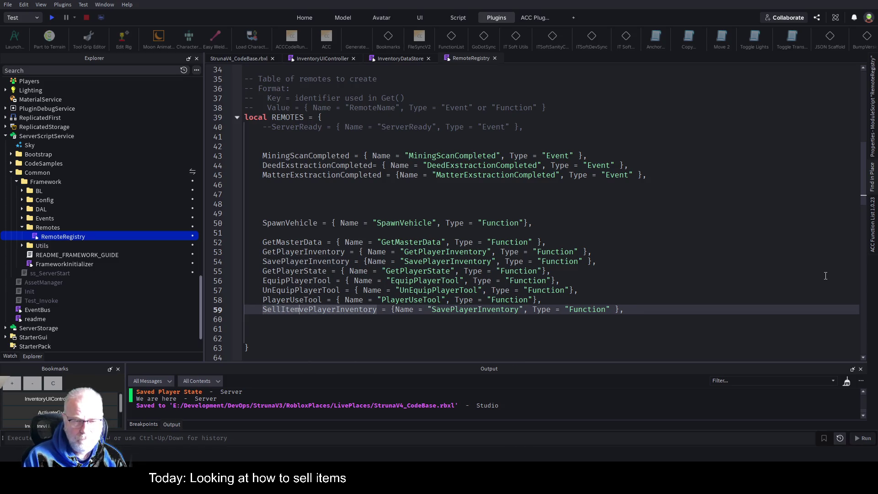
key(BackSpace)
key(BackSpace)
key(BackSpace)
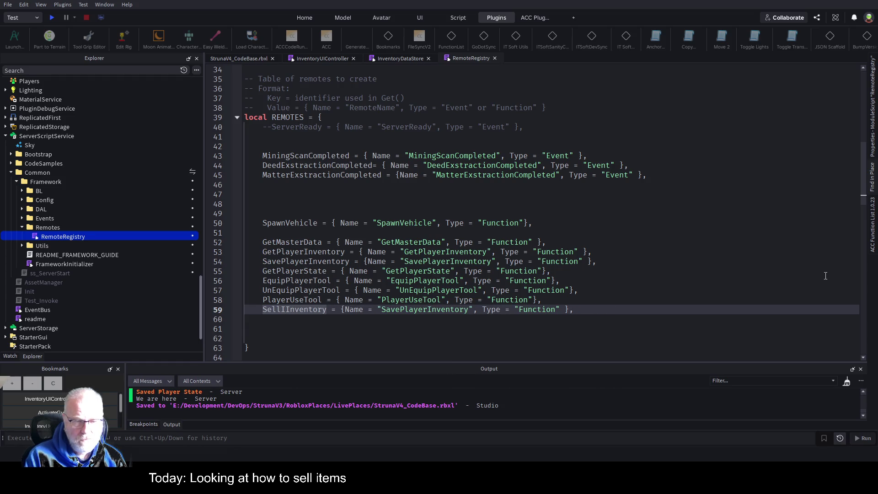
key(BackSpace)
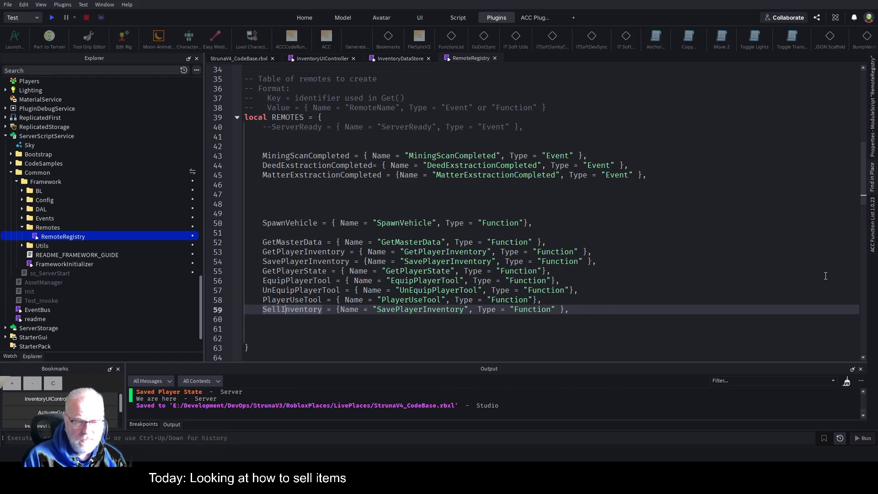
key(Right)
key(Right)
text(Item)
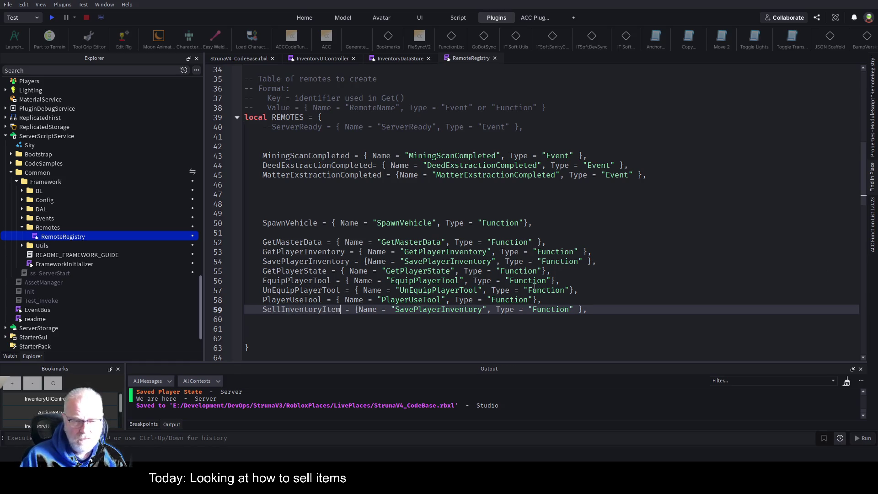
- Replace the entry's SavePlayerInventory remote name with SellInventoryItem
double_click(315, 310)
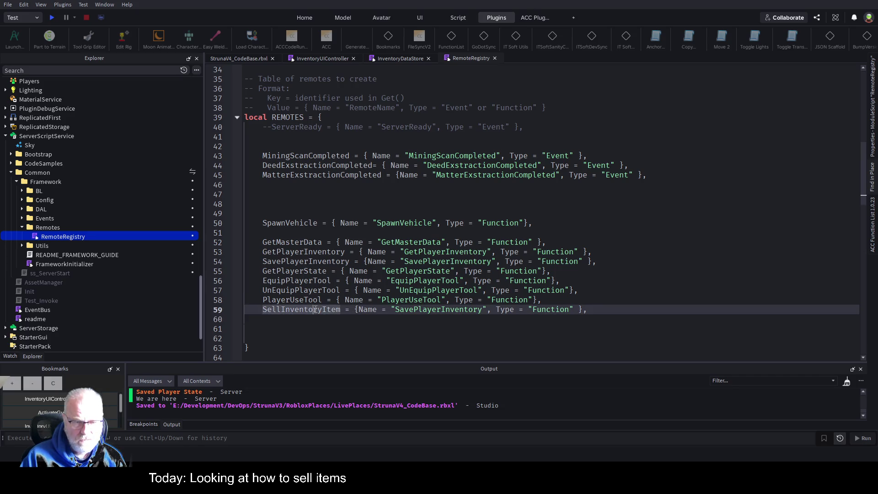
key(ctrl+c)
double_click(438, 310)
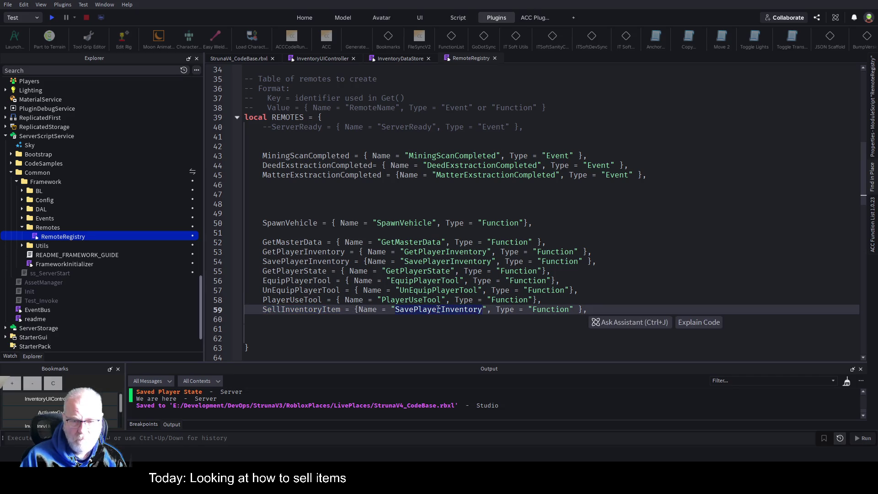
key(ctrl+v)
- Save the RemoteRegistry changes and open EventRegistry from the Events folder
click(458, 328)
key(ctrl+s)
scroll(458, 293, down, 7)
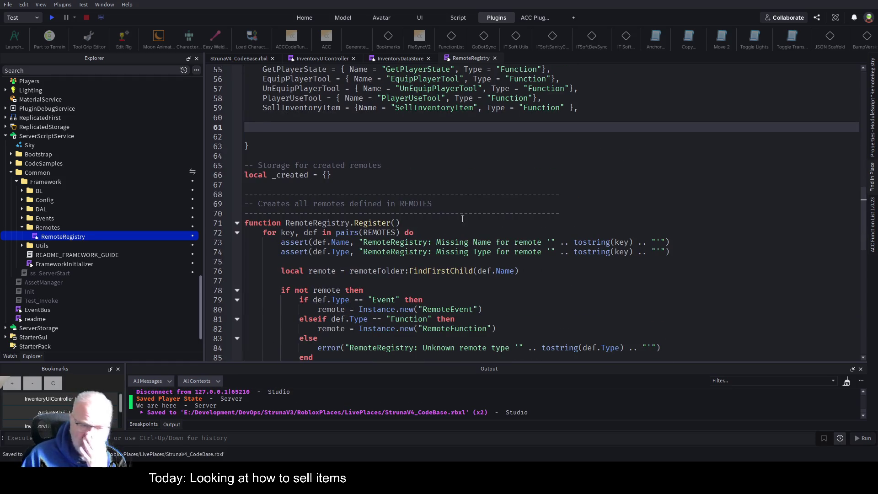
scroll(506, 256, down, 2)
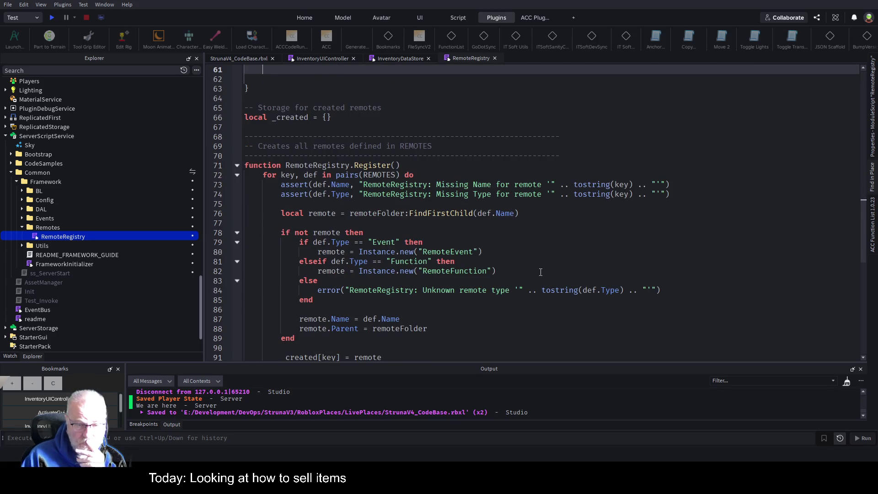
scroll(540, 272, down, 2)
scroll(315, 314, down, 4)
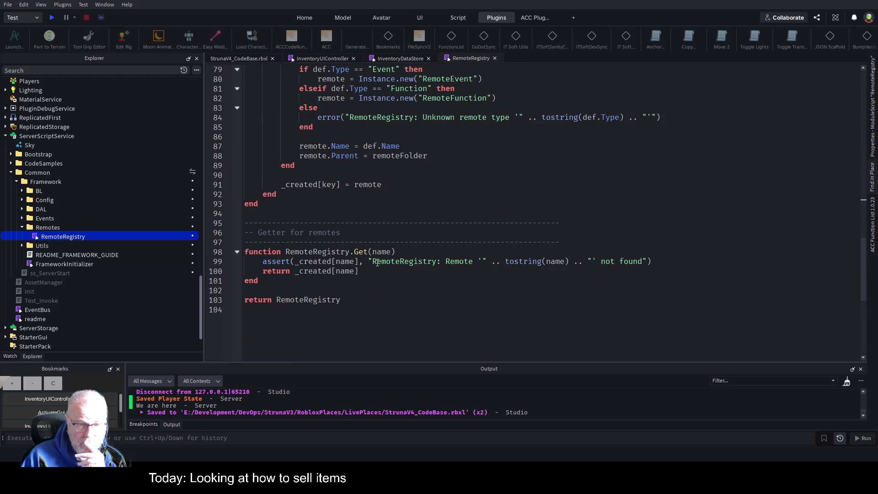
click(501, 235)
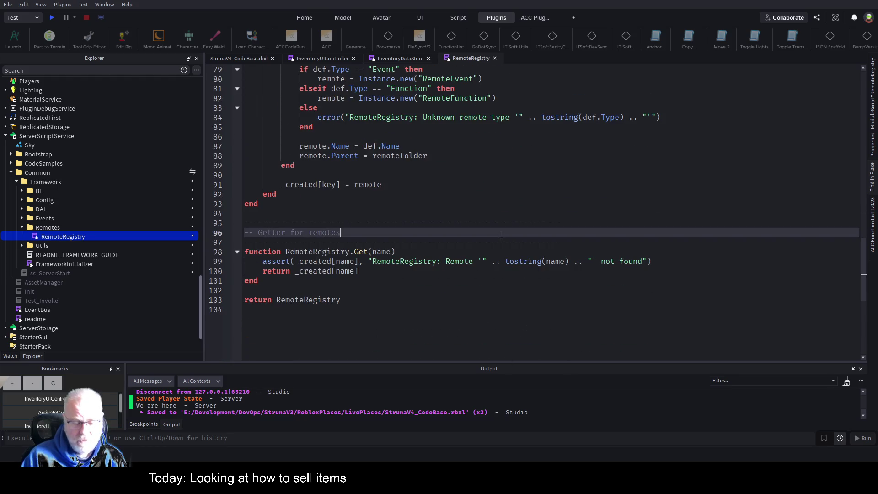
key(ctrl+s)
scroll(487, 232, up, 4)
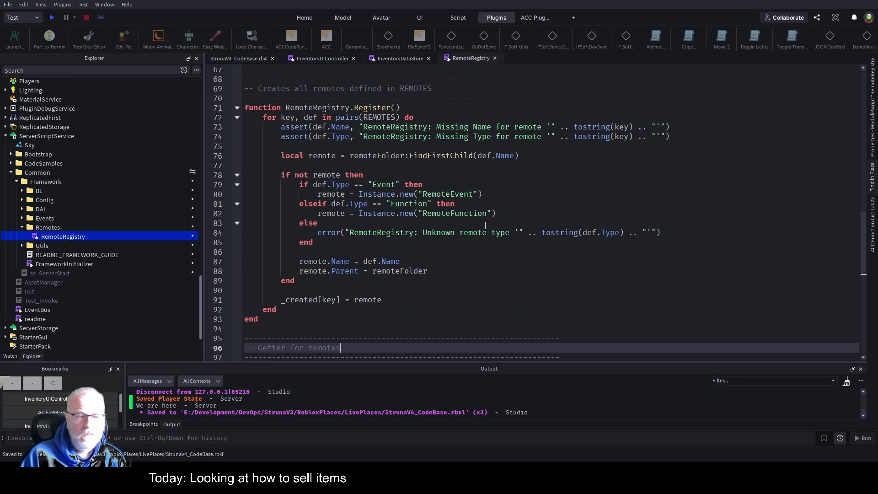
click(22, 219)
double_click(51, 225)
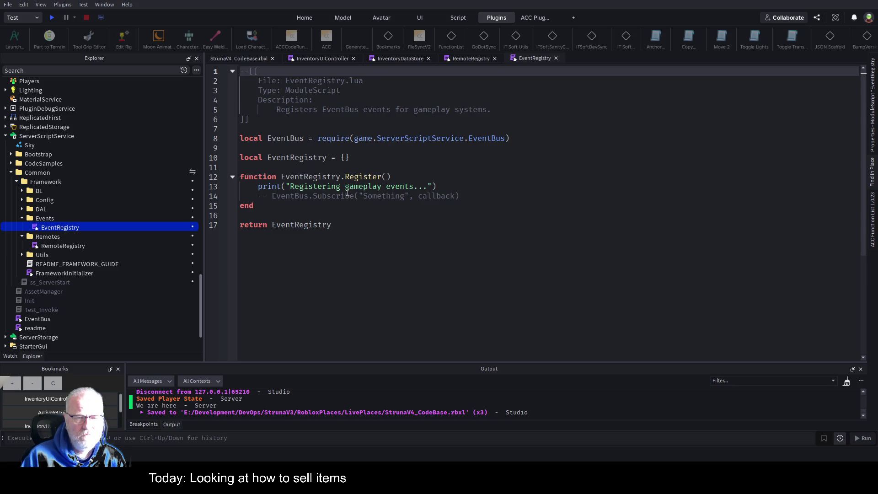
- Collapse Events, expand BL and PlayerService in Explorer, and open the SavePlayerState script
click(23, 218)
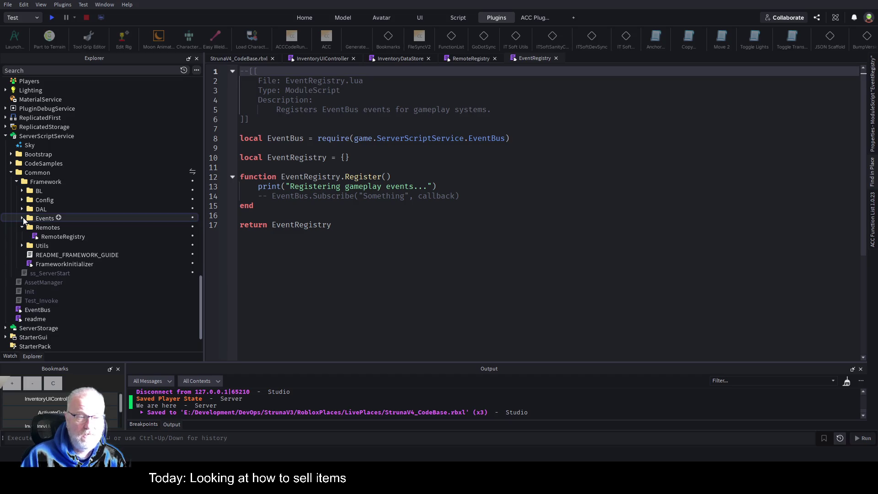
click(22, 191)
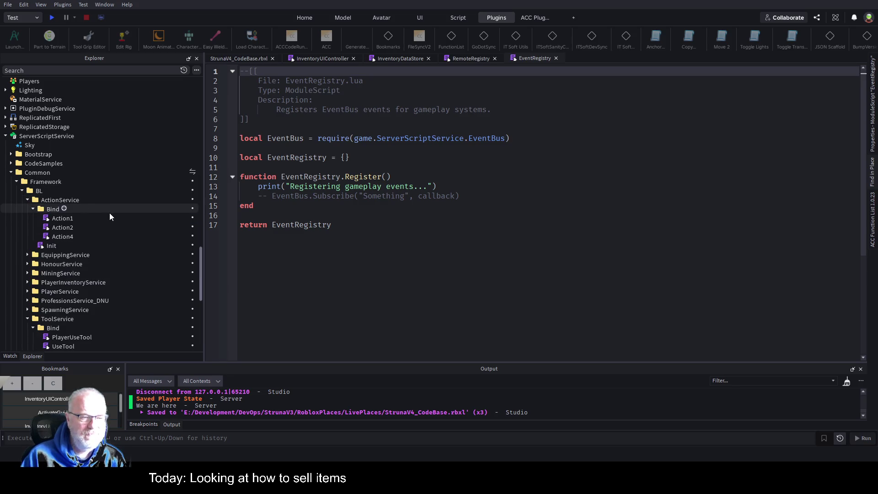
scroll(108, 219, down, 3)
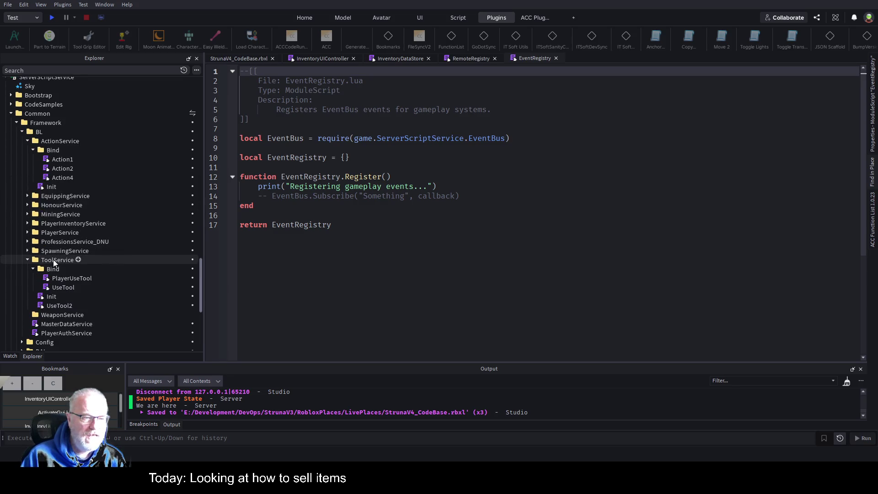
click(26, 223)
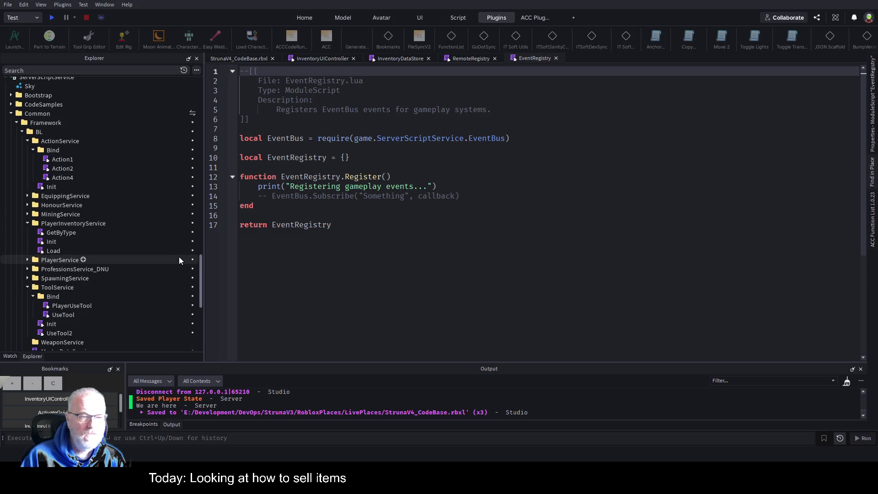
click(28, 259)
click(27, 222)
scroll(53, 178, down, 3)
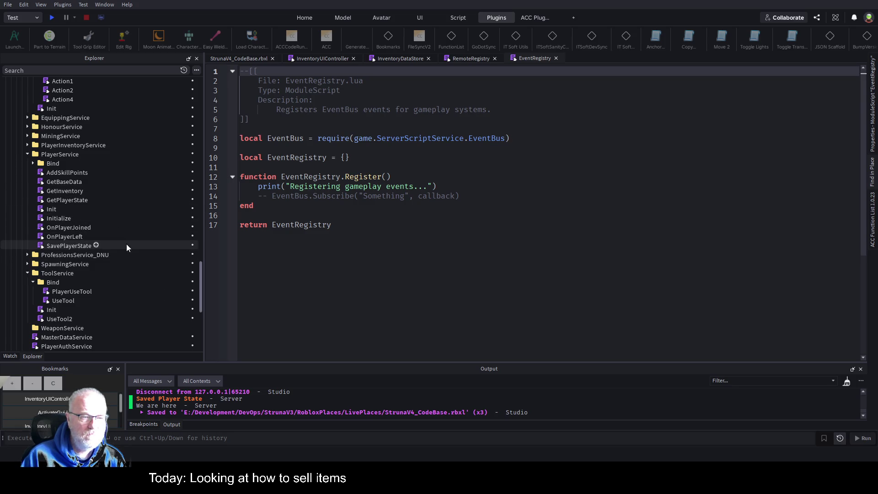
double_click(74, 245)
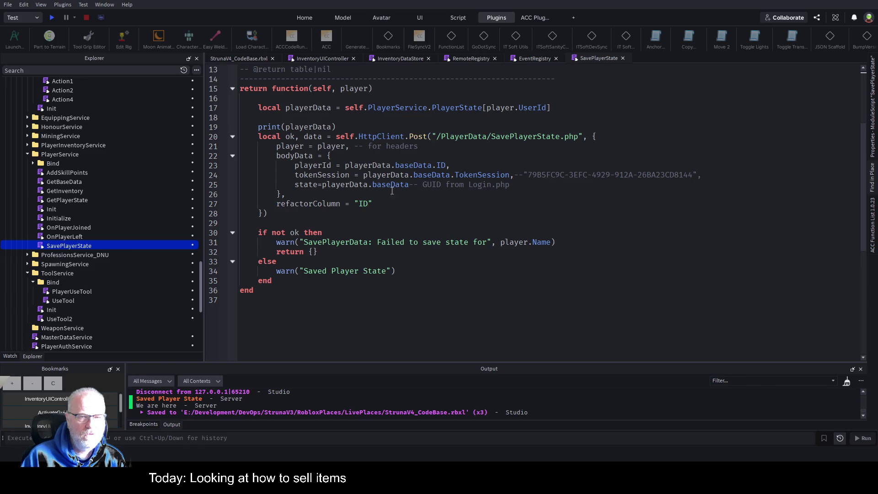
- Open GetInventory and add a new ModuleScript to PlayerService named SellInventory
click(62, 191)
double_click(62, 192)
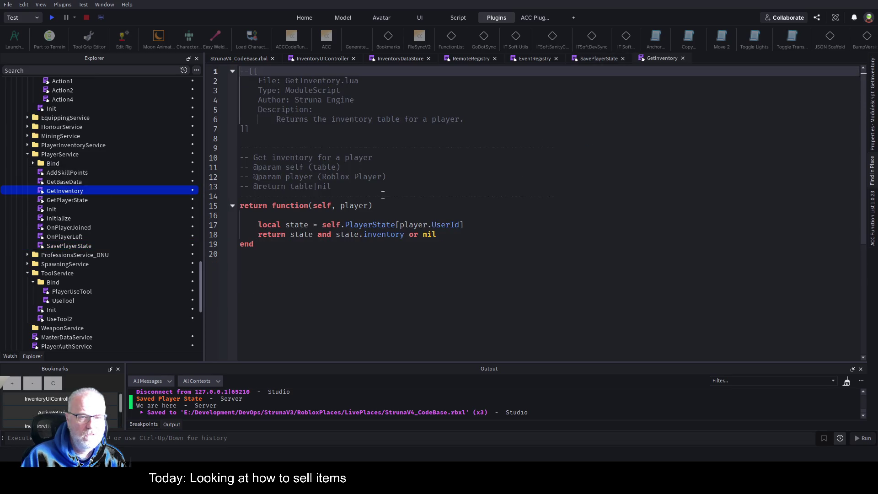
click(85, 155)
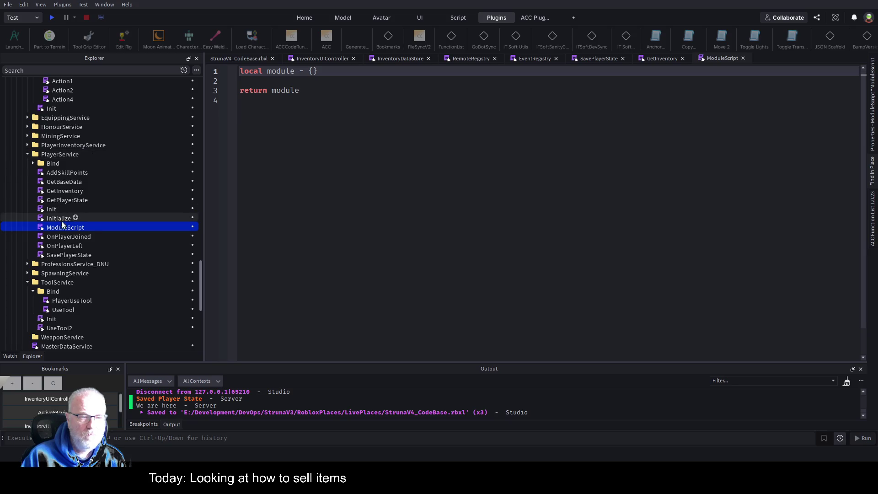
key(F2)
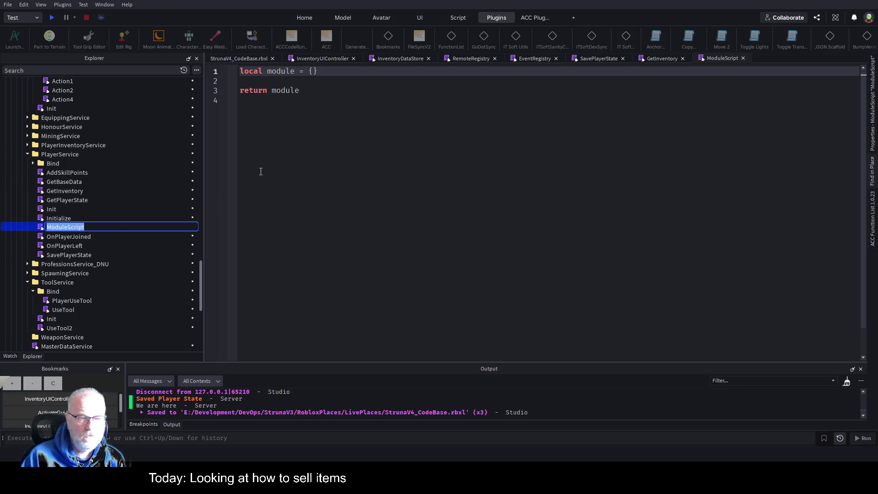
text(Sell)
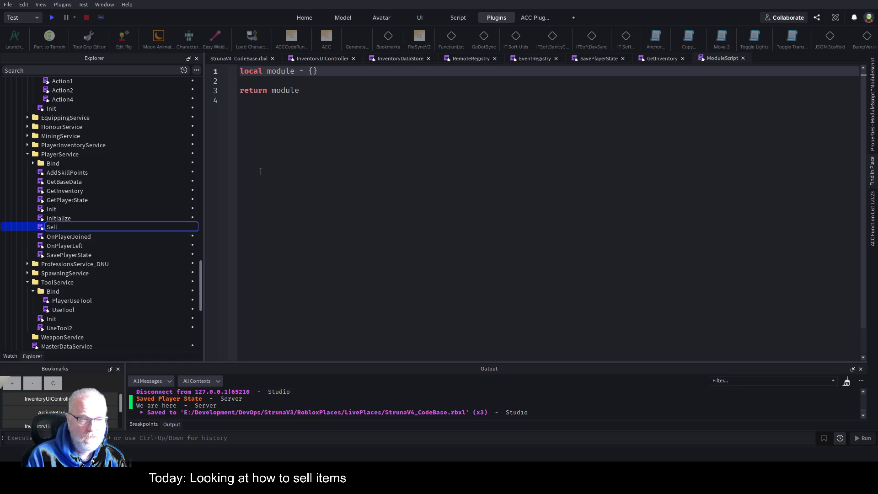
text(Ite)
key(BackSpace)
text(nventory)
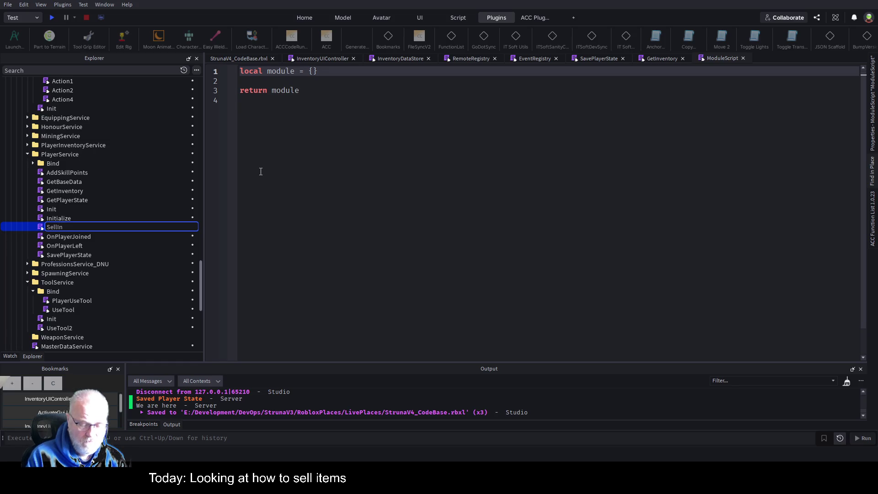
key(Return)
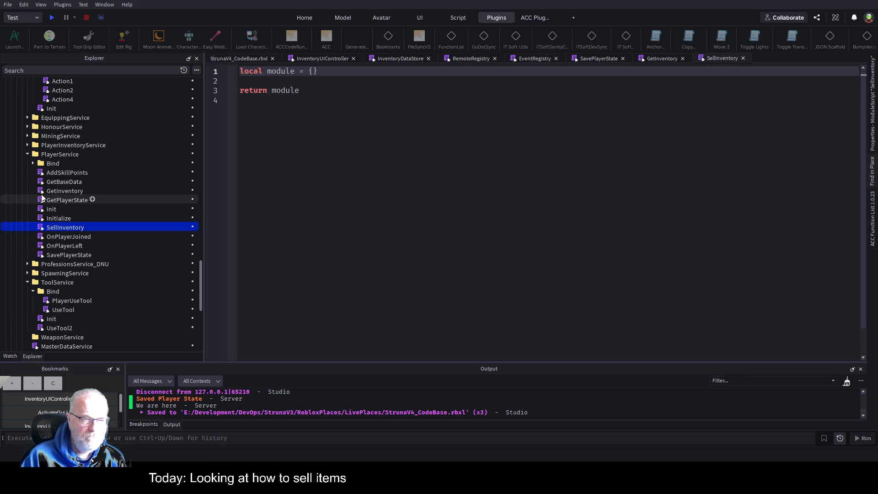
- Copy GetInventory's function on lines 15-20, then open SellInventory with its template code selected
double_click(55, 191)
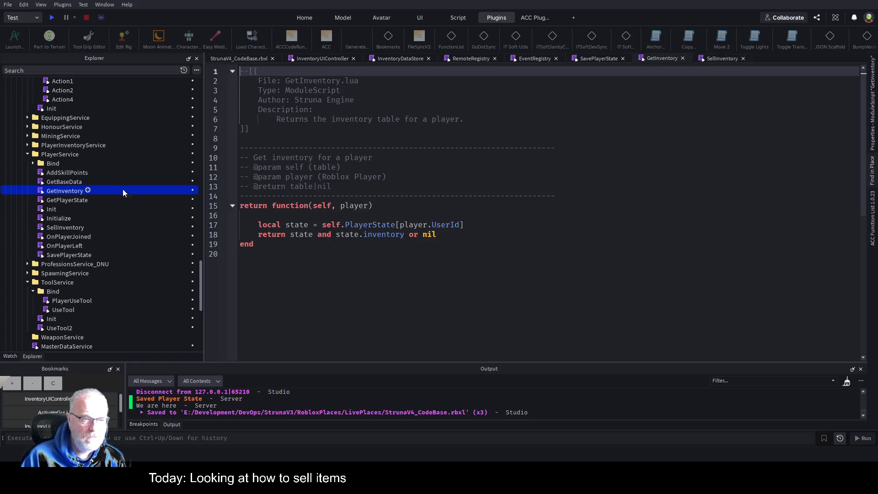
click(300, 262)
drag(299, 263, 224, 206)
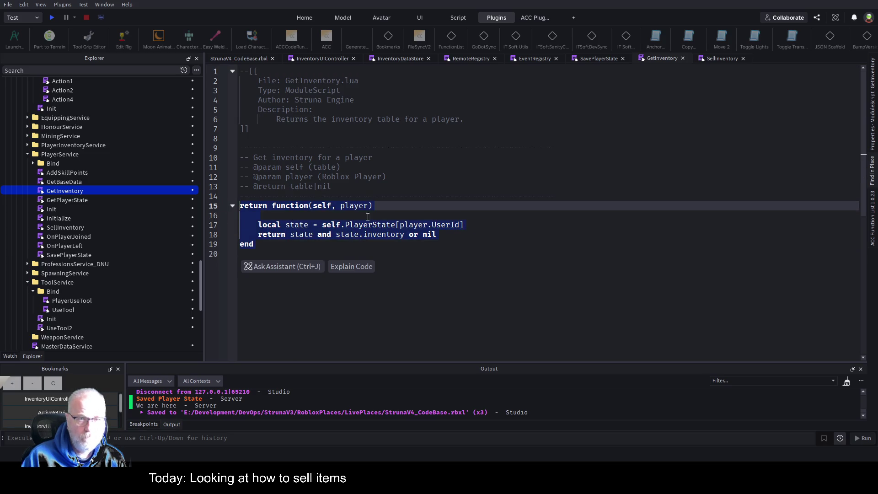
click(64, 228)
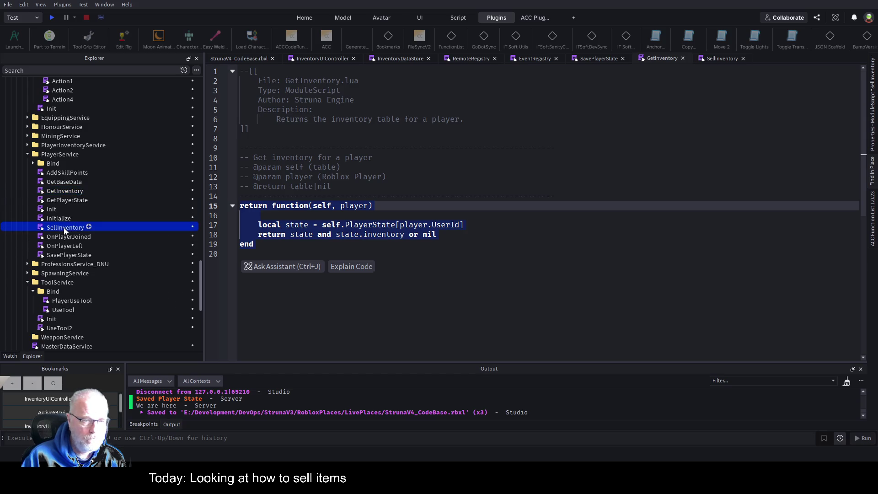
double_click(64, 228)
key(ctrl+a)
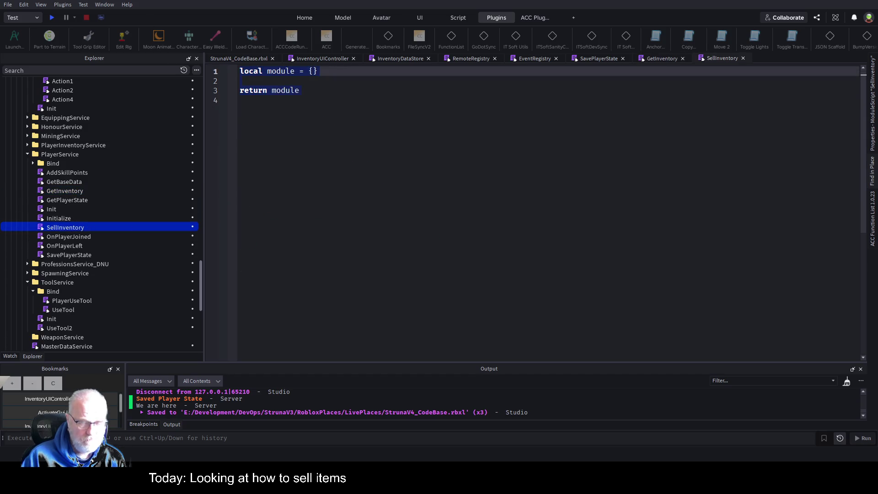
- Paste GetInventory's function into SellInventory and move state.inventory into a new local variable
key(ctrl+v)
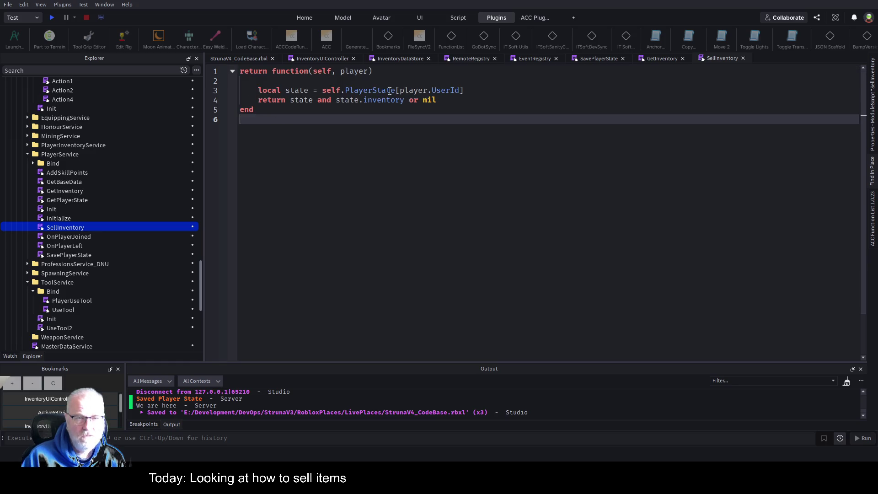
click(390, 91)
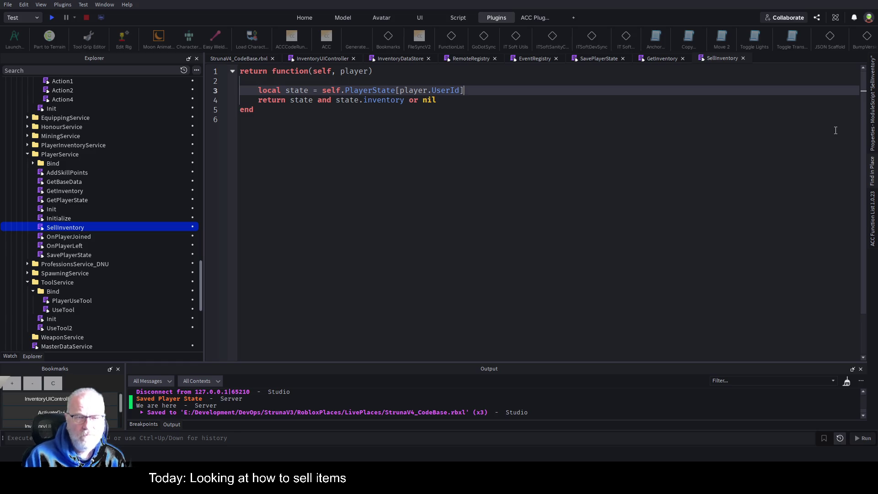
key(Return)
text(local inv)
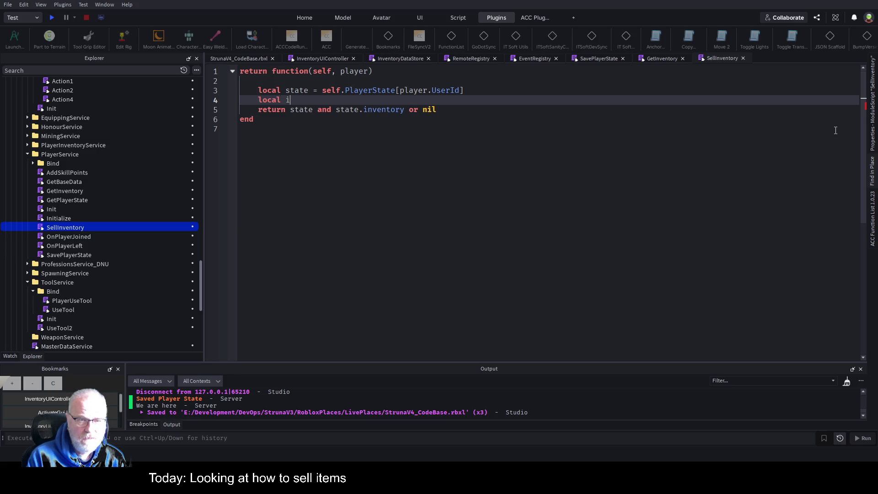
text(atory)
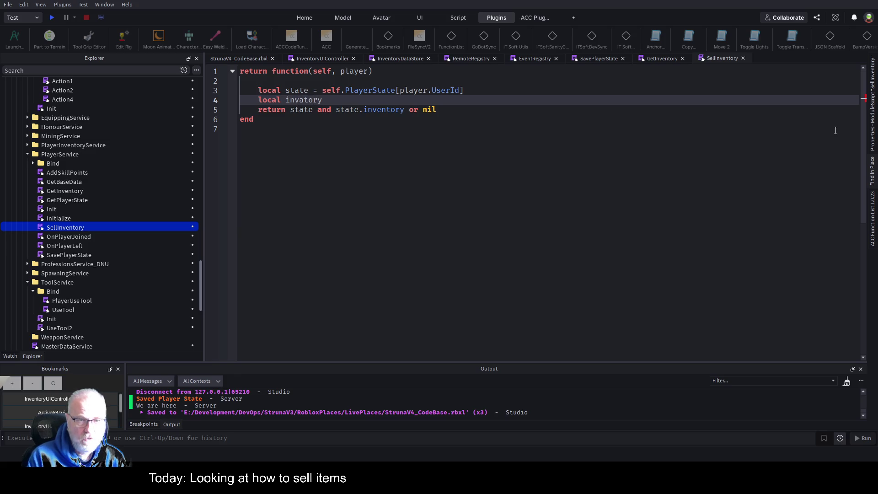
key(Down)
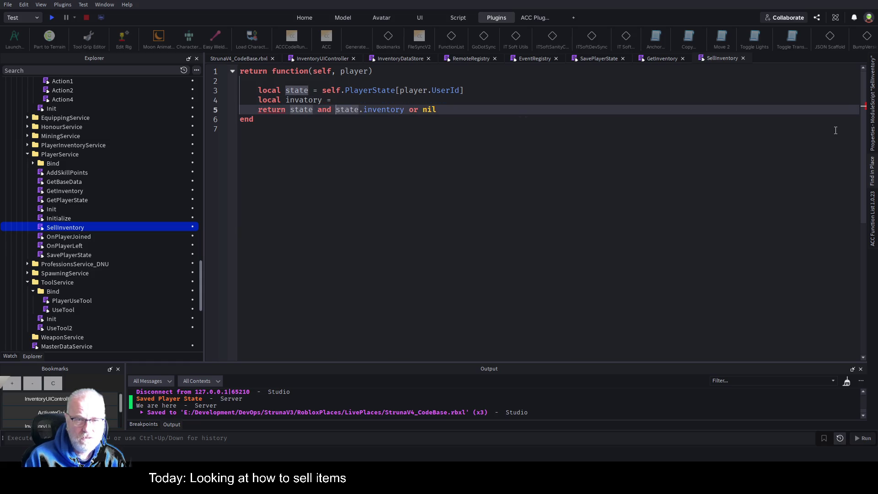
key(Delete)
key(Delete)
key(Delete)
key(Up)
text(state.inventory)
- Correct the variable name to inventory and make the function return inventory
key(Down)
key(shift+Home)
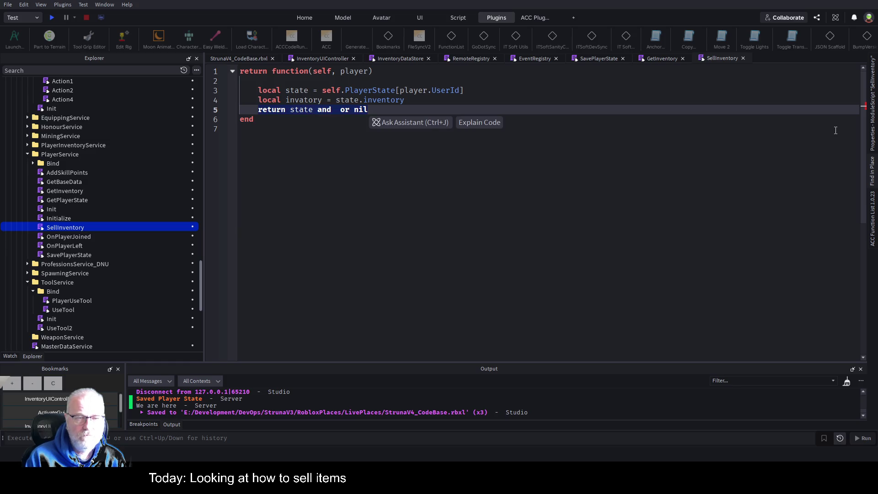
key(End)
key(BackSpace)
key(BackSpace)
key(BackSpace)
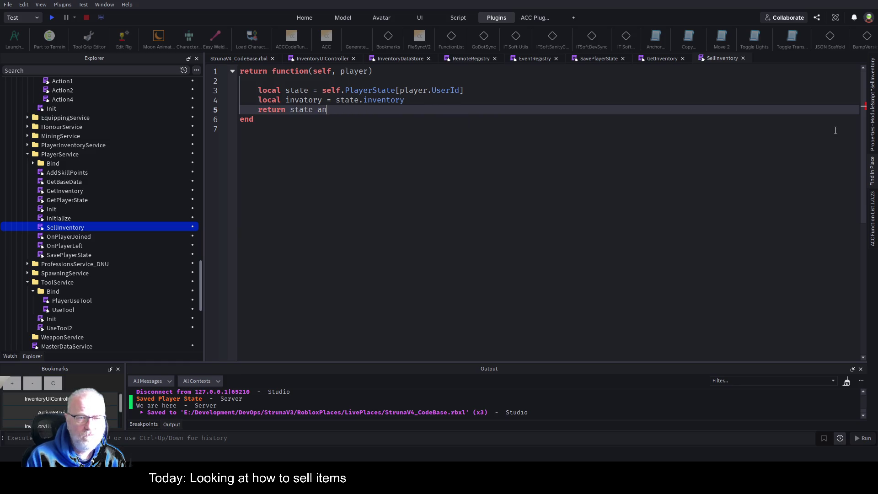
key(BackSpace)
key(BackSpace)
key(BackSpace)
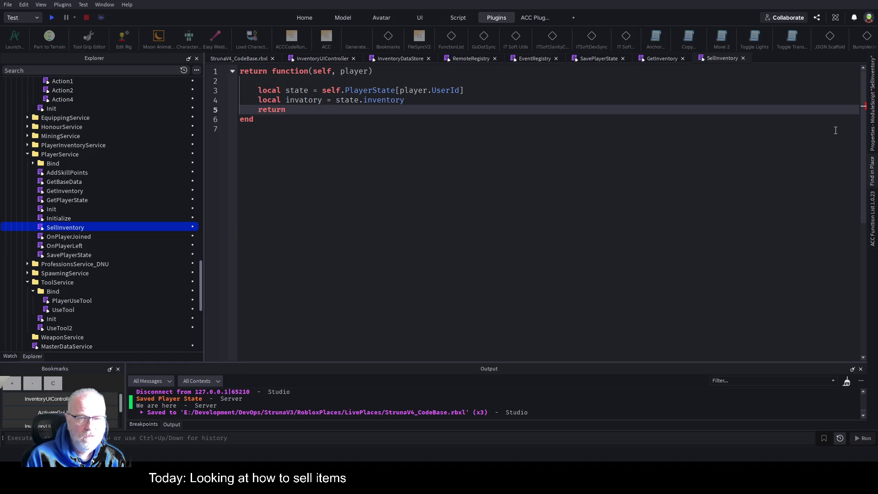
key(Up)
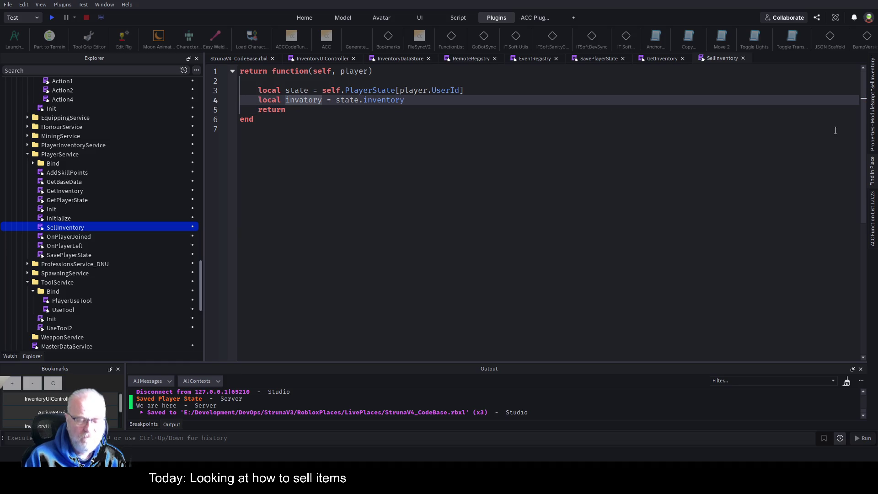
key(BackSpace)
text(entory)
key(Delete)
key(Delete)
key(Delete)
key(Delete)
key(Down)
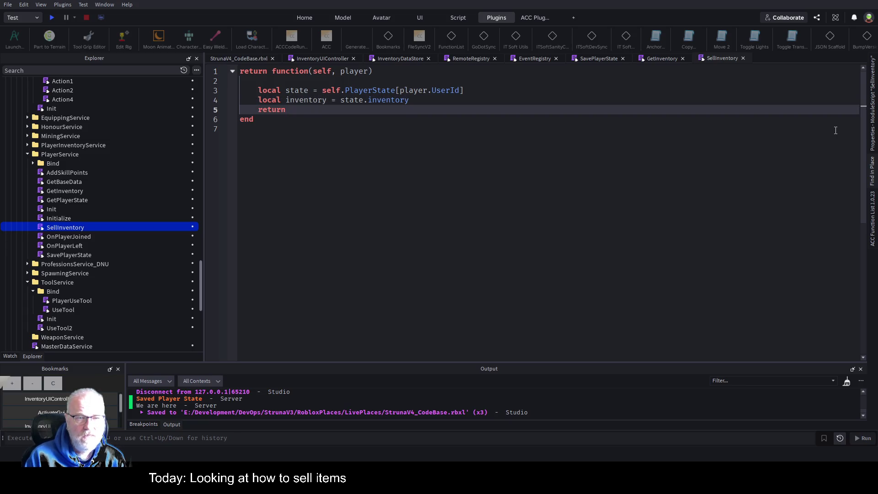
text( inventory)
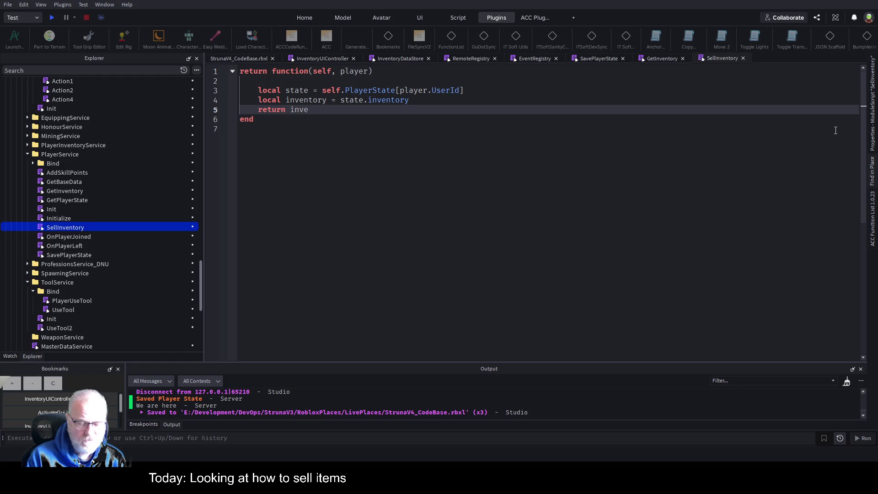
- Add blank lines before the return statement and open SavePlayerState for reference
key(Up)
key(Return)
key(Return)
key(Return)
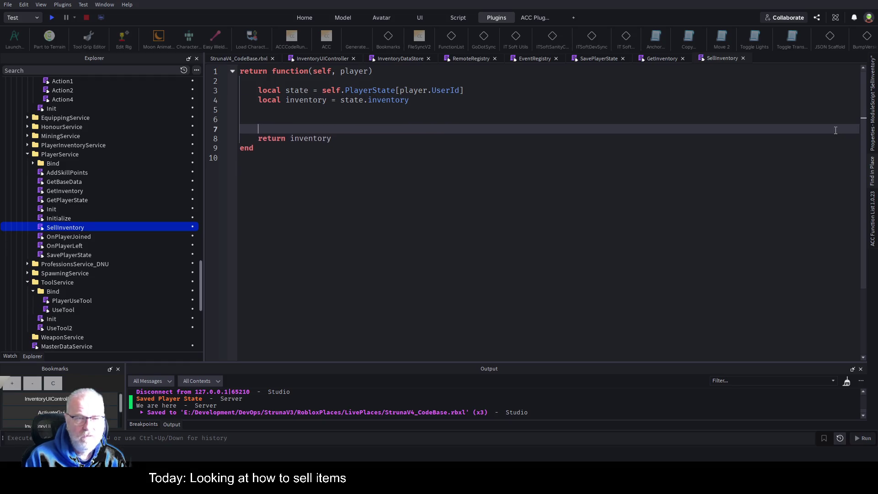
key(Up)
key(Up)
key(Up)
key(Up)
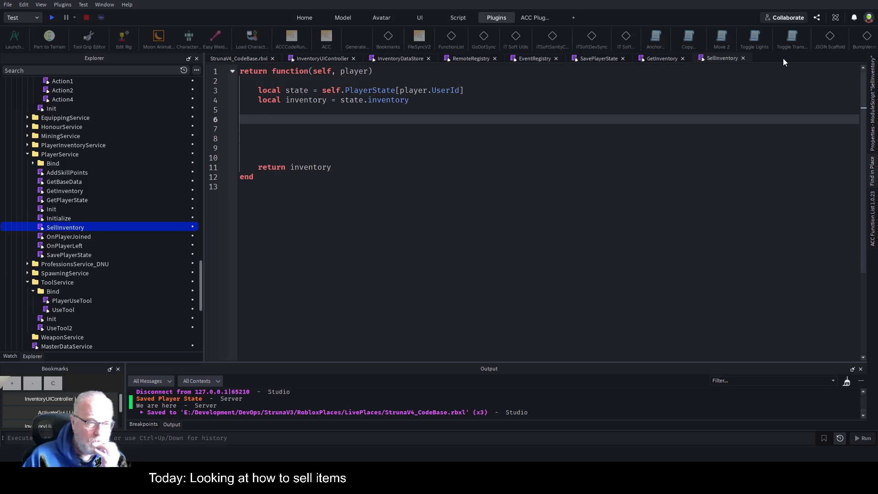
double_click(72, 255)
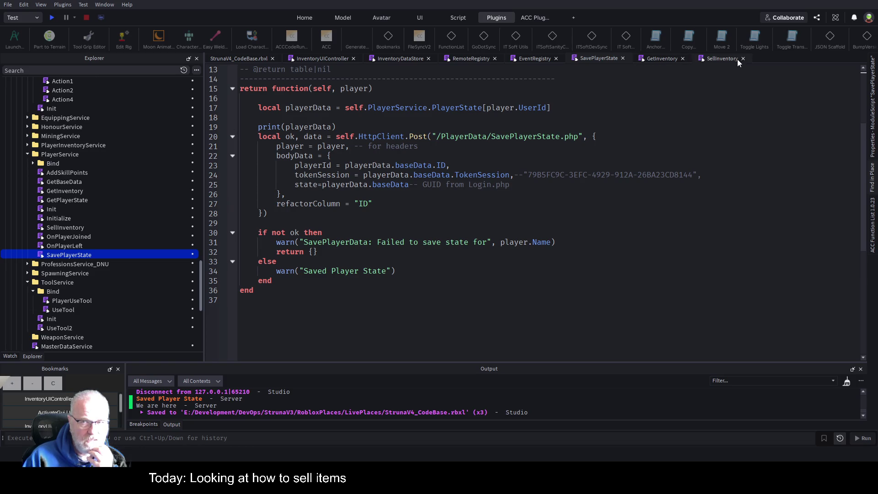
- Close SavePlayerState, then expand PlayerInventoryService and PlayerService's Bind folder to show its remote scripts
click(623, 58)
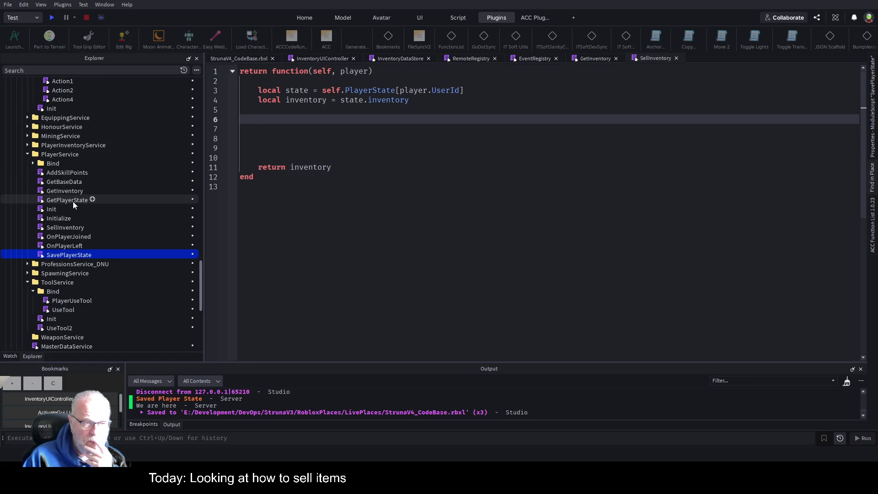
click(28, 145)
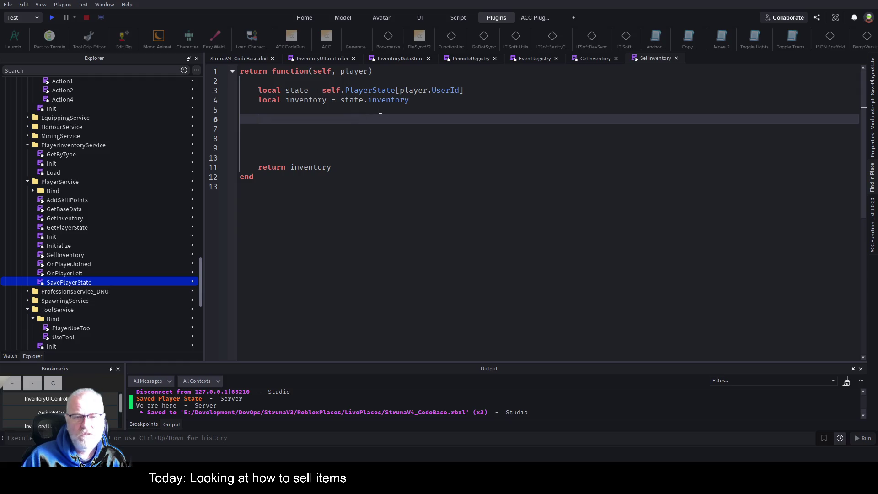
click(382, 73)
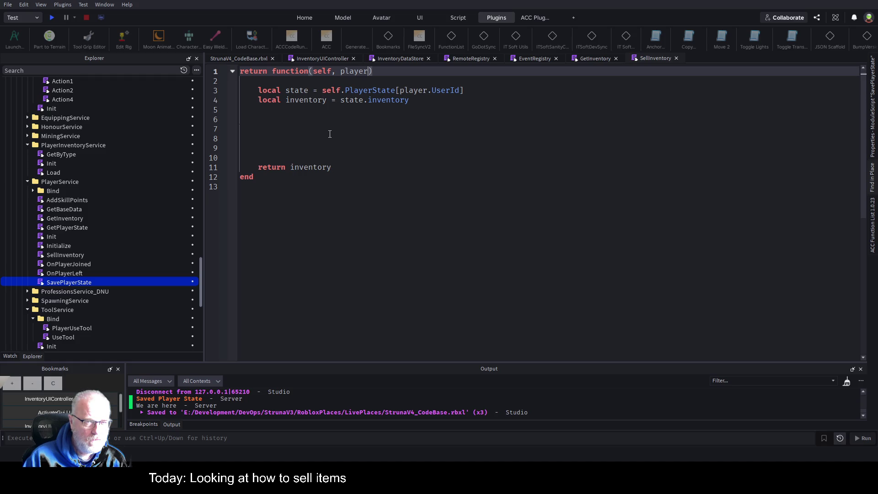
click(34, 189)
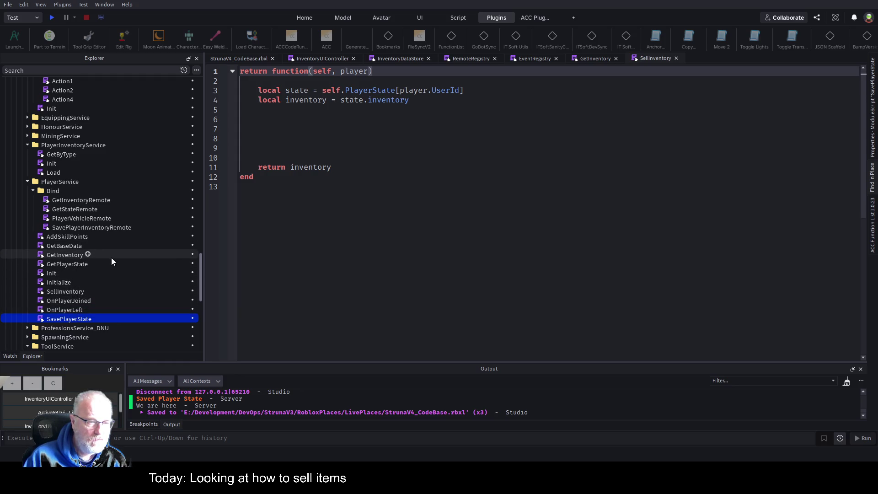
- Move SellInventory into the Bind folder and select all of SavePlayerInventoryRemote's code
click(60, 291)
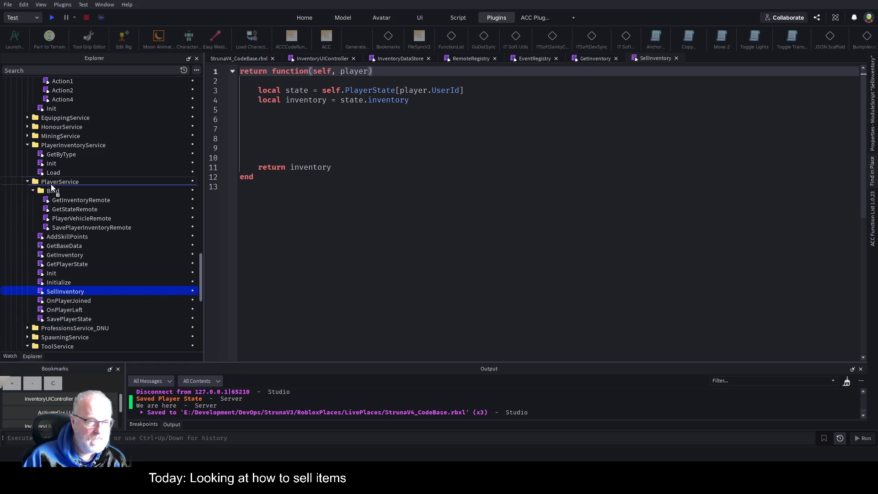
drag(52, 191, 53, 190)
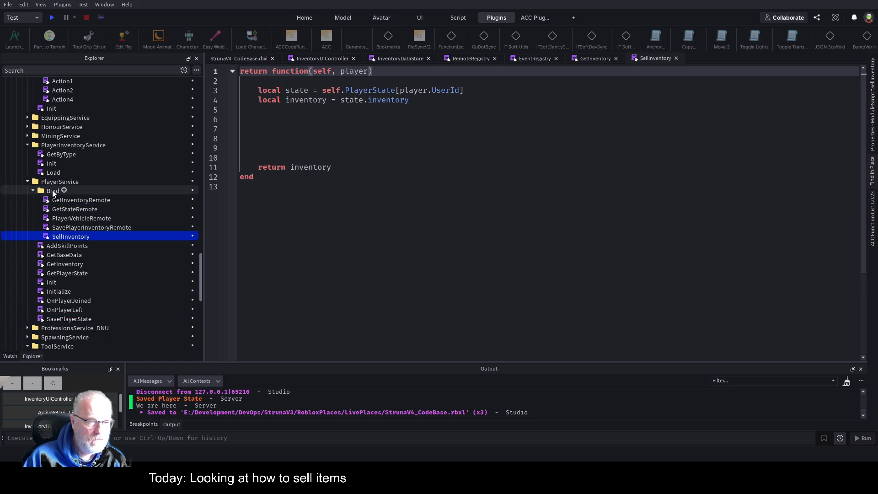
double_click(92, 227)
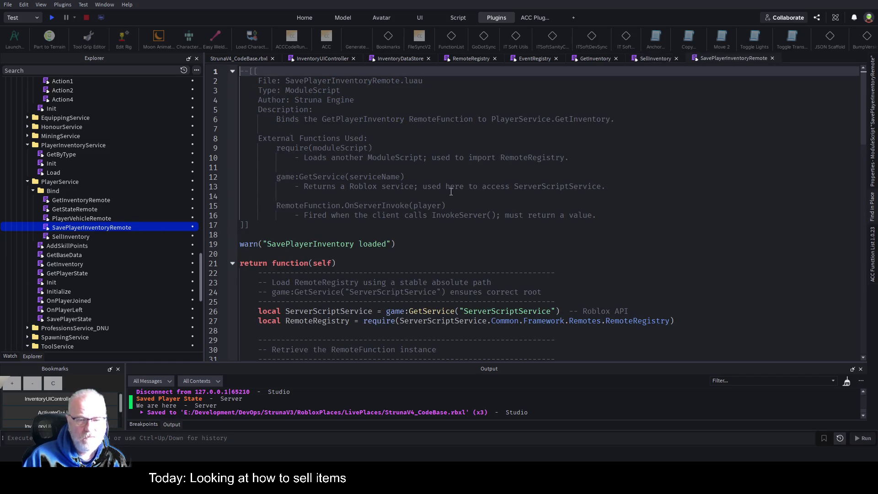
key(ctrl+a)
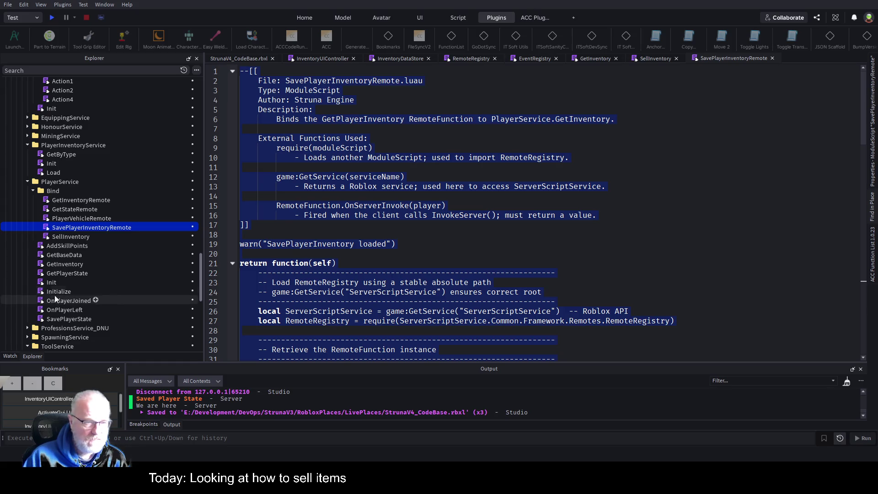
- Replace SellInventory's code with the copied remote code and delete the header comment lines 1-17
double_click(76, 236)
key(ctrl+a)
key(BackSpace)
key(ctrl+v)
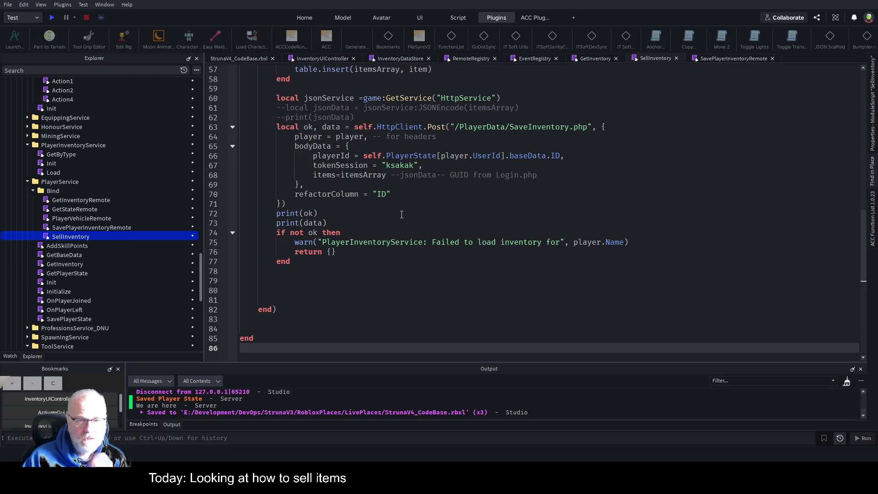
key(ctrl+Home)
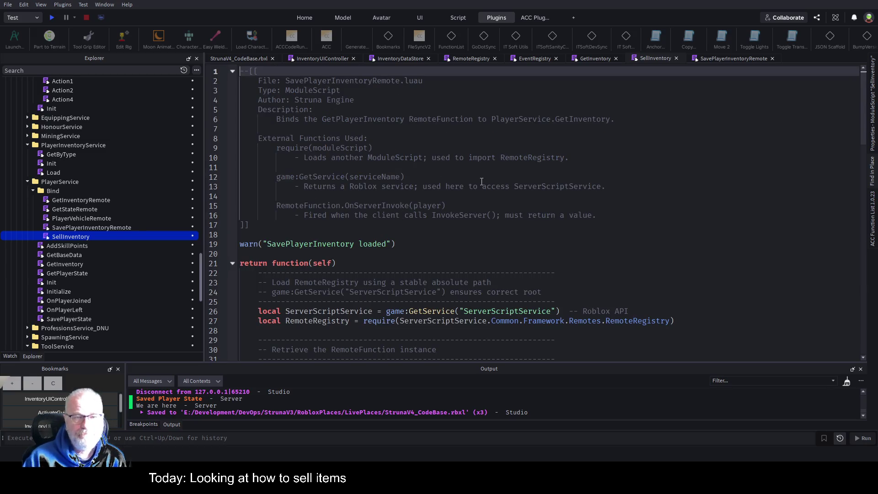
drag(249, 224, 240, 71)
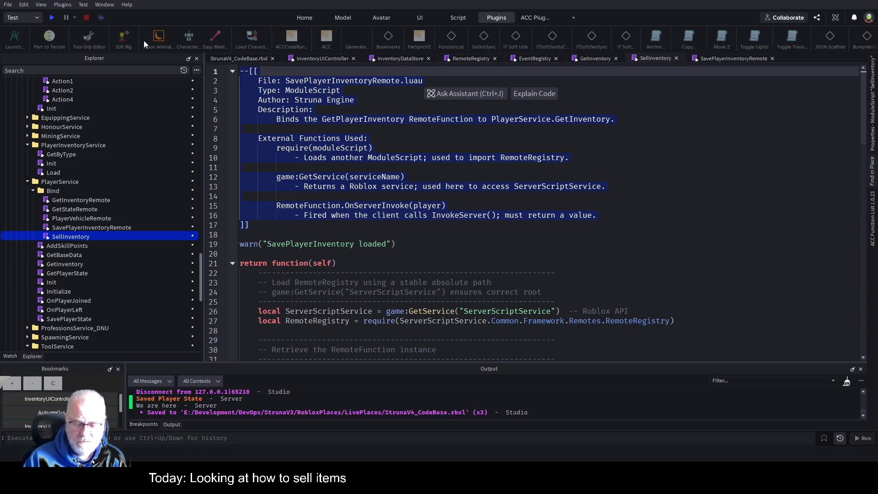
key(Delete)
click(290, 90)
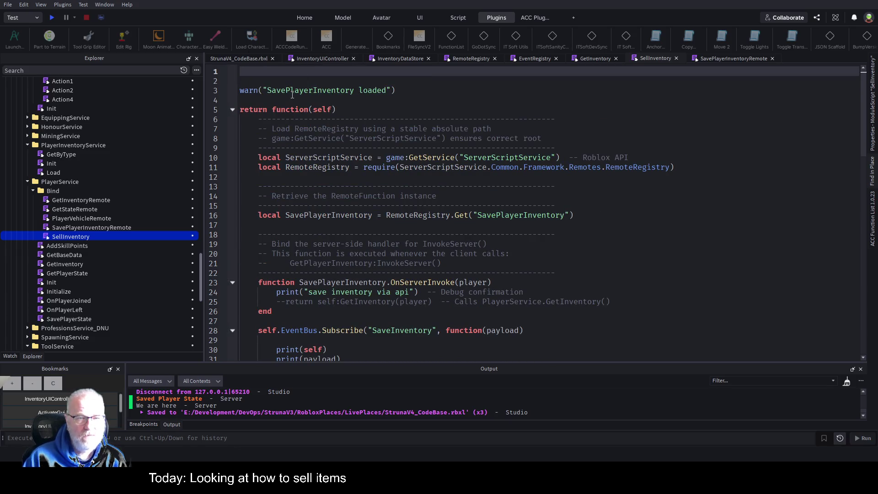
key(BackSpace)
key(BackSpace)
key(BackSpace)
- Change the warn to 'SellPlayerInventory loaded' and copy the SellInventoryItem name from RemoteRegistry
text(ell)
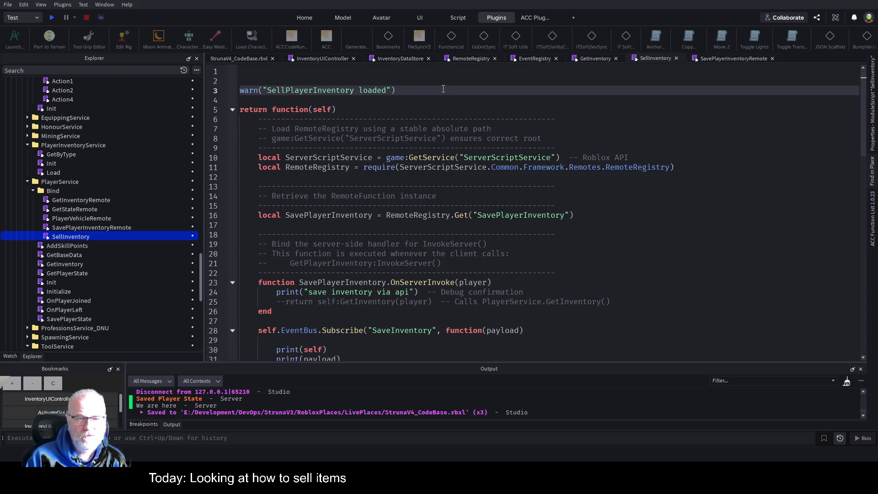
key(Down)
key(Down)
key(Down)
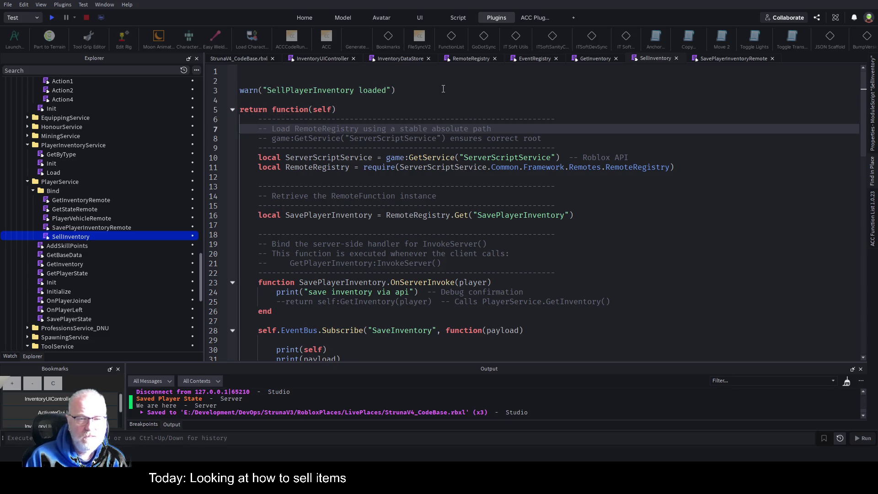
key(Down)
key(Down)
key(Down)
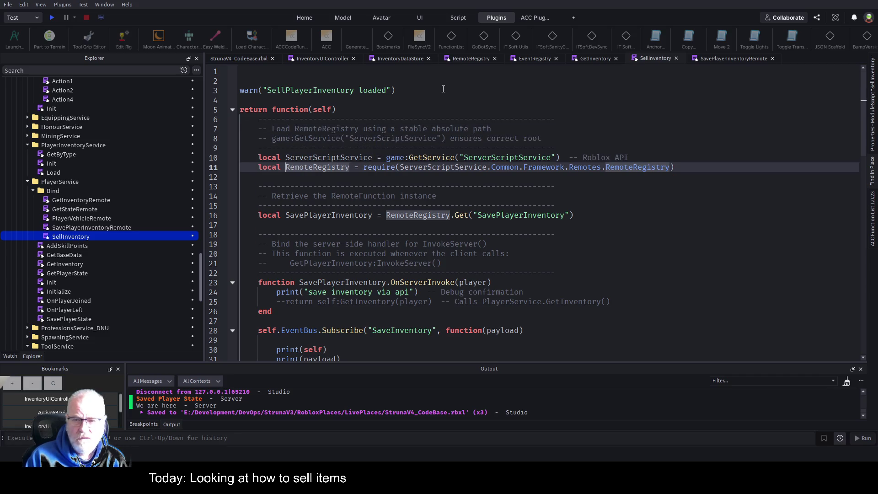
key(Down)
key(Down)
key(Down)
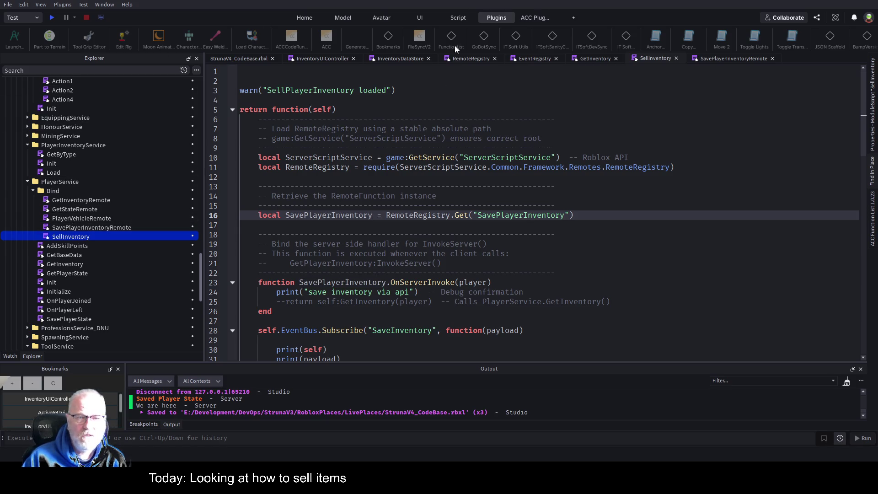
click(480, 59)
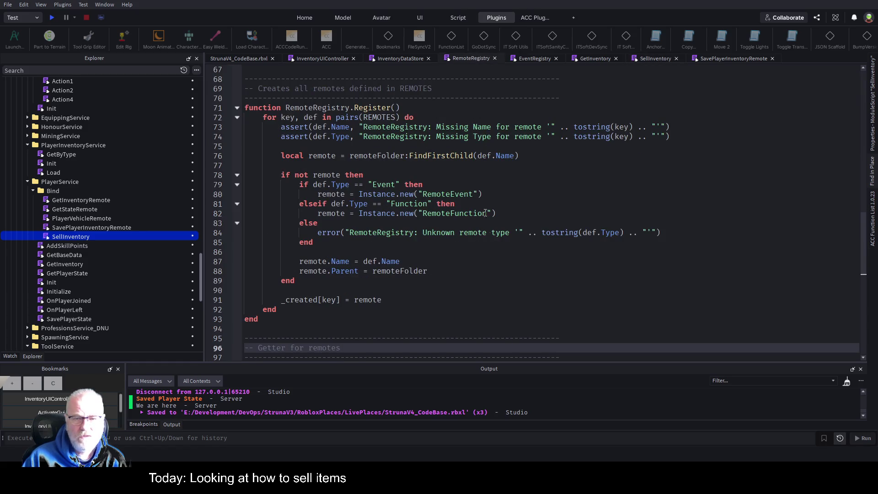
scroll(462, 180, up, 5)
scroll(462, 180, up, 5)
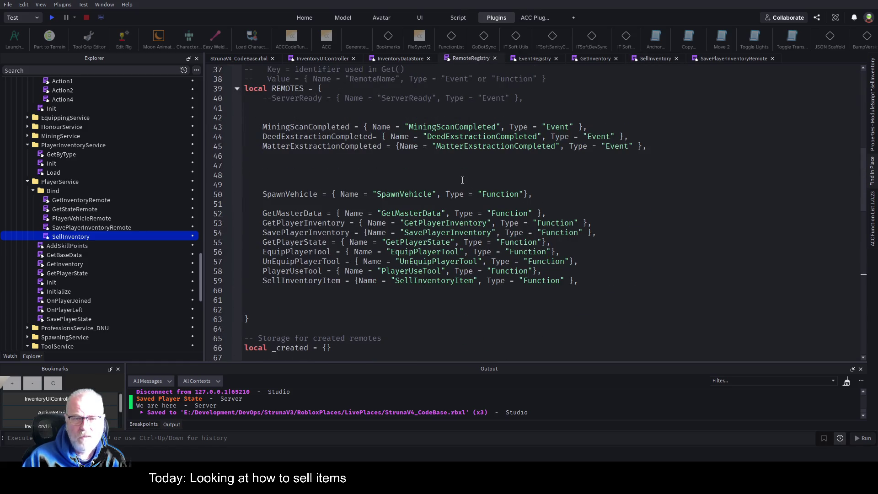
click(451, 281)
double_click(451, 281)
key(ctrl+c)
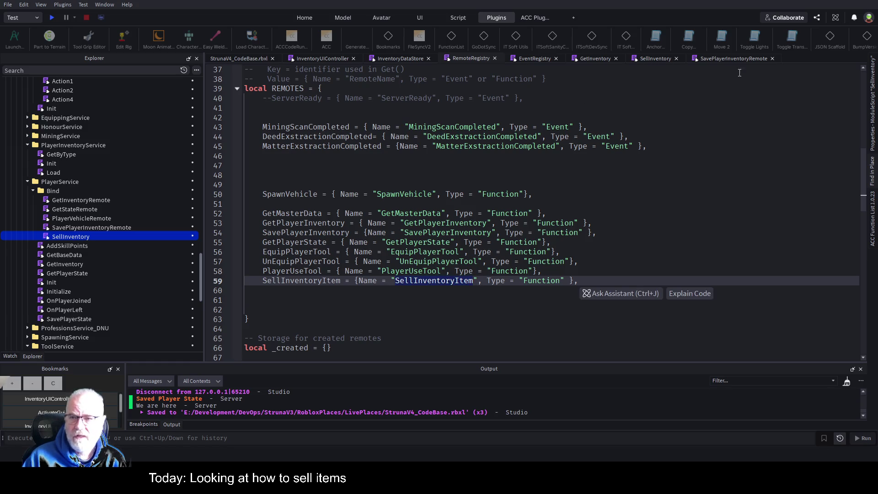
- Replace SavePlayerInventory with SellInventoryItem in the Get call, variable and OnServerInvoke handler, then save
click(739, 59)
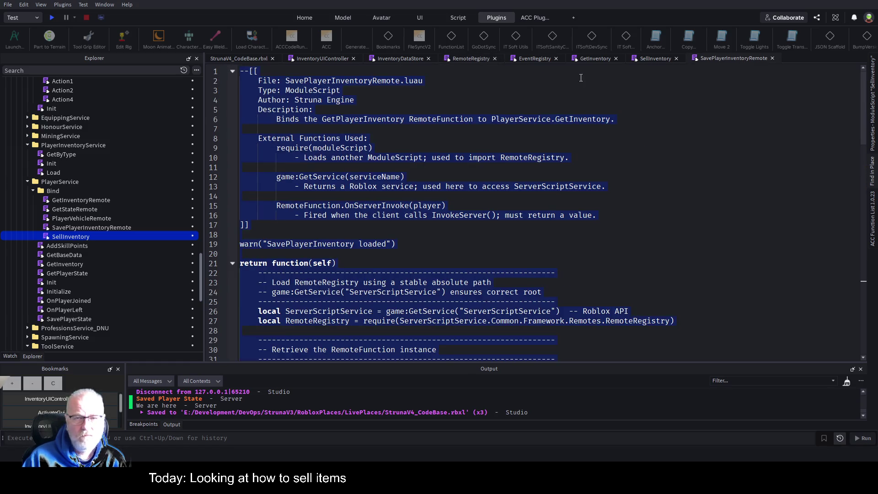
click(646, 59)
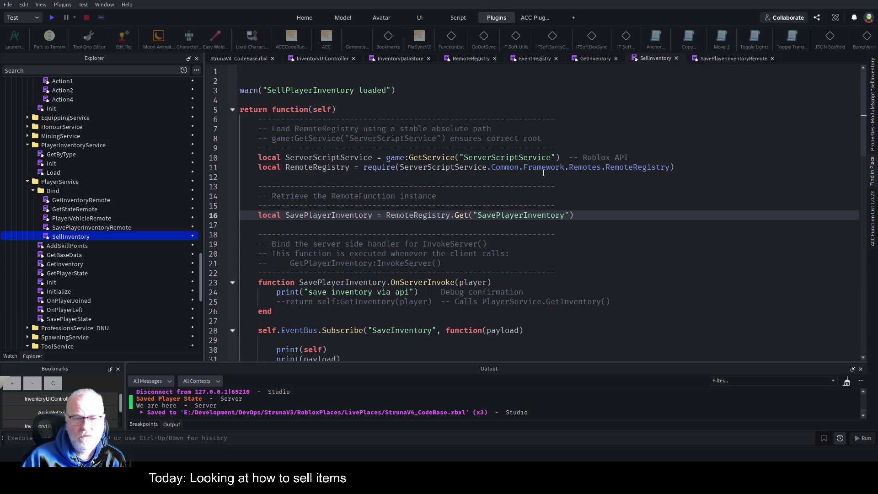
double_click(529, 214)
key(ctrl+v)
click(515, 186)
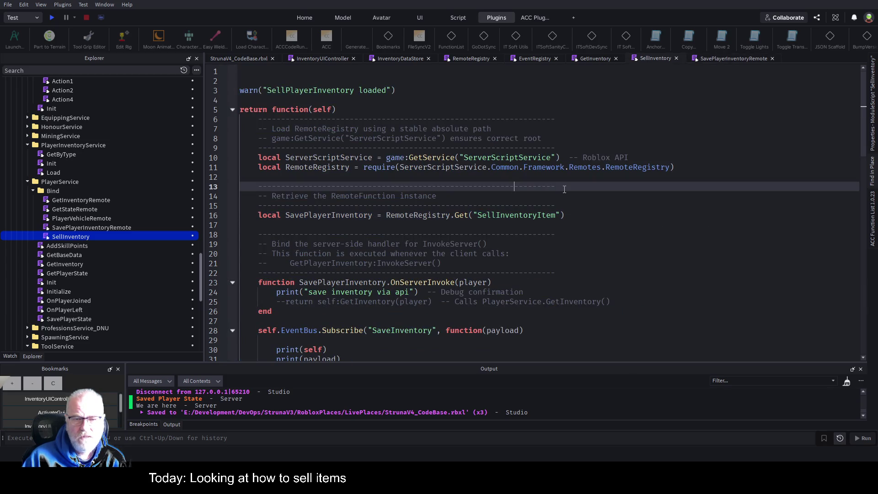
scroll(516, 236, down, 2)
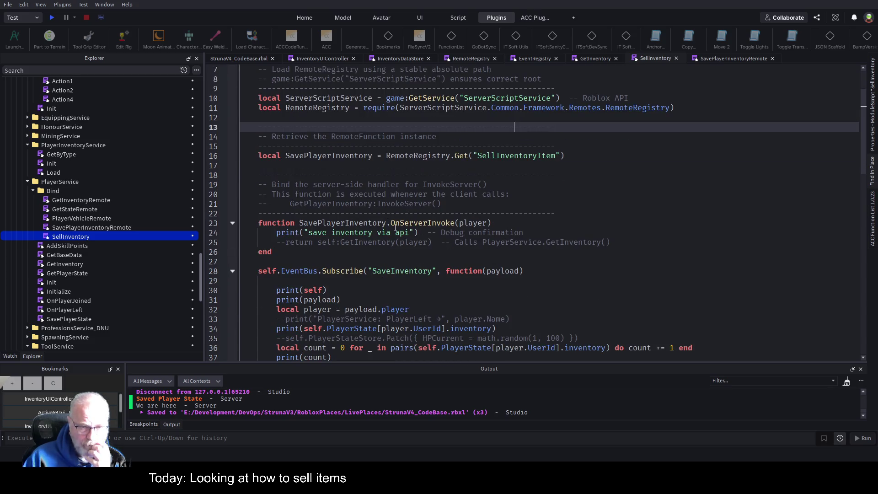
double_click(333, 156)
key(ctrl+v)
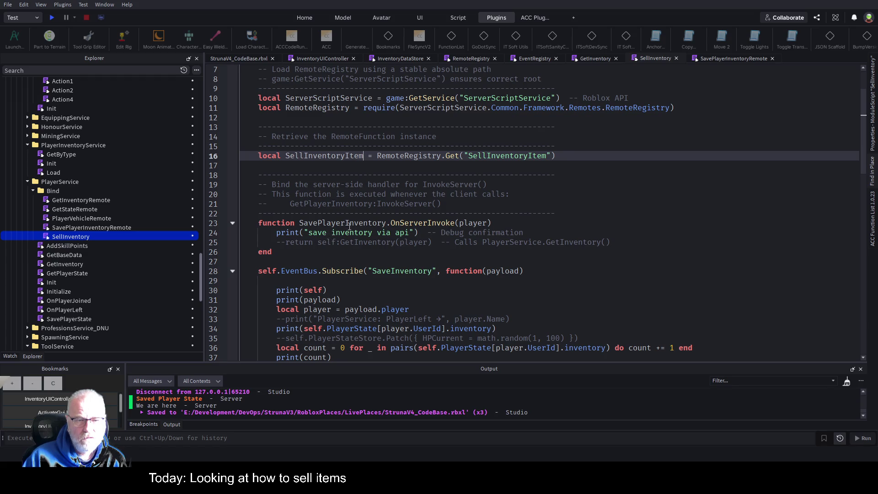
double_click(348, 222)
key(ctrl+v)
click(390, 203)
key(ctrl+s)
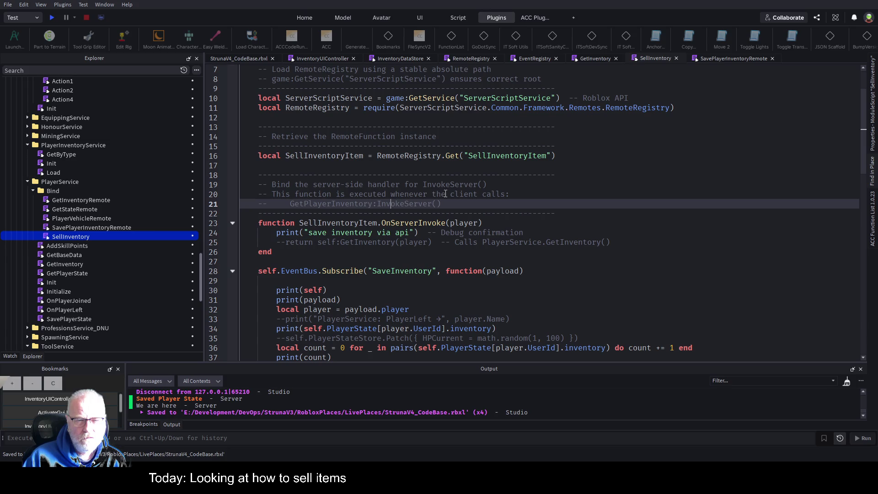
- Select the player-inventory print line in SavePlayerInventoryRemote, then return to SellInventory
double_click(338, 234)
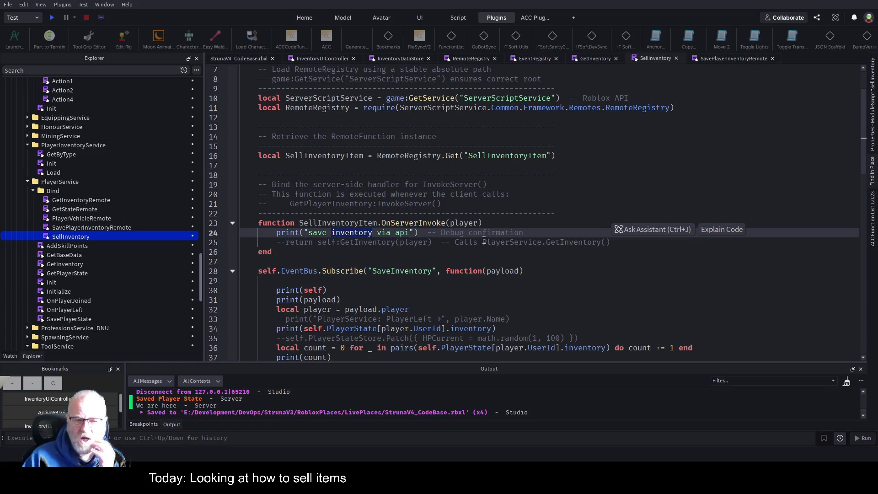
double_click(127, 227)
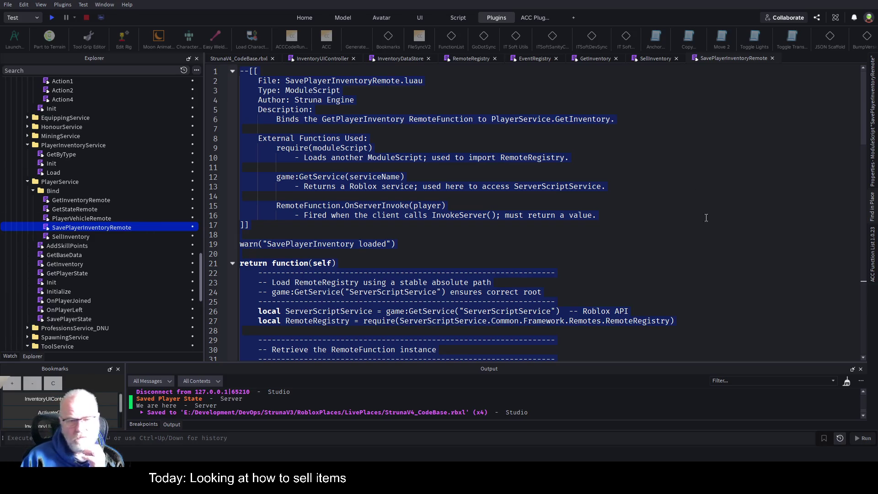
click(472, 267)
scroll(432, 213, down, 4)
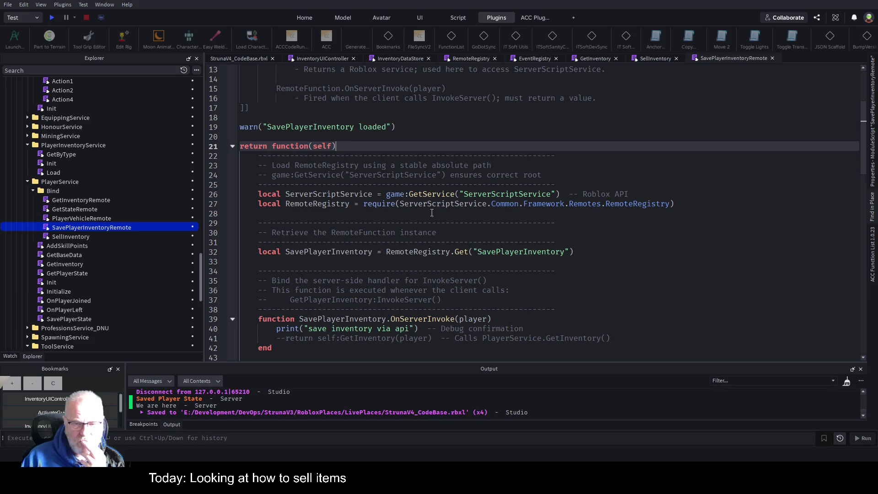
scroll(524, 243, down, 2)
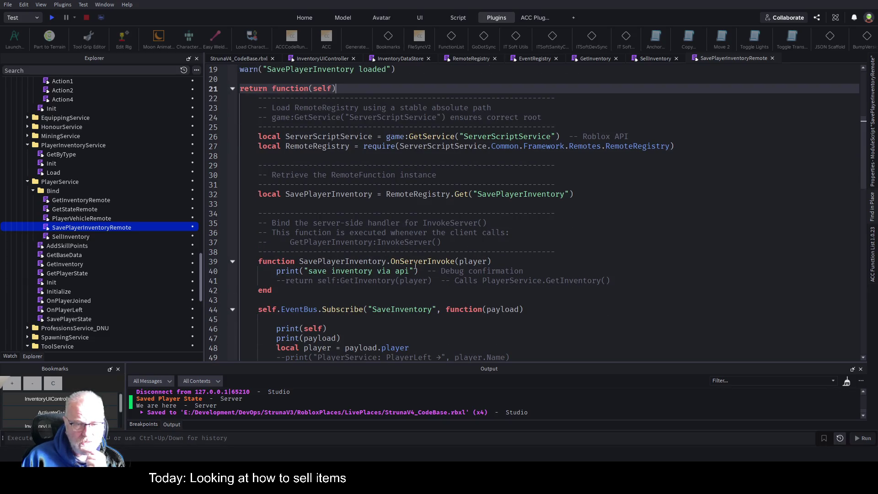
scroll(389, 241, down, 3)
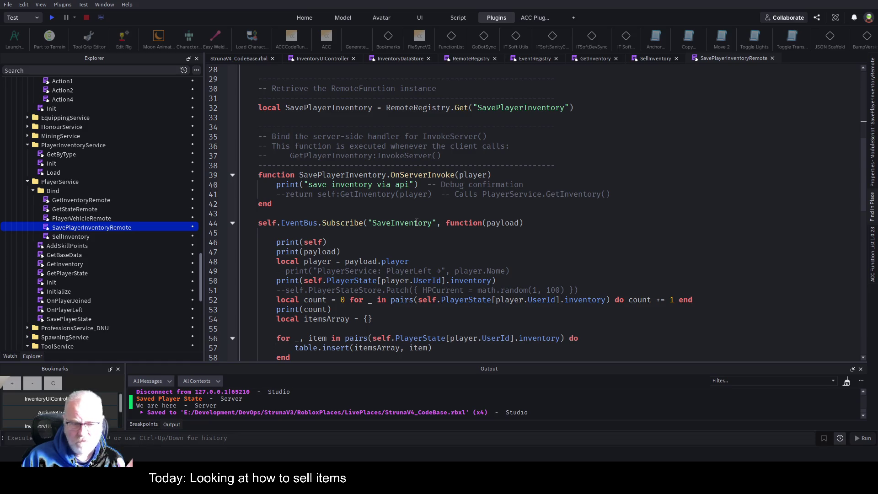
double_click(423, 176)
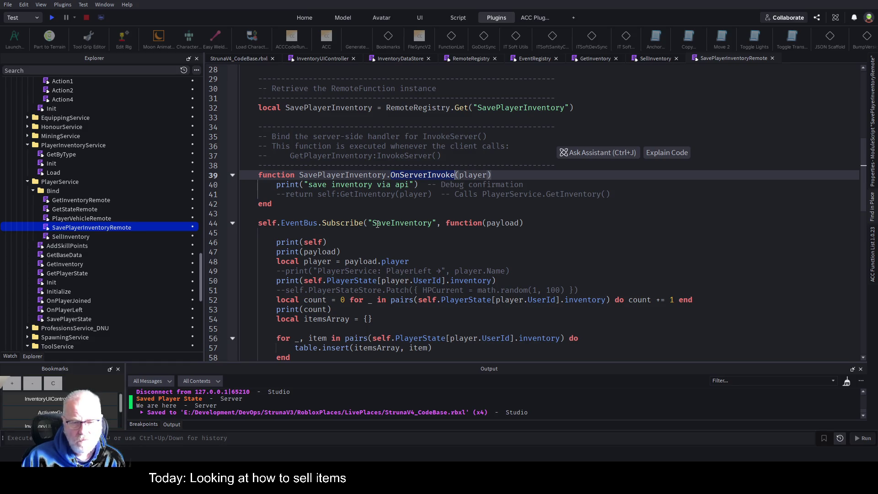
drag(274, 280, 497, 280)
key(ctrl+c)
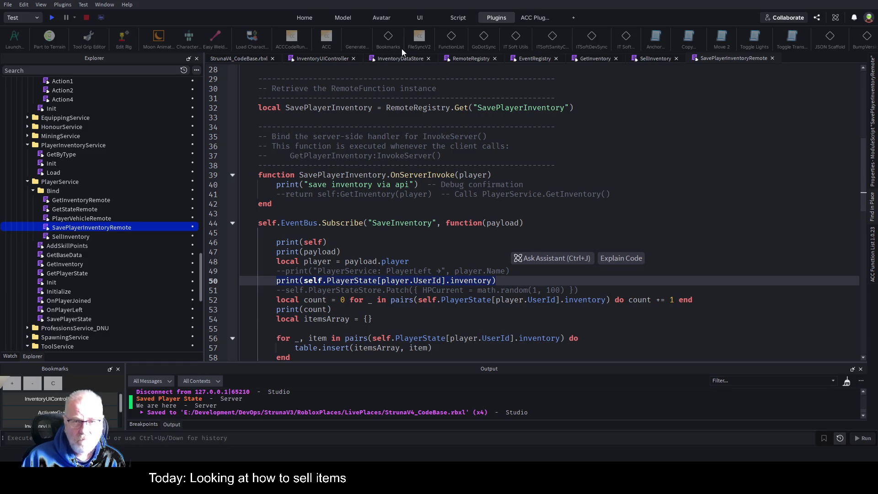
click(643, 58)
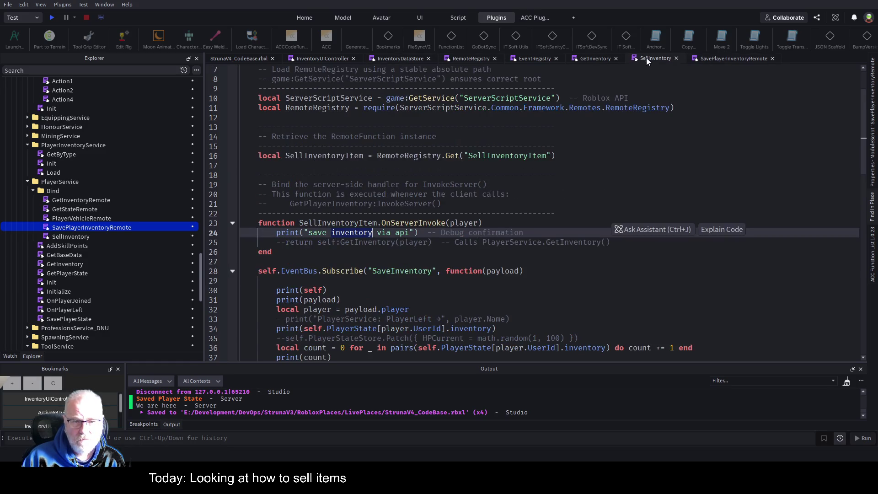
- Rename the EventBus Subscribe event from SaveInventory to SellInventory
click(232, 271)
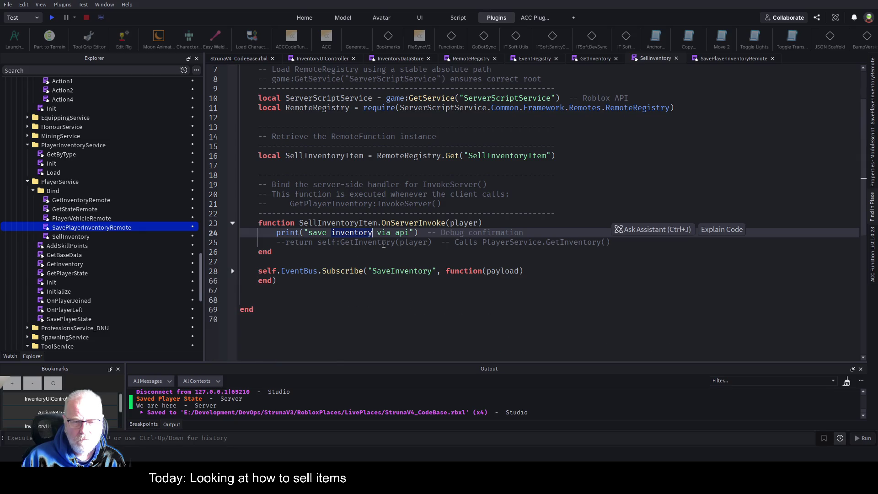
click(347, 260)
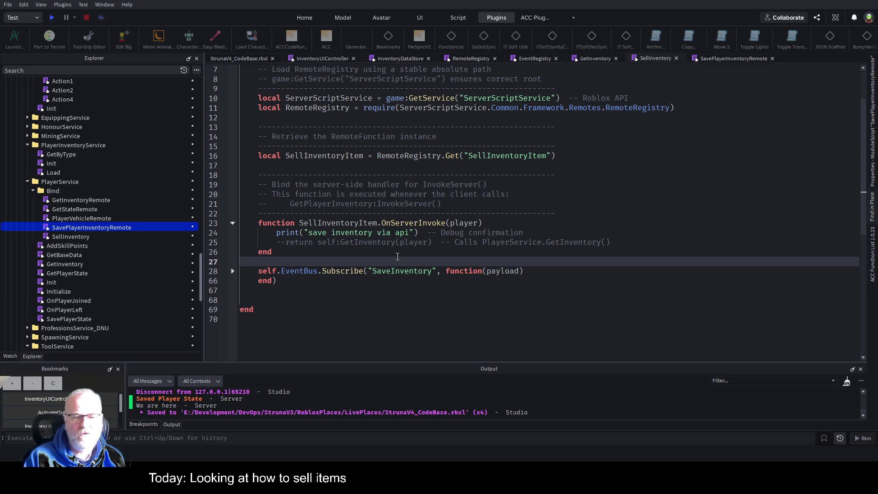
key(Down)
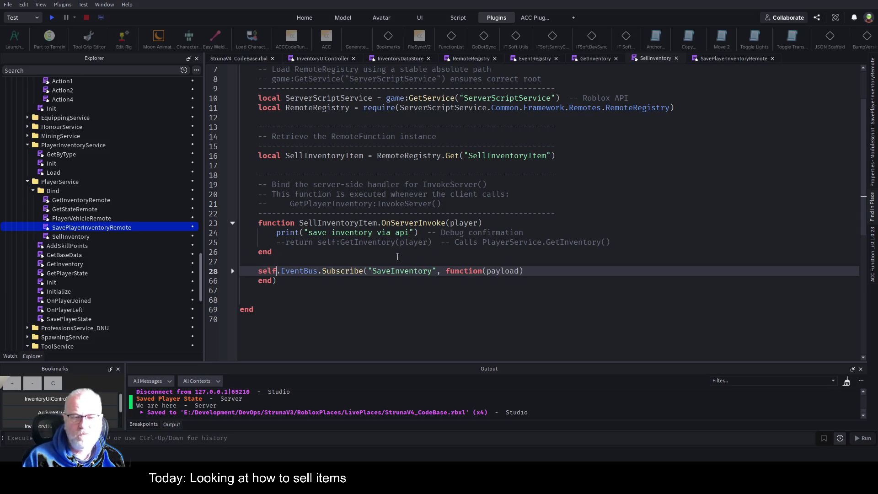
key(ctrl+z)
key(ctrl+z)
key(ctrl+z)
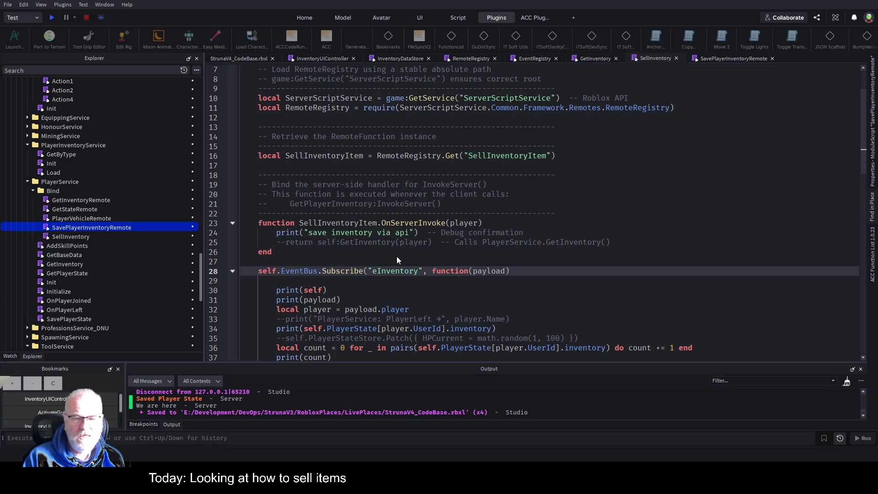
text(Sell)
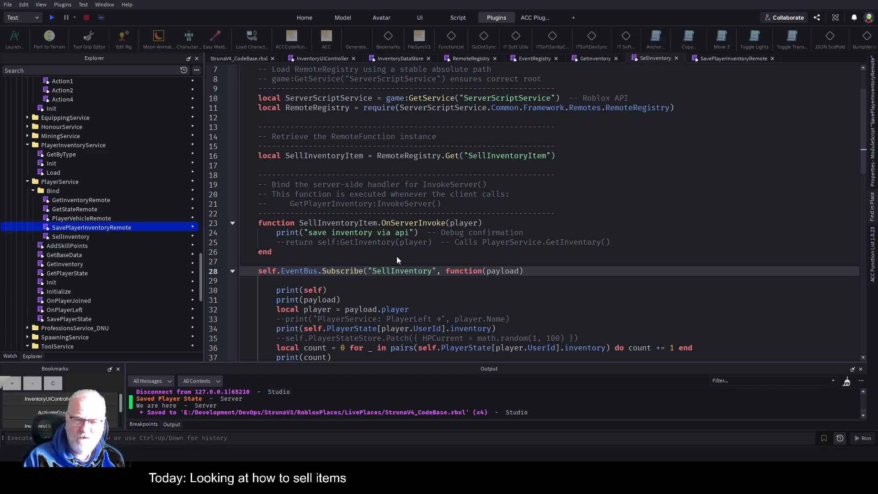
- Add a comment noting the sale may come via server code rather than a client event
key(Down)
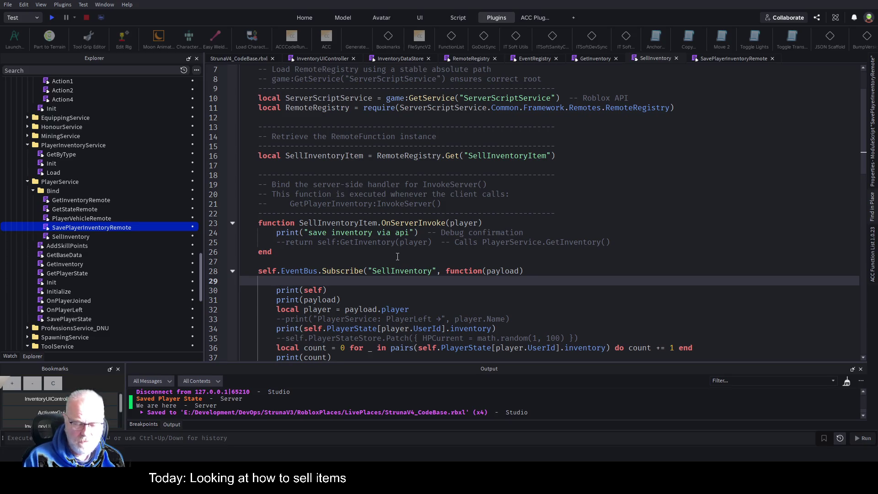
text(--just in)
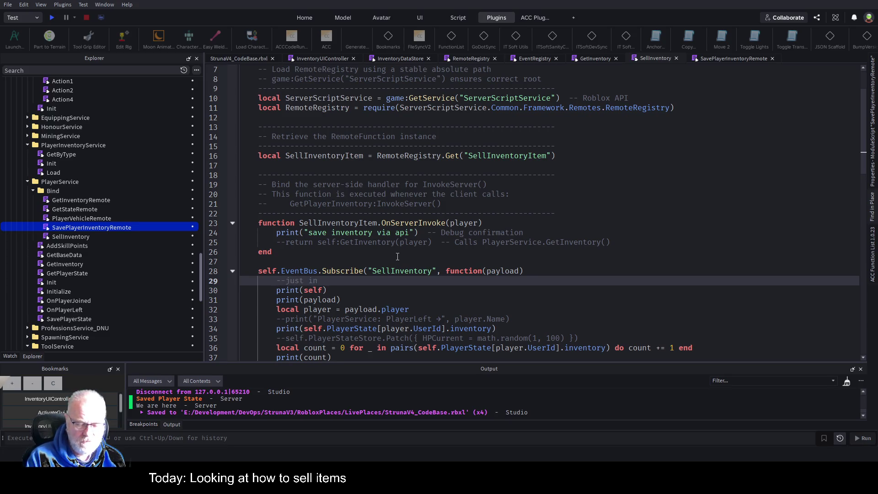
text(case we se)
key(BackSpace)
text(via the se)
key(BackSpace)
text(rver code not a event from the llient)
- Comment out the old save-inventory handler body with Ctrl+/ and collapse the subscribe block
key(Down)
key(Home)
key(shift+Down)
key(shift+Down)
key(shift+Down)
key(shift+Down)
key(shift+Down)
key(shift+Down)
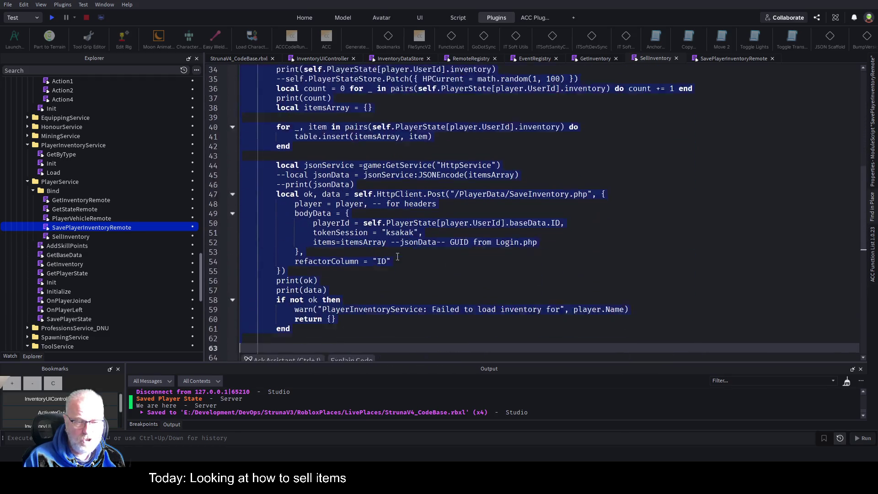
key(shift+Left)
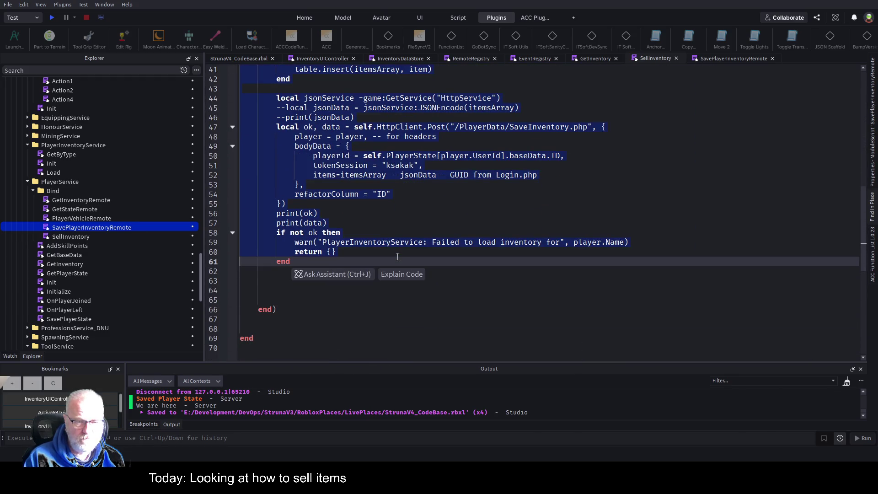
key(ctrl+slash)
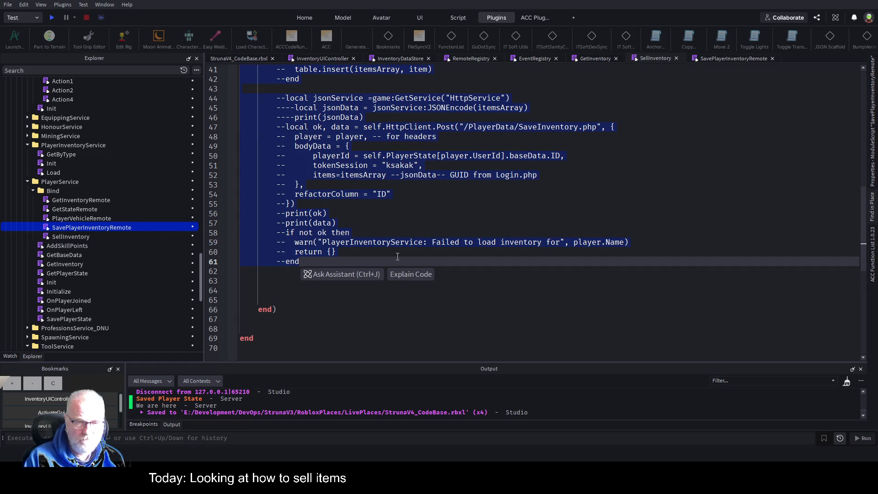
key(Up)
scroll(398, 256, up, 9)
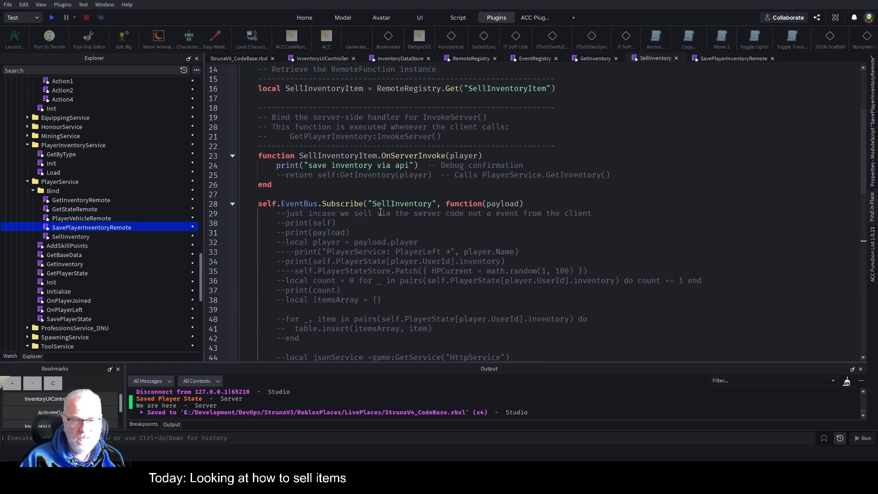
click(232, 204)
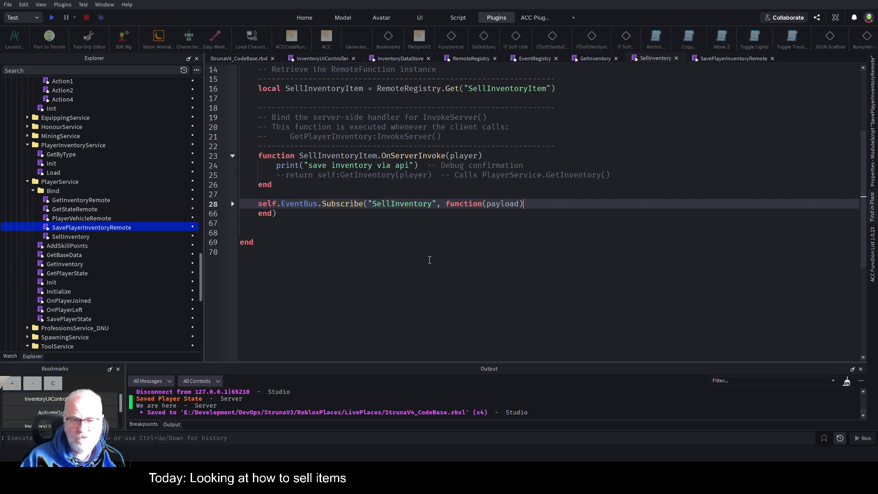
double_click(397, 204)
click(406, 274)
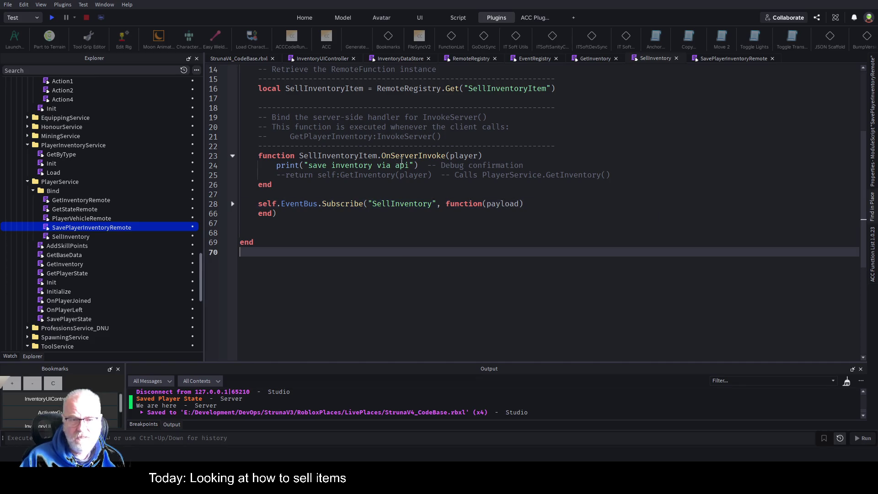
double_click(412, 156)
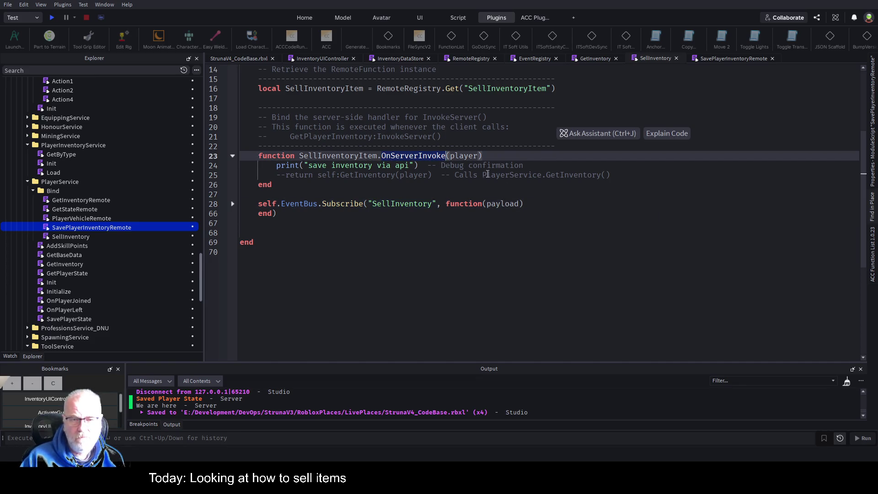
- Paste the inventory print into OnServerInvoke and delete the 'save inventory via api' print
click(626, 175)
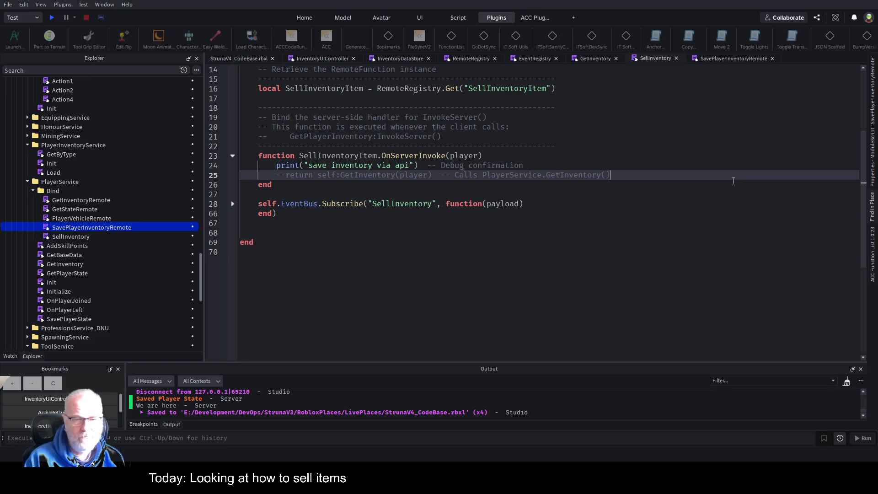
key(Return)
key(Return)
key(Return)
key(ctrl+v)
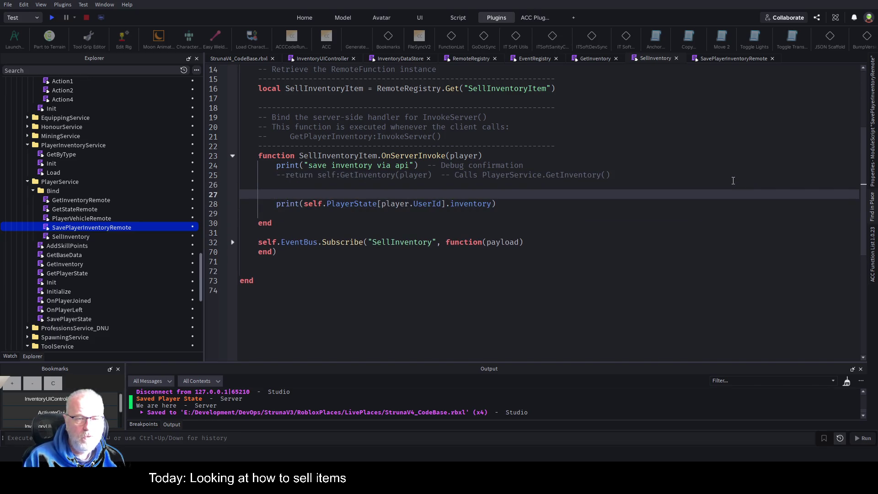
key(Up)
key(Up)
key(Up)
key(shift+Down)
key(shift+Down)
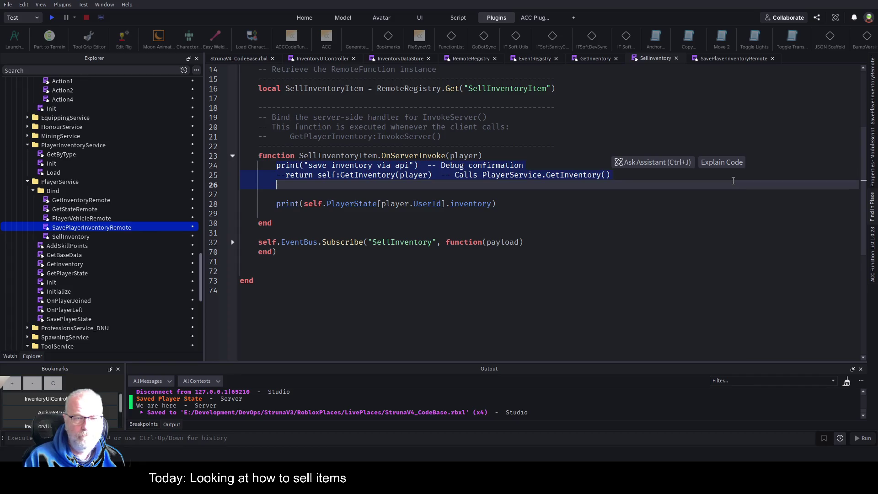
key(shift+Up)
key(shift+Left)
key(Delete)
key(Down)
key(Down)
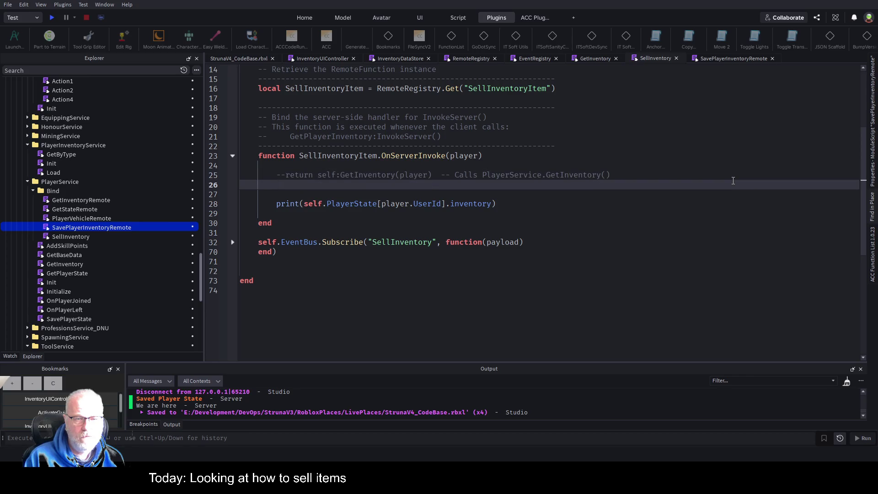
- Add a payload parameter after player in the handler signature and save the script
key(Up)
key(Up)
key(Up)
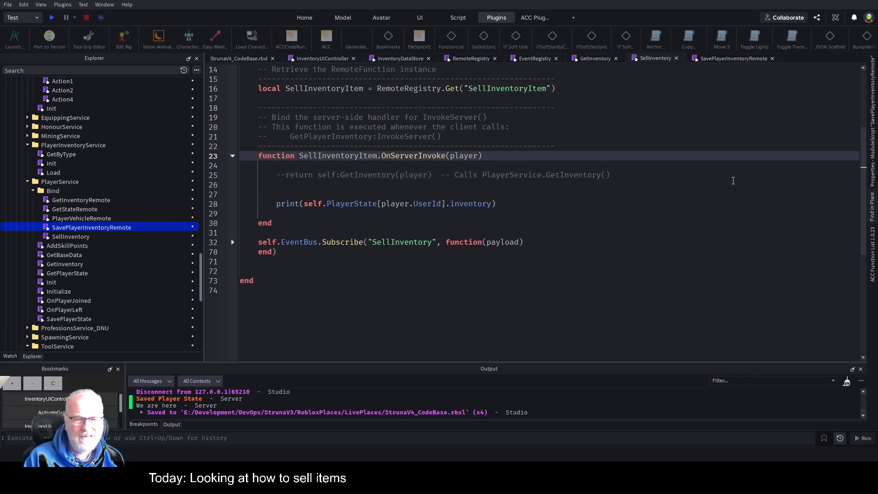
key(End)
key(Left)
text(,payload)
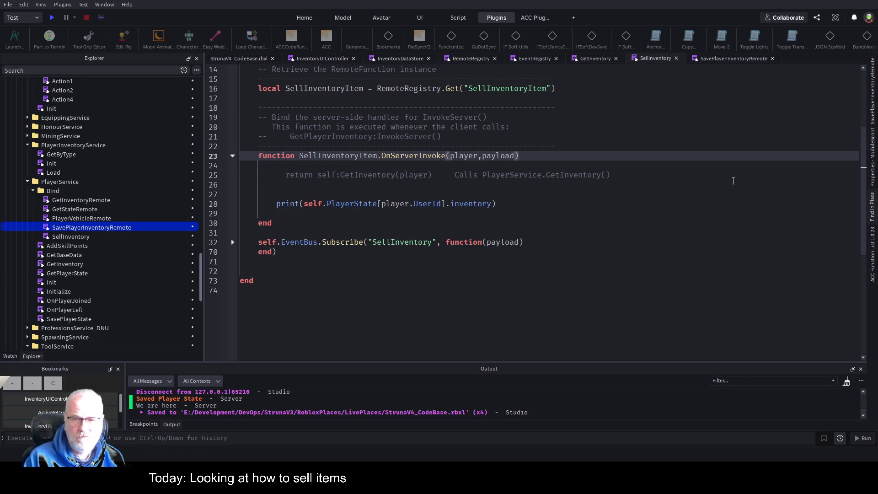
key(ctrl+s)
key(Down)
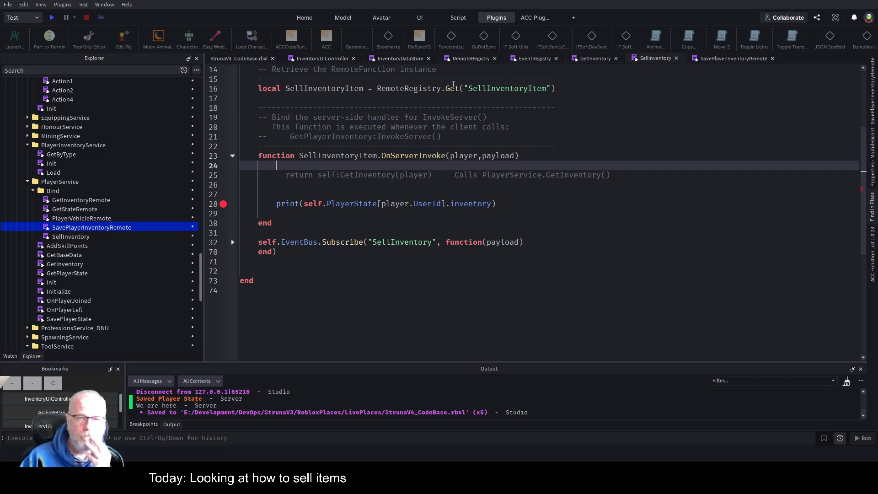
- Close all other scripts and open InventoryUIController at the Sell button handler
right_click(655, 58)
click(677, 80)
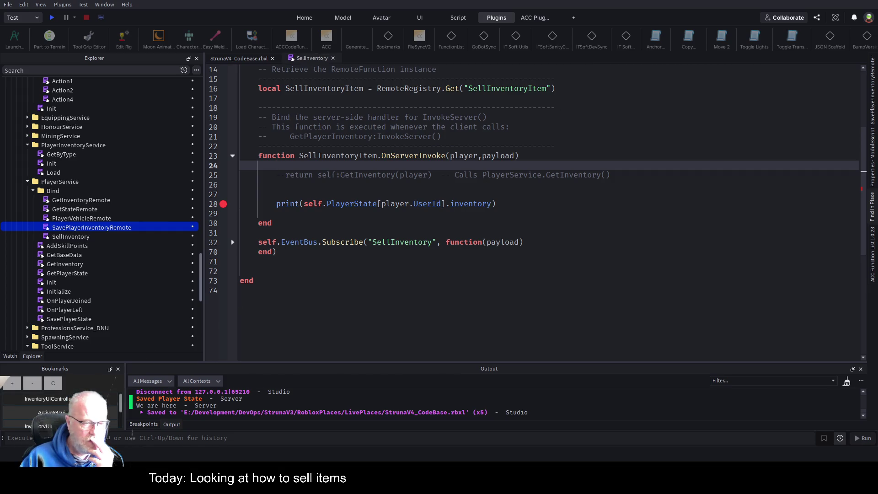
click(48, 398)
scroll(456, 255, down, 5)
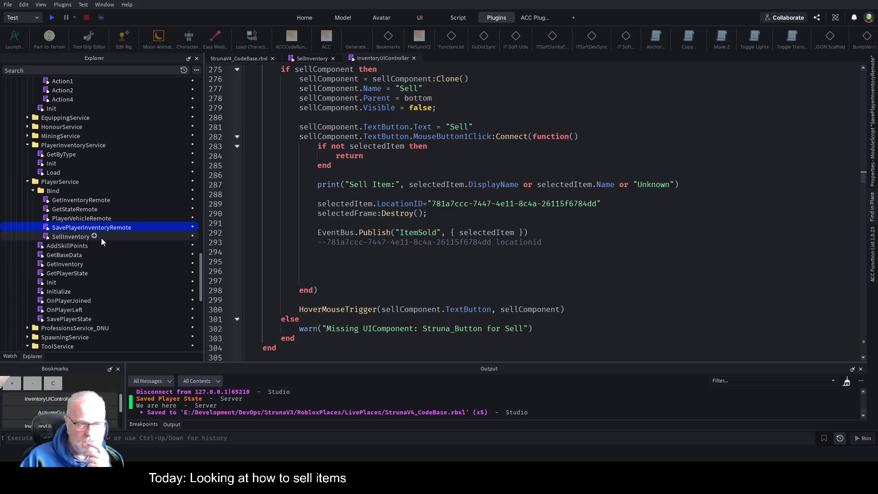
scroll(114, 227, up, 10)
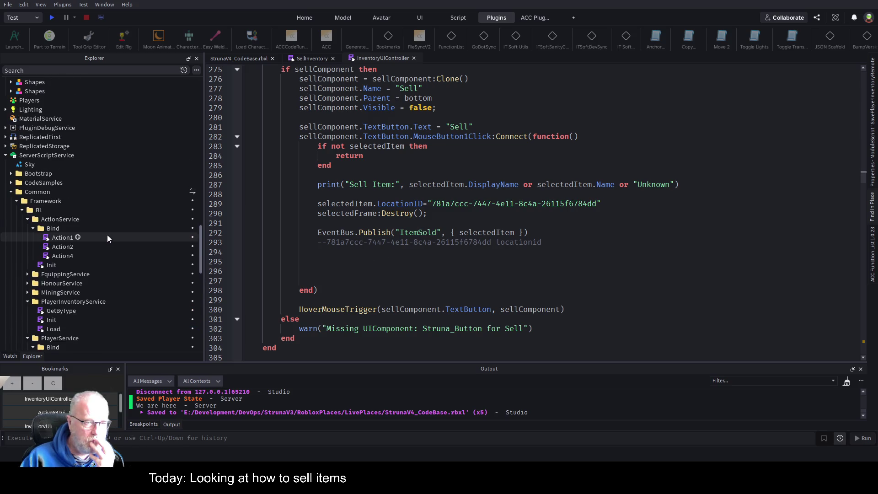
scroll(107, 235, up, 5)
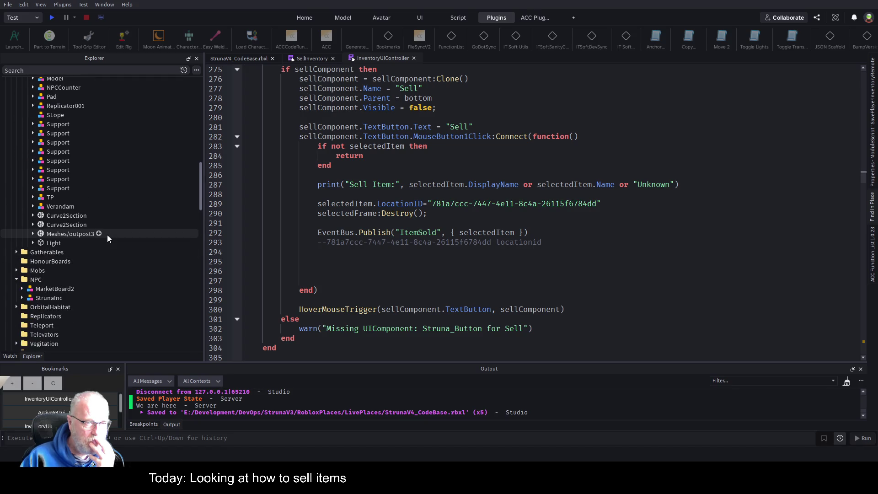
scroll(102, 250, down, 15)
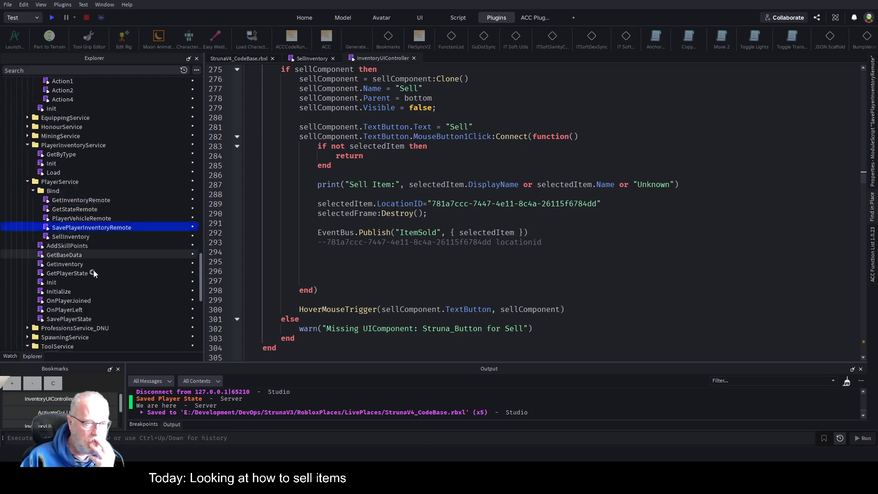
scroll(94, 270, down, 2)
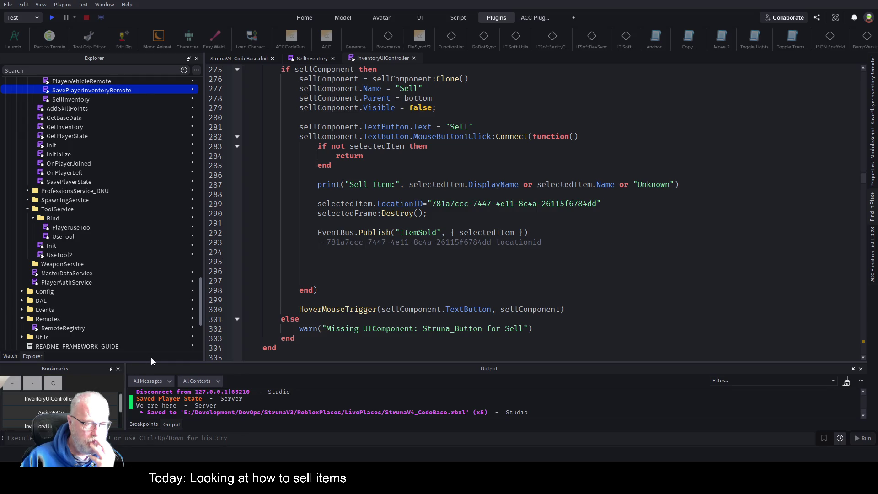
- Drag the Output splitter upward to enlarge the Output and Bookmarks panels
drag(151, 362, 146, 261)
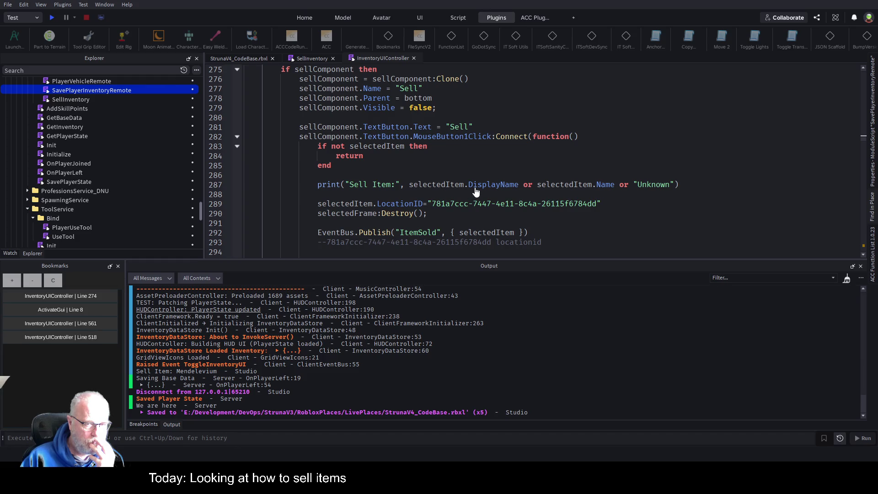
scroll(443, 203, down, 1)
scroll(308, 175, down, 3)
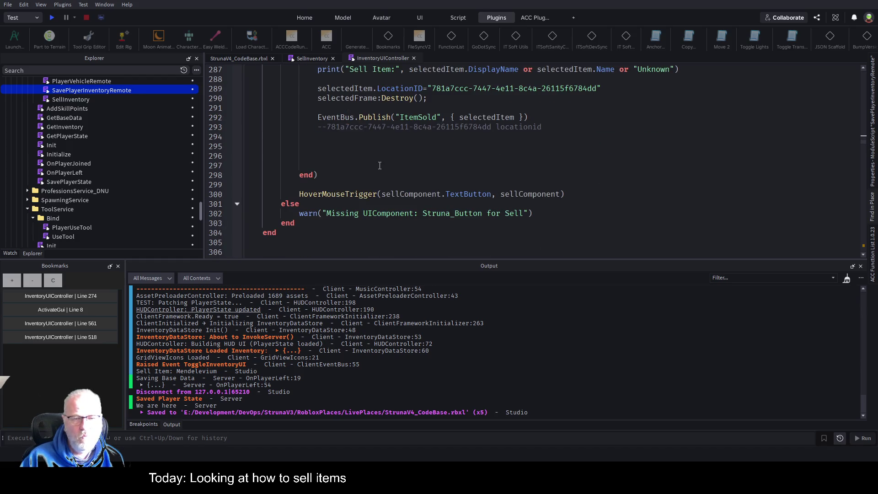
scroll(101, 188, up, 10)
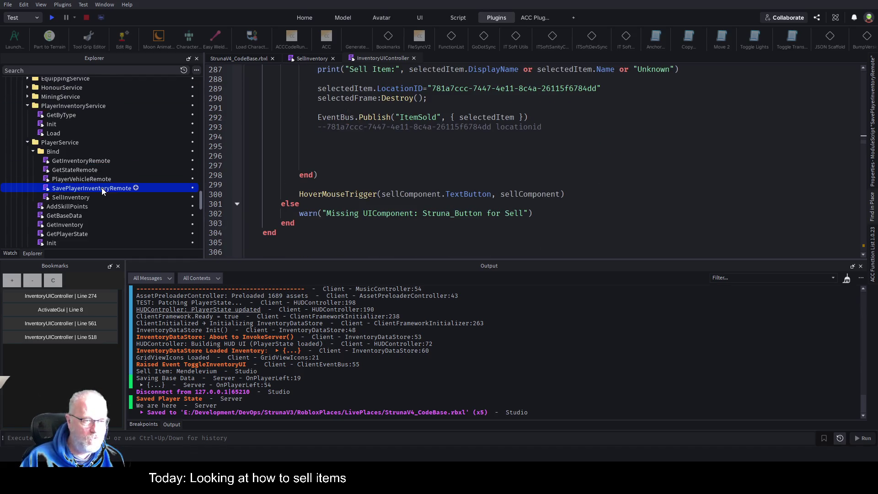
- Run a quick play test of the game and stop it
click(52, 17)
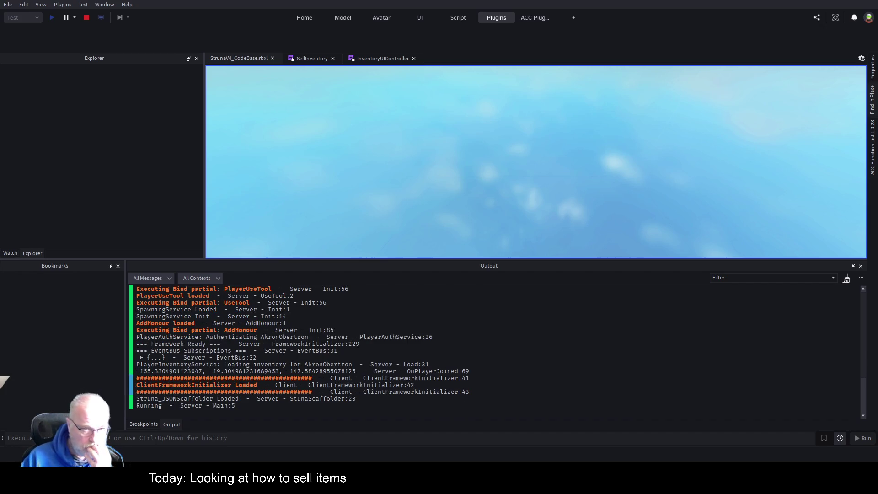
click(87, 18)
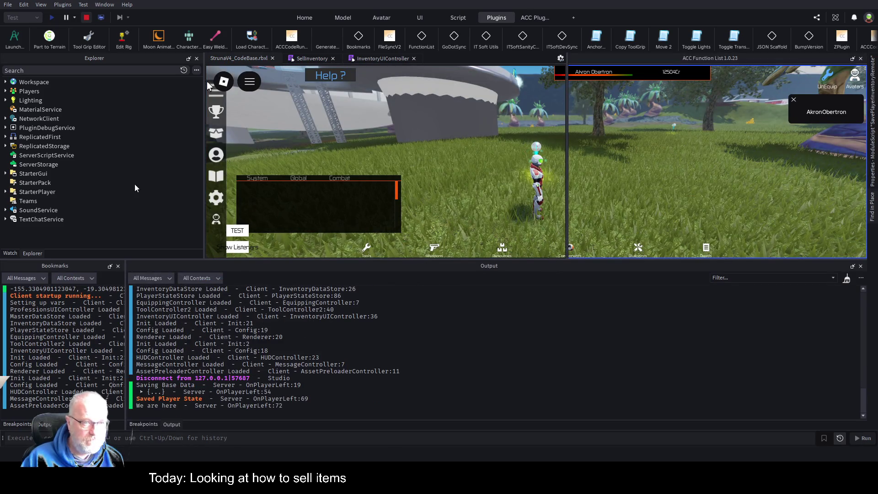
scroll(110, 159, up, 4)
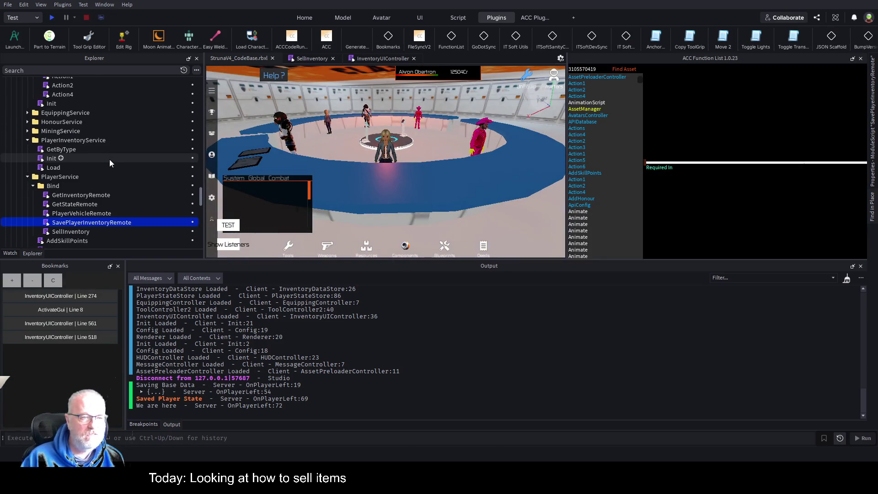
scroll(109, 166, down, 6)
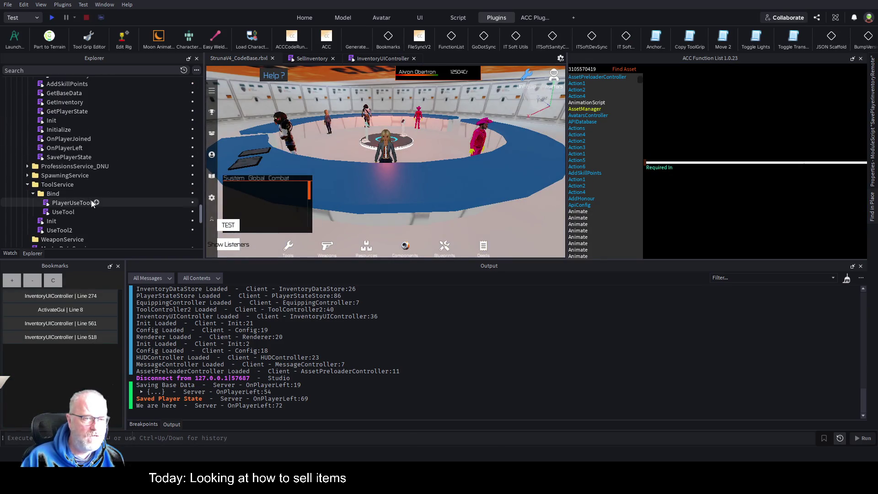
scroll(91, 196, up, 3)
scroll(91, 184, down, 4)
scroll(91, 168, up, 3)
scroll(64, 139, up, 8)
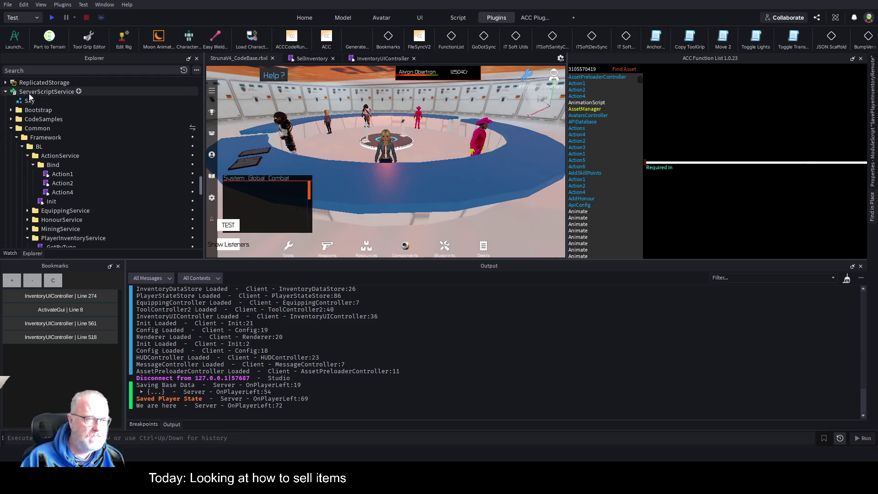
- Expand ReplicatedStorage in Explorer, then return to the InventoryUIController script
click(5, 83)
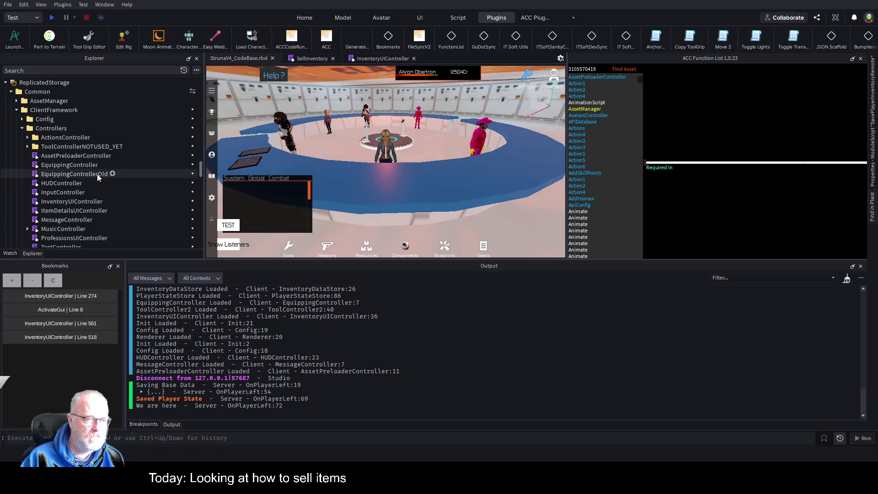
scroll(132, 197, down, 2)
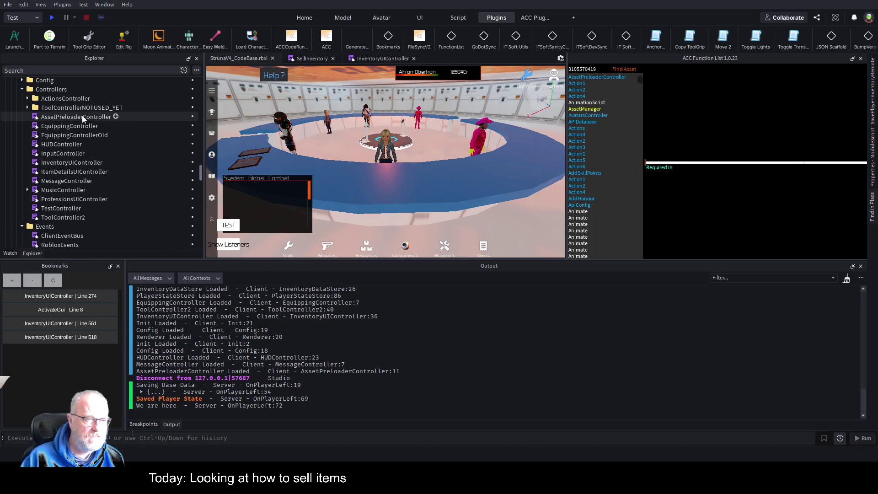
scroll(130, 160, down, 1)
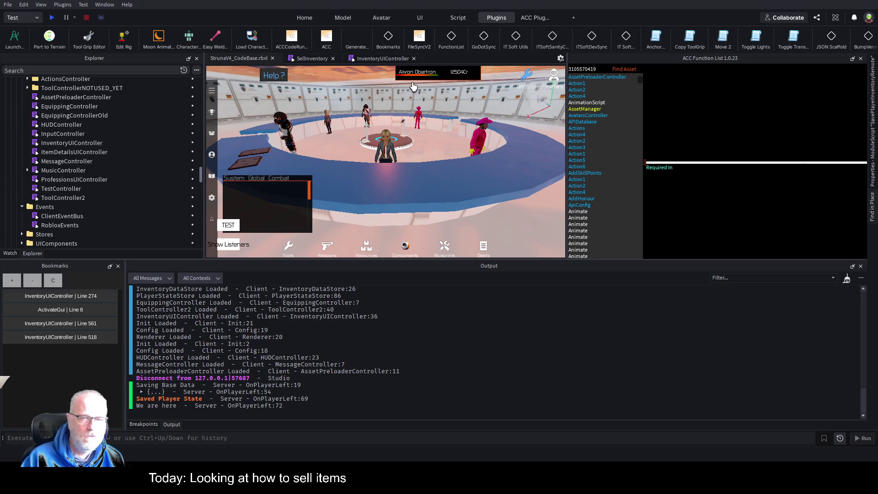
click(374, 60)
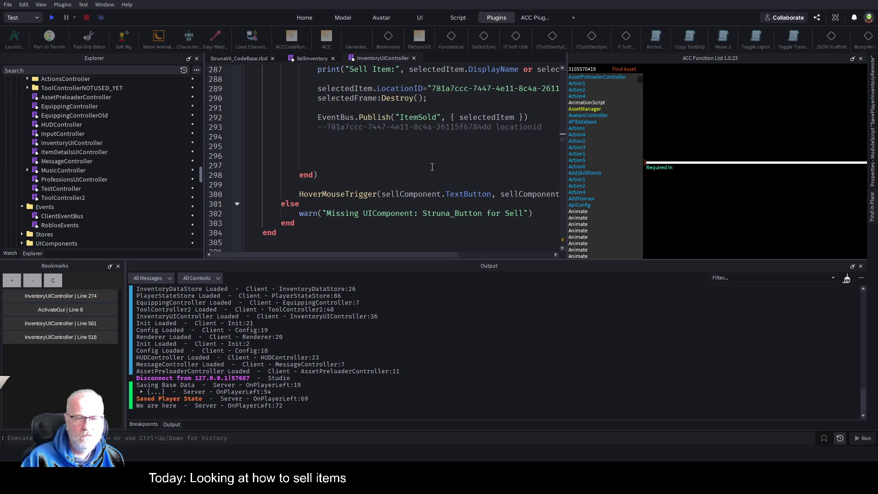
- Search the scripts for ItemSold and jump to InventoryDataStore's subscription on line 207
scroll(473, 206, up, 1)
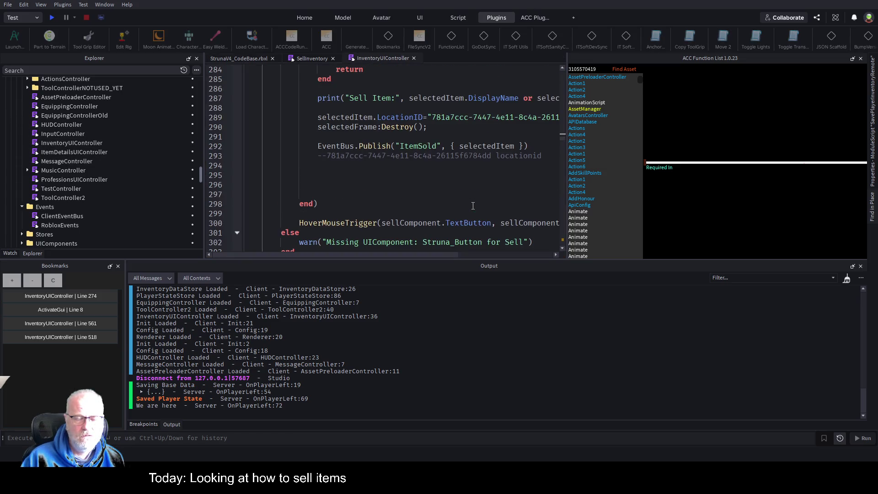
double_click(413, 149)
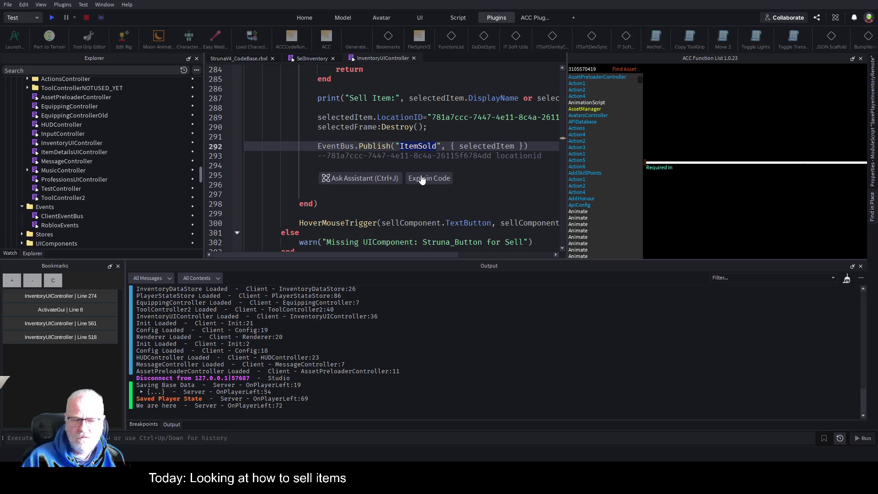
click(872, 204)
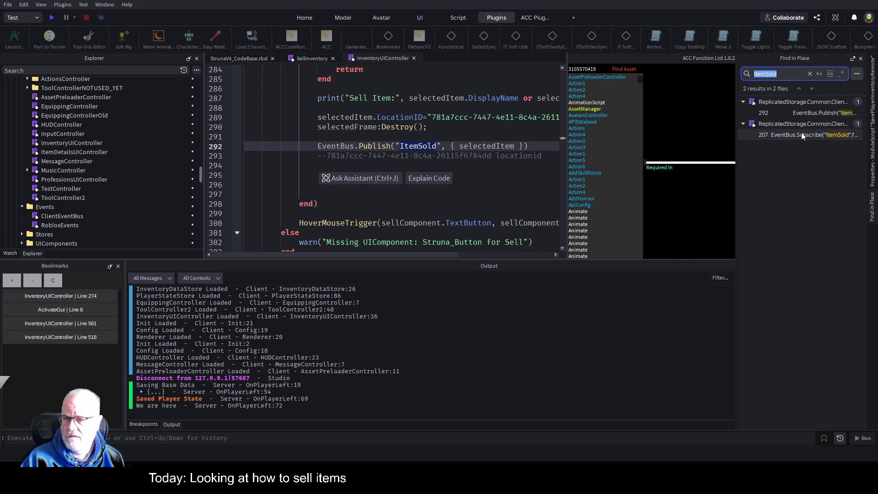
click(801, 135)
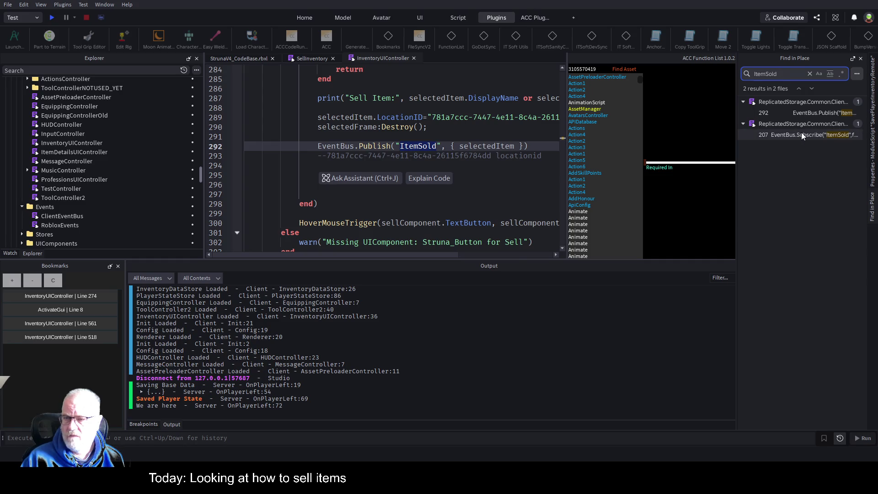
click(388, 166)
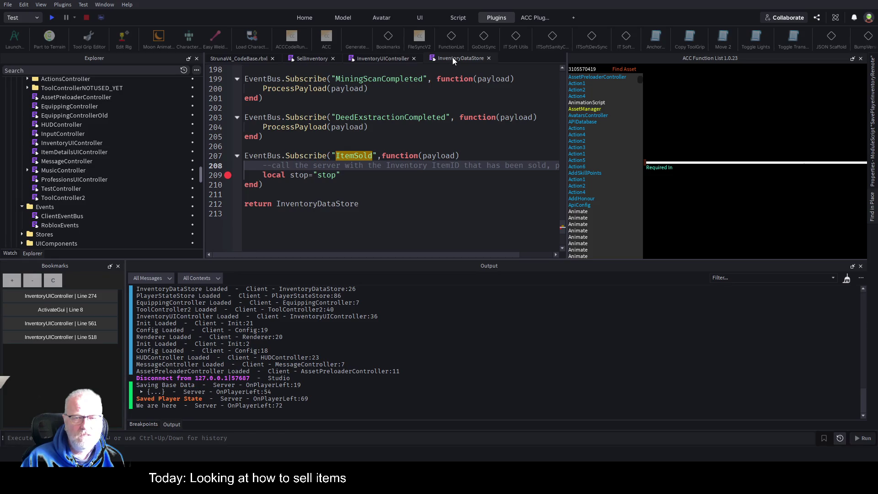
click(417, 154)
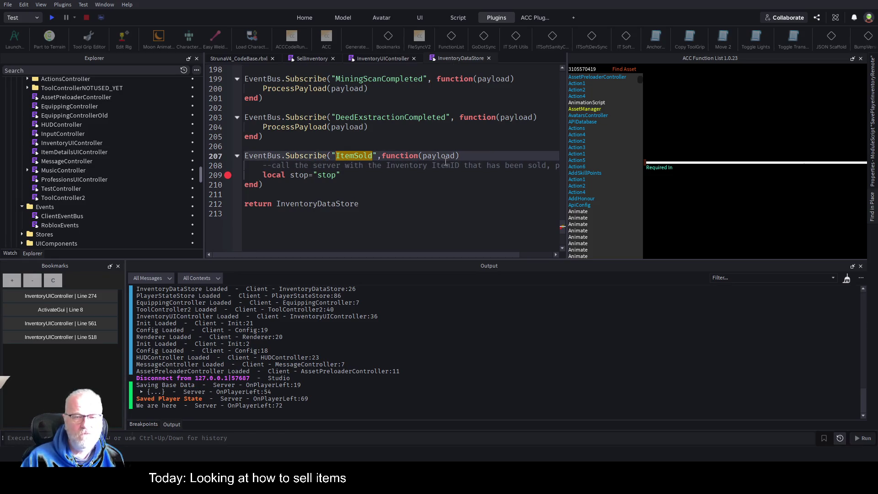
click(381, 178)
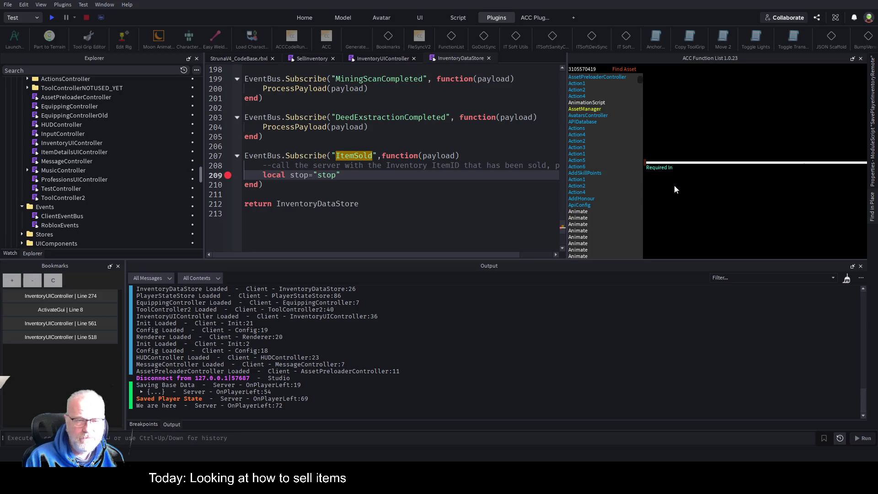
key(Return)
key(Return)
key(Return)
key(Up)
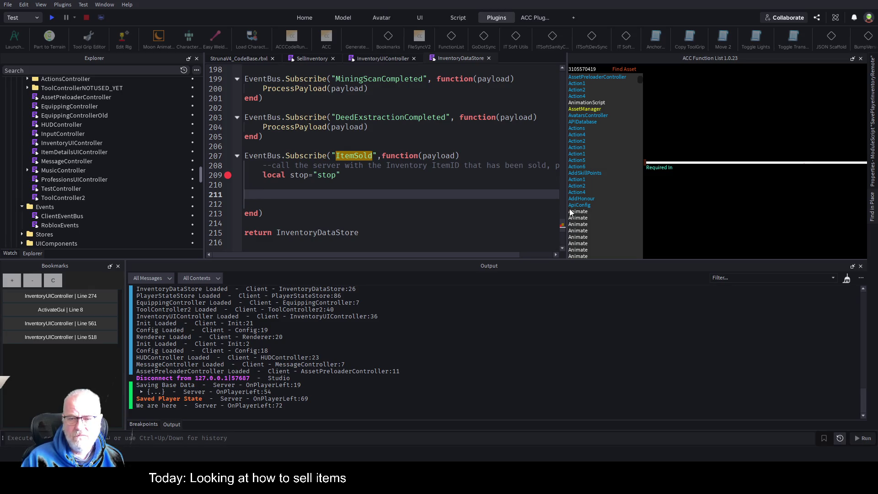
drag(566, 206, 767, 206)
scroll(499, 176, up, 9)
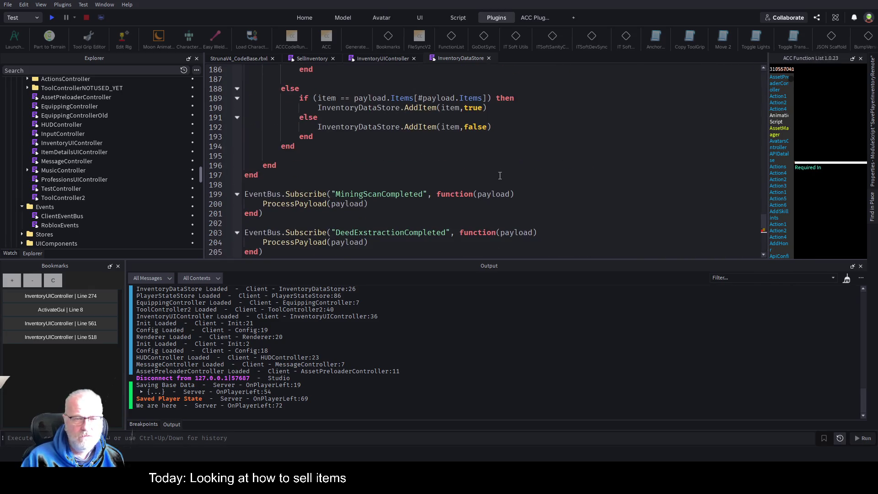
scroll(499, 176, up, 10)
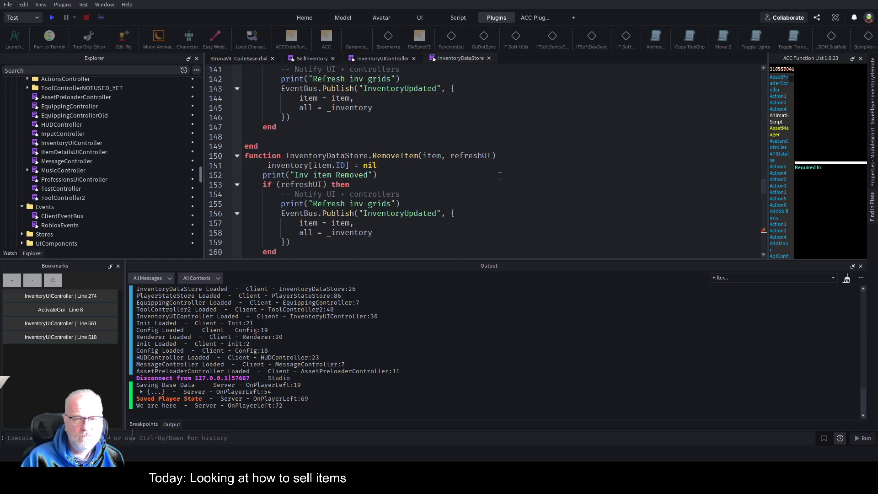
scroll(499, 176, up, 1)
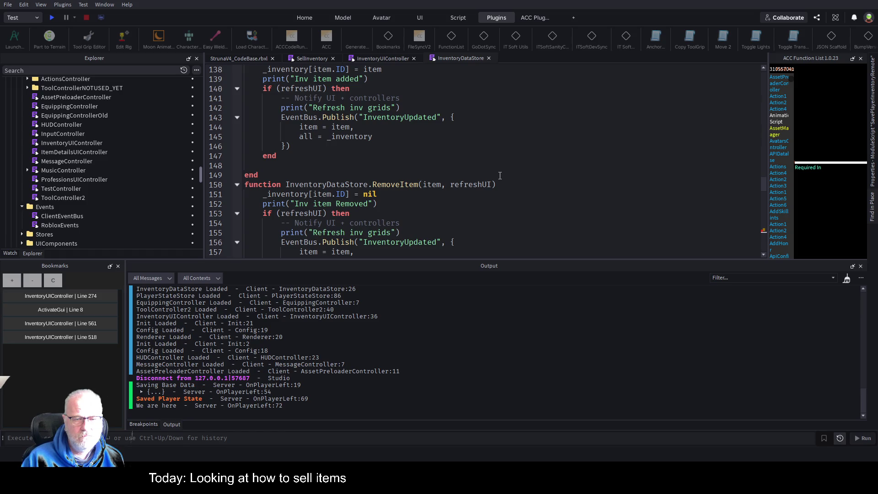
scroll(500, 176, up, 4)
scroll(500, 176, up, 9)
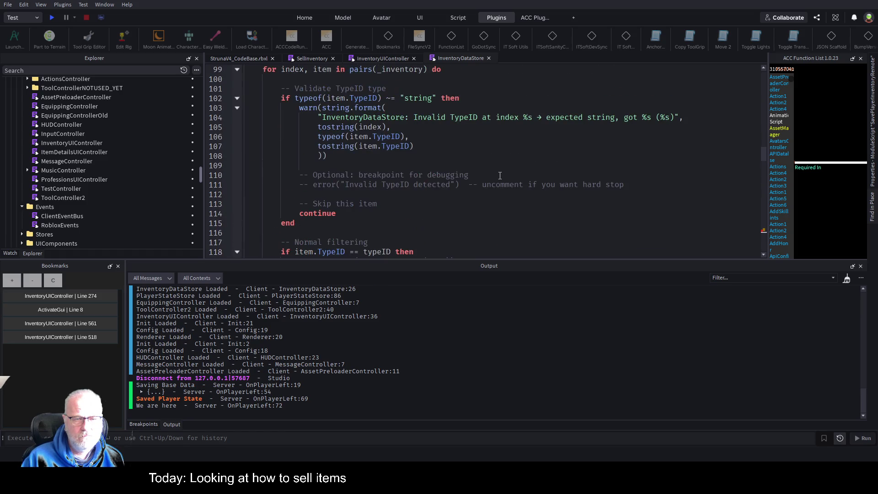
scroll(500, 175, up, 5)
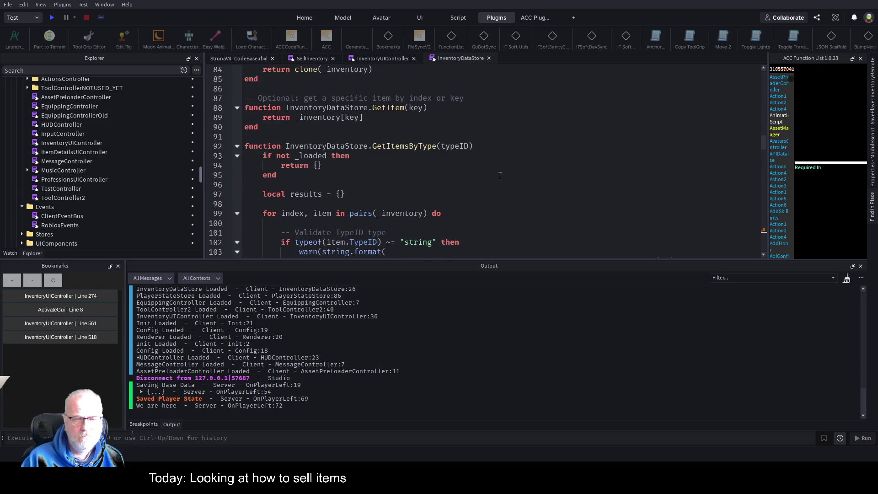
scroll(500, 176, up, 5)
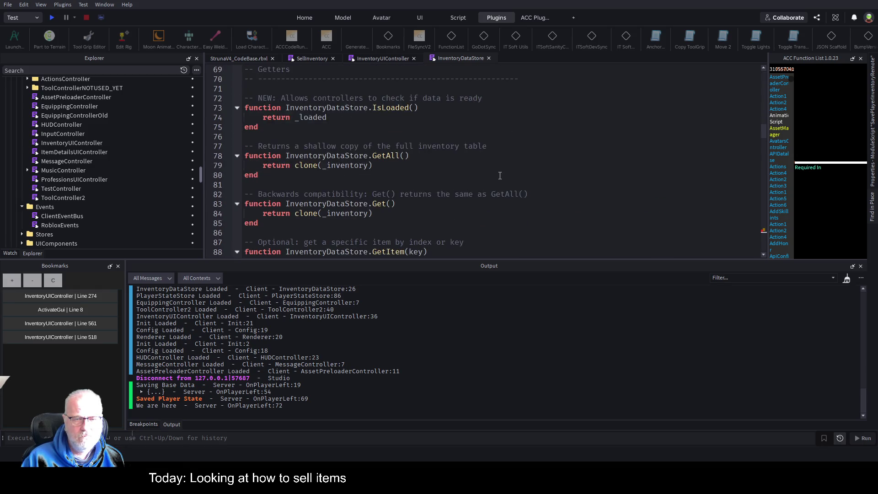
scroll(500, 175, up, 13)
scroll(500, 176, up, 8)
scroll(500, 176, down, 4)
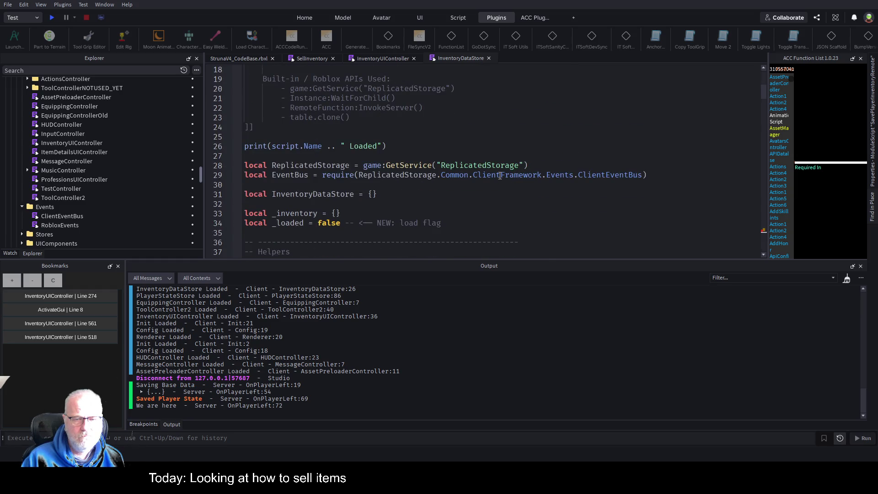
scroll(500, 175, up, 5)
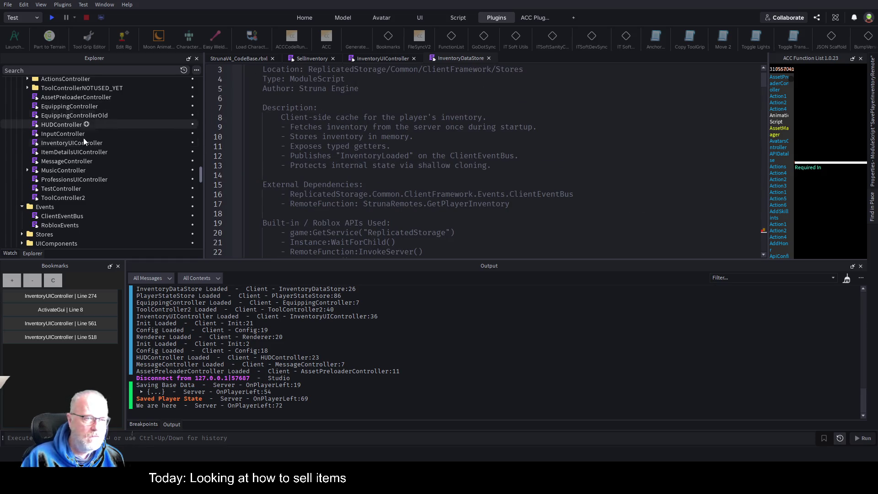
scroll(129, 154, up, 1)
scroll(129, 154, up, 2)
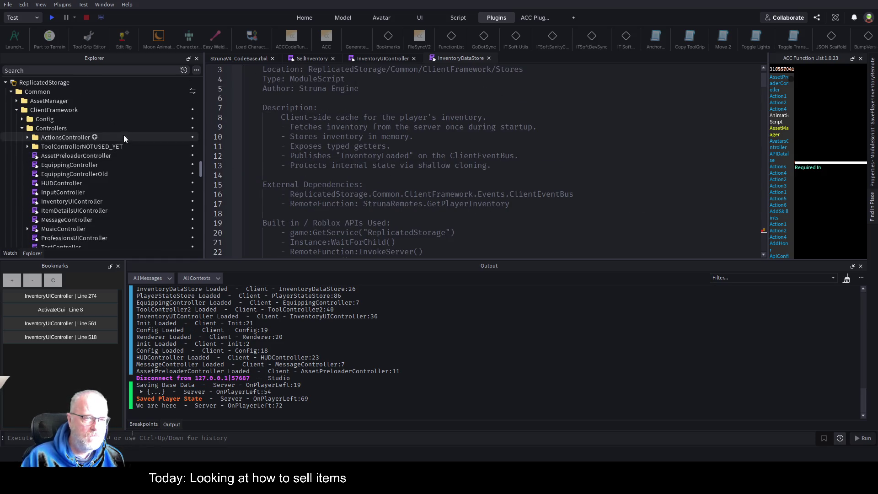
click(25, 138)
- Open ActionsController > Bind > Action1, select its remote-fetch lines 3–7, and return to InventoryDataStore
click(33, 146)
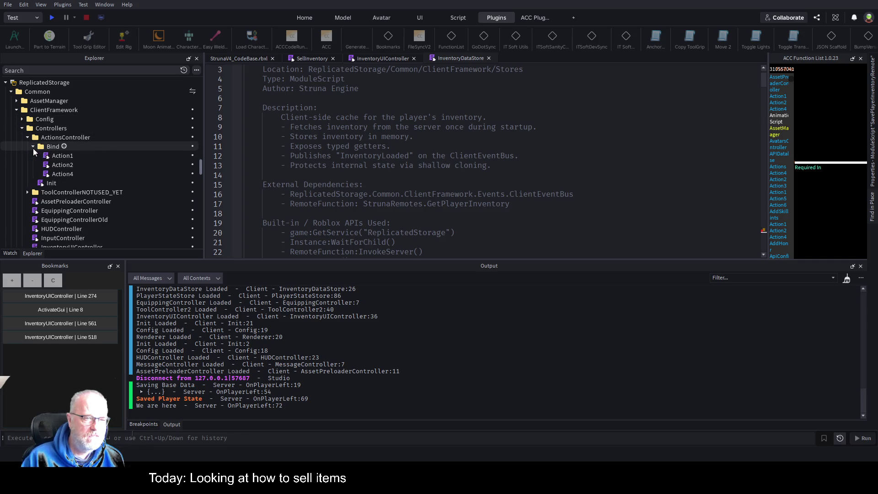
double_click(56, 157)
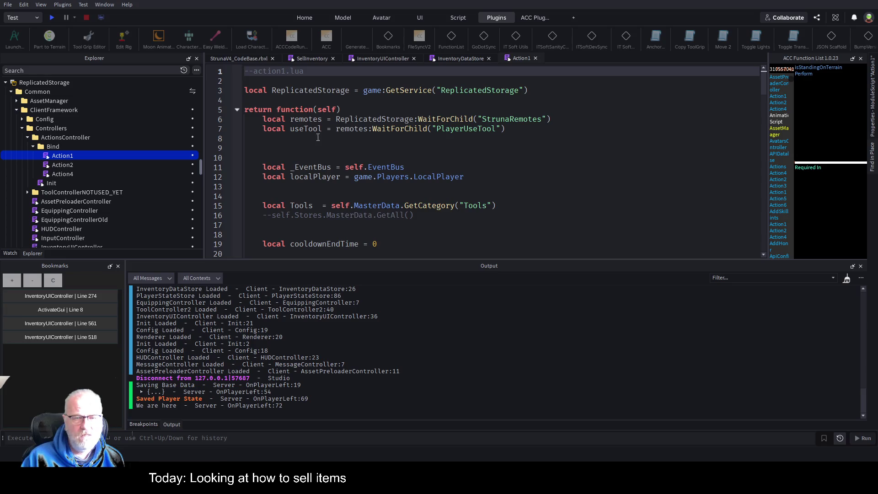
scroll(485, 121, down, 3)
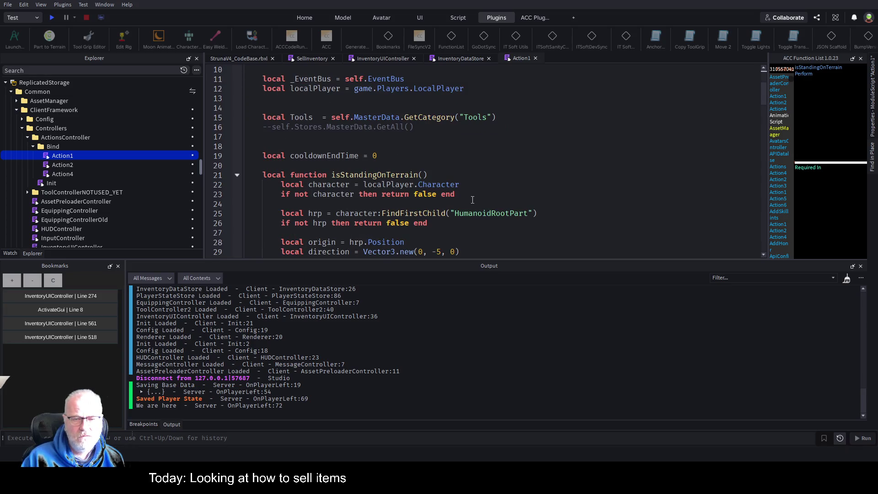
scroll(473, 194, down, 11)
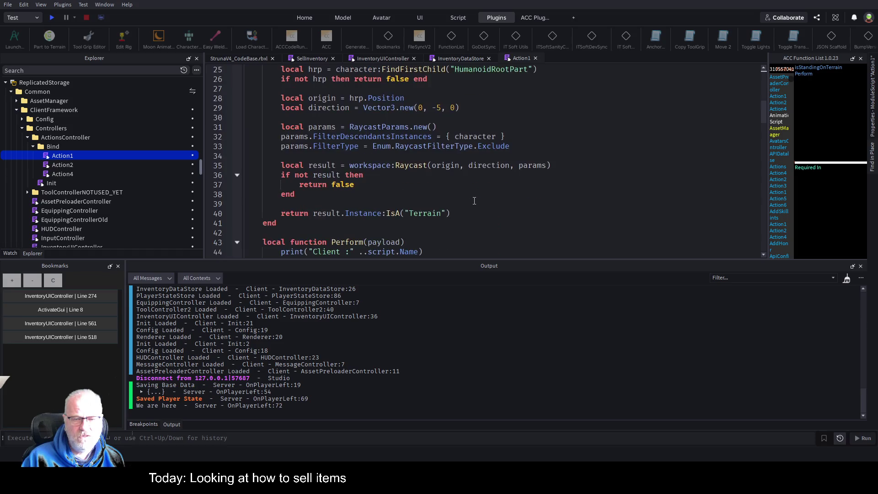
scroll(423, 223, down, 16)
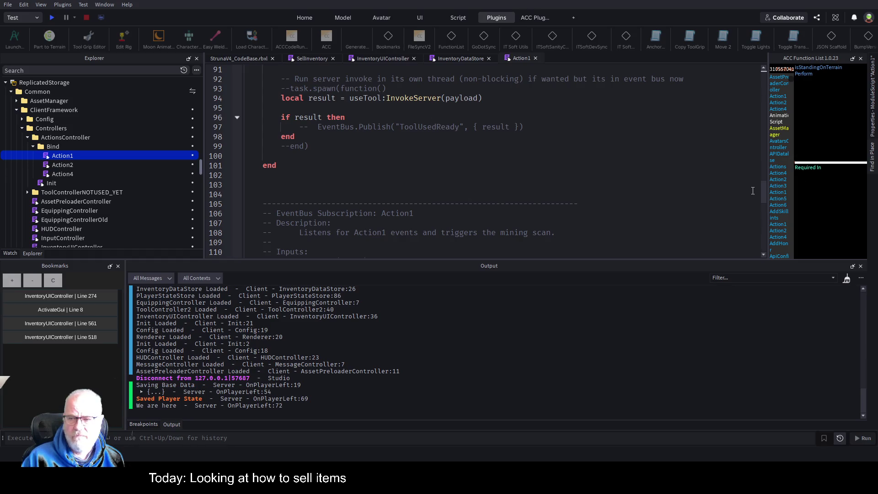
drag(763, 192, 763, 80)
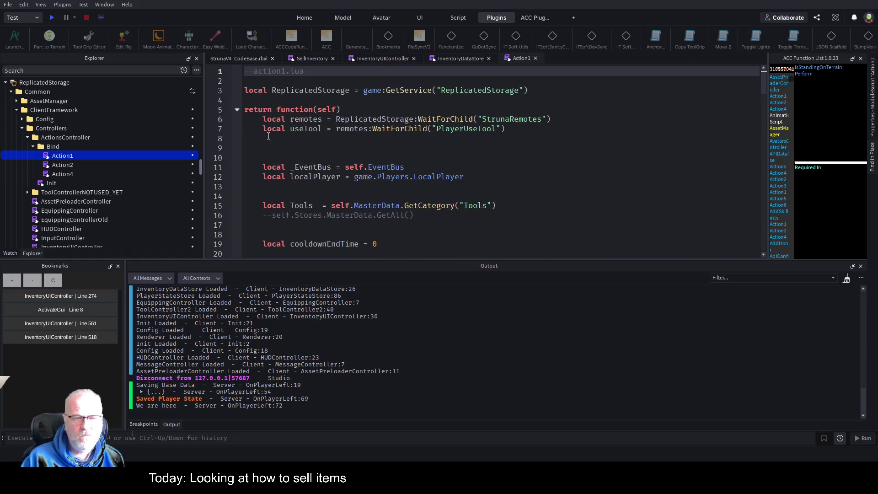
drag(523, 125, 512, 91)
key(ctrl+c)
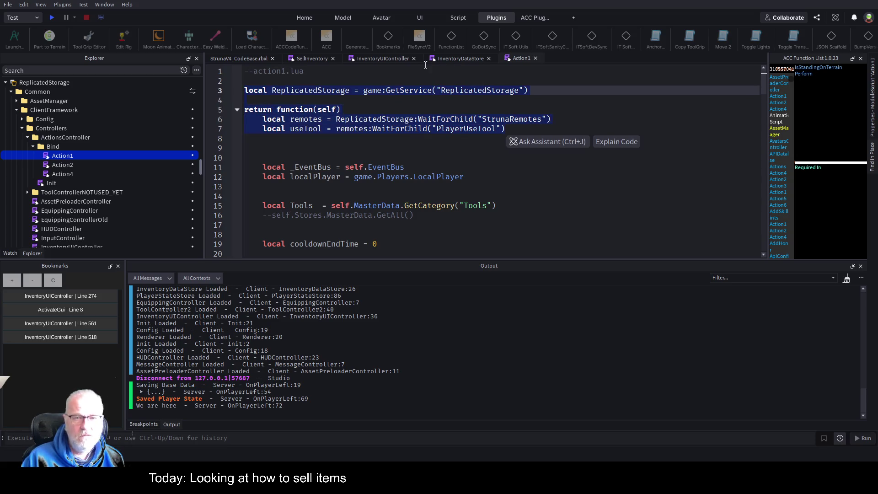
click(455, 58)
scroll(455, 149, down, 3)
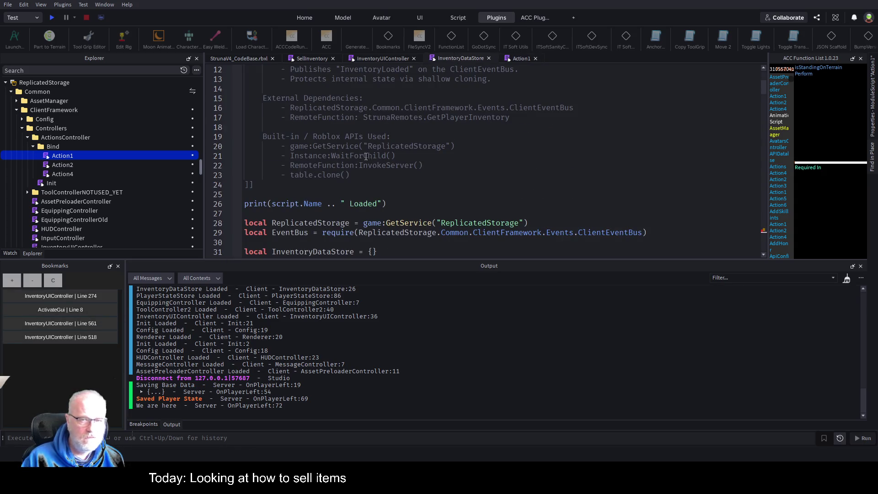
- Bookmark line 209 in InventoryDataStore's ItemSold handler
scroll(376, 159, down, 18)
scroll(376, 159, down, 20)
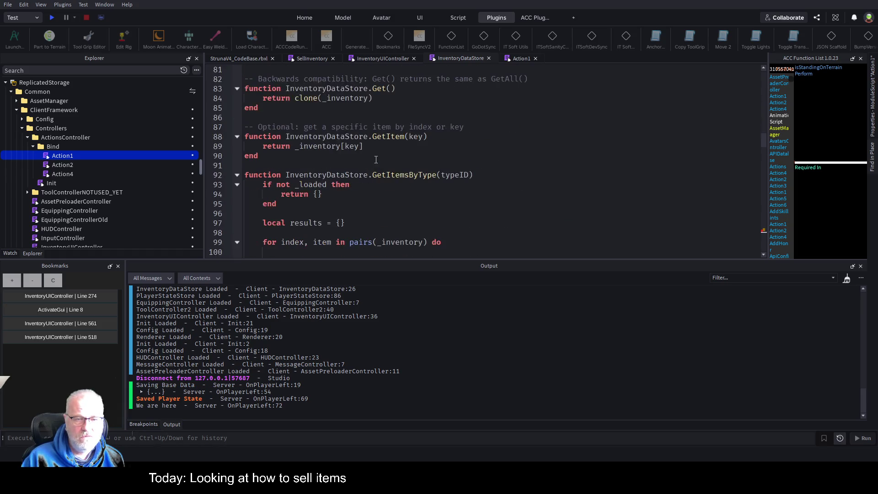
scroll(367, 177, down, 20)
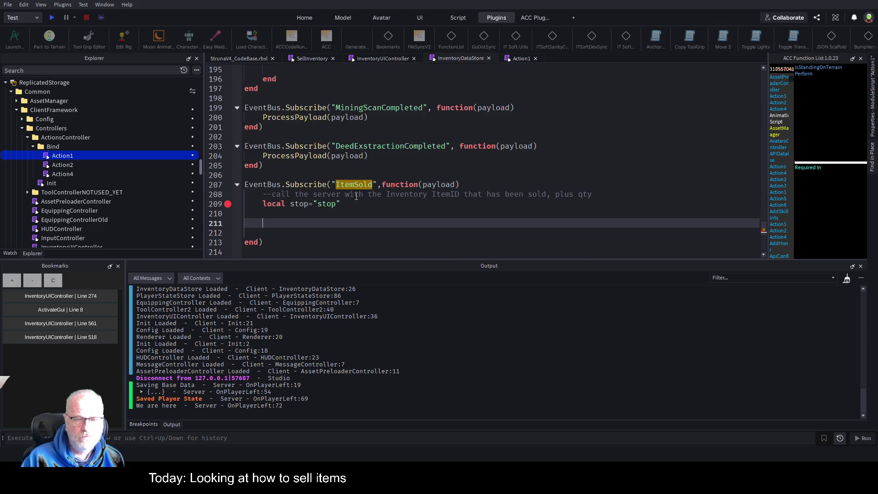
click(264, 204)
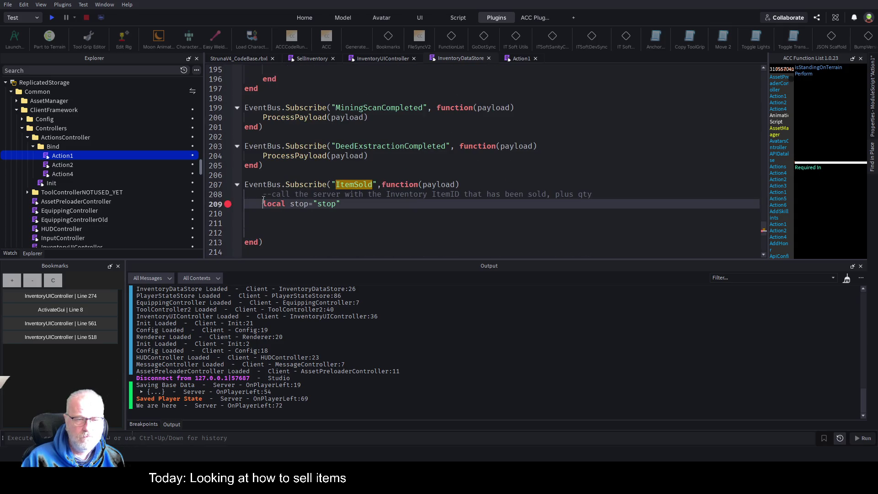
click(15, 283)
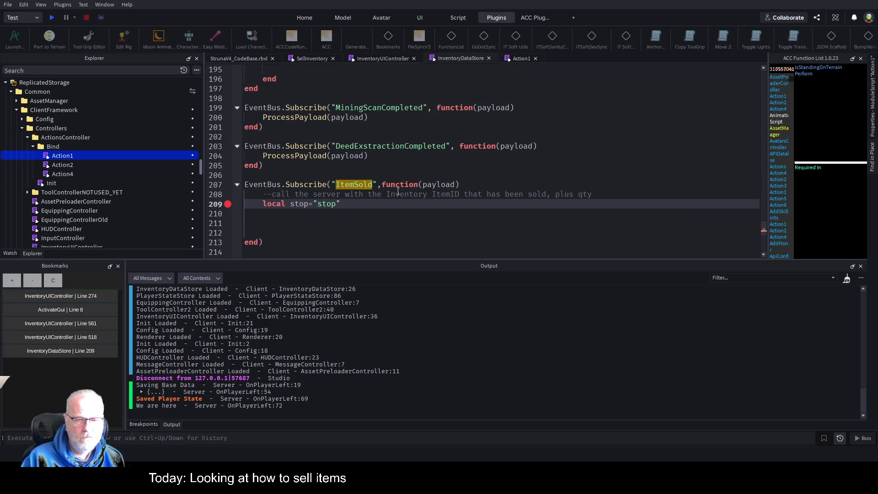
- Paste the ReplicatedStorage and remotes lookup code, tidy it, rename useTool to sellItem, and save
click(346, 214)
key(ctrl+v)
drag(359, 233, 263, 232)
key(BackSpace)
key(Up)
key(Up)
key(Down)
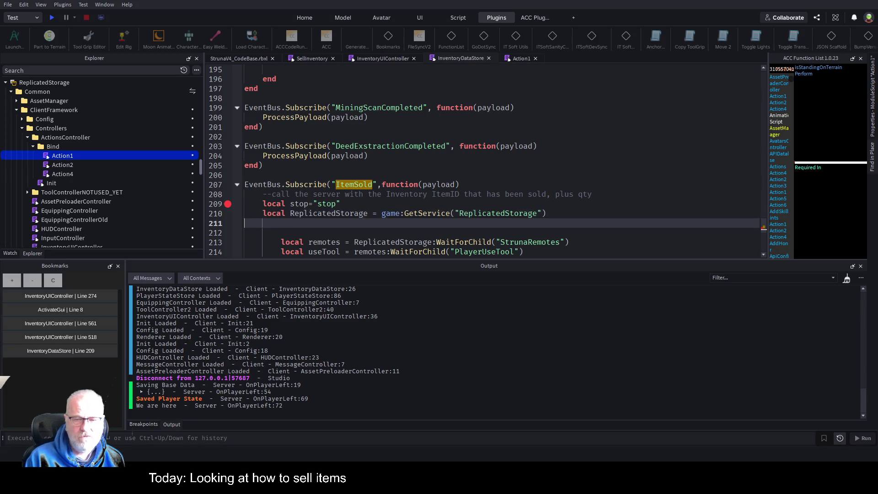
key(Delete)
key(Delete)
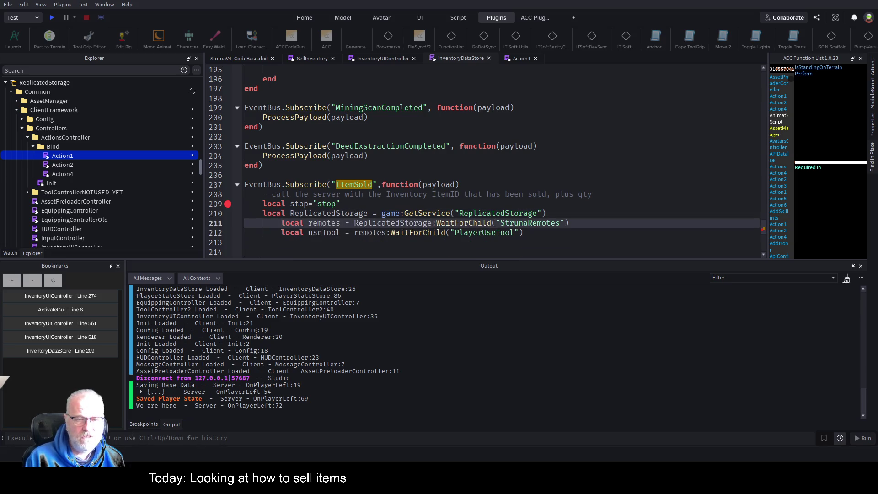
key(Down)
key(shift+Tab)
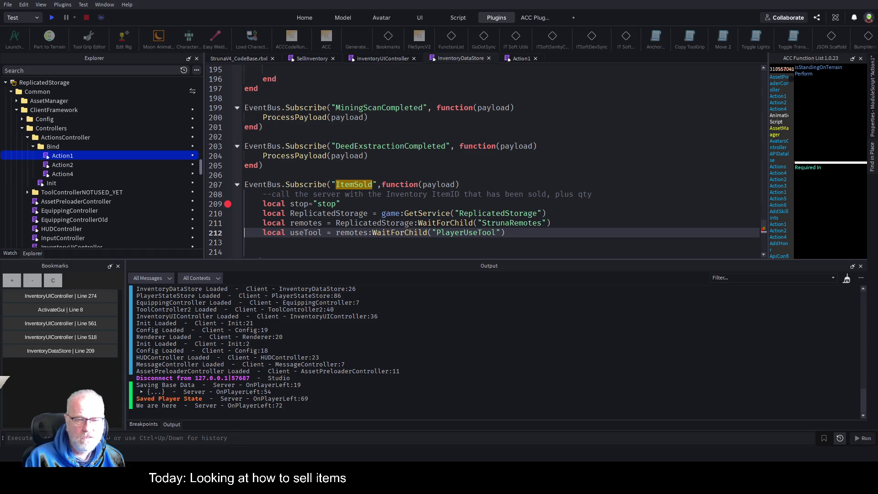
double_click(300, 232)
text(sellItem)
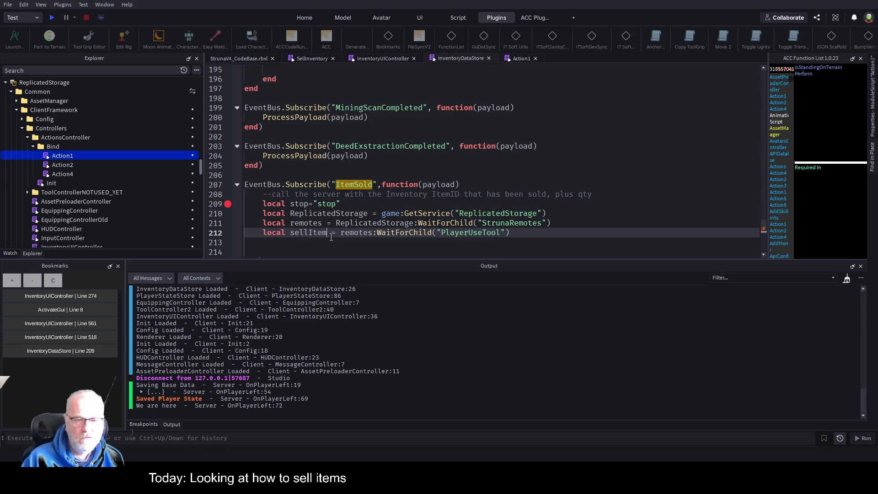
key(ctrl+s)
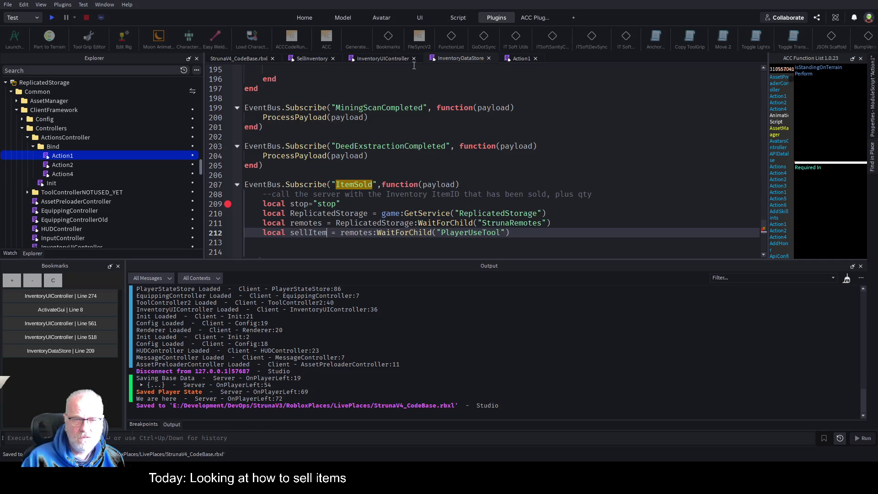
- Replace the PlayerUseTool remote name with SellInventoryItem from the SellInventory script, and save
click(313, 59)
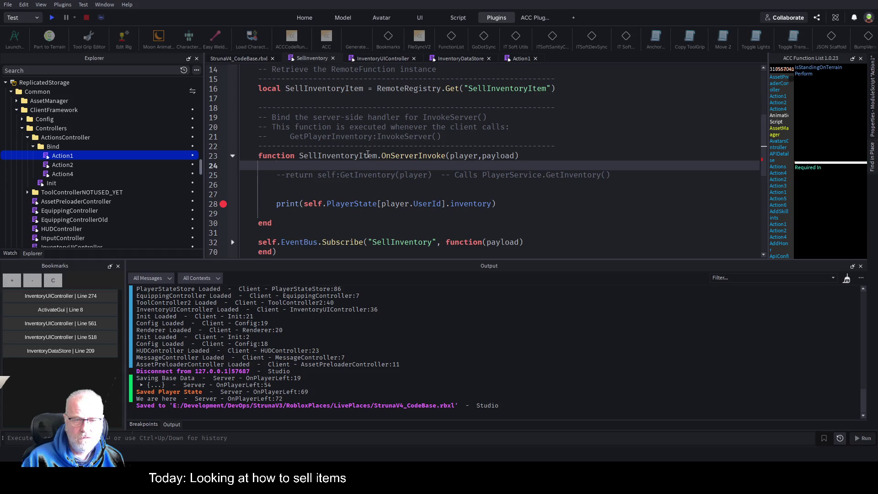
click(368, 156)
click(513, 88)
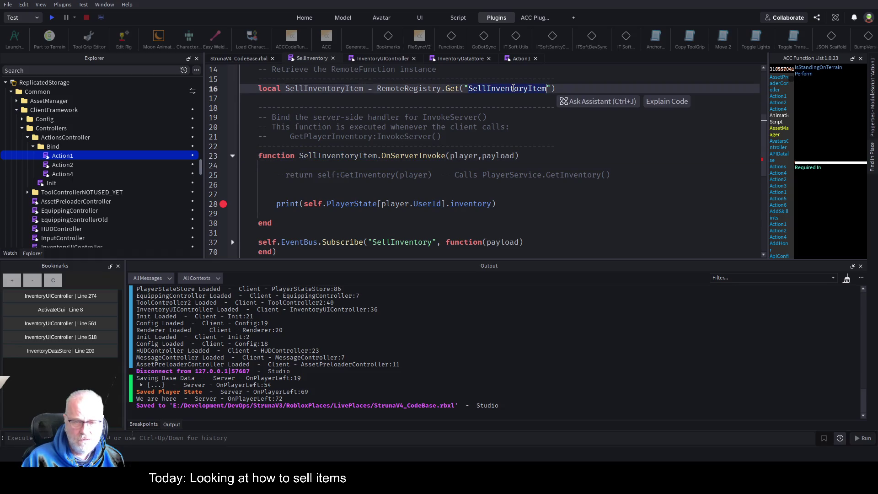
click(460, 59)
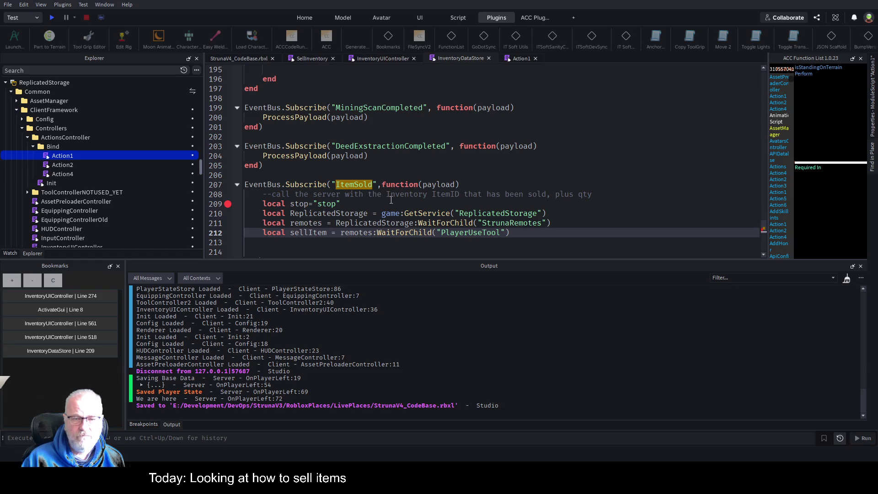
double_click(464, 232)
text(SellInventoryItem)
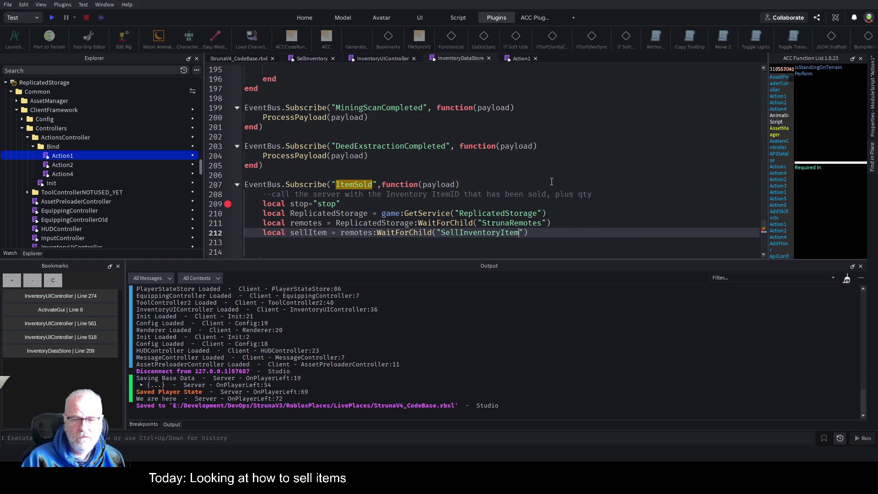
key(ctrl+s)
click(443, 203)
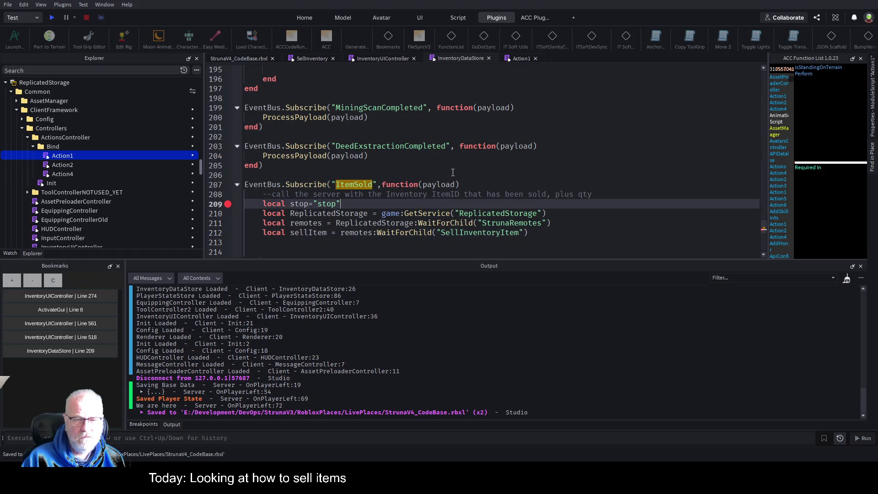
scroll(443, 181, down, 1)
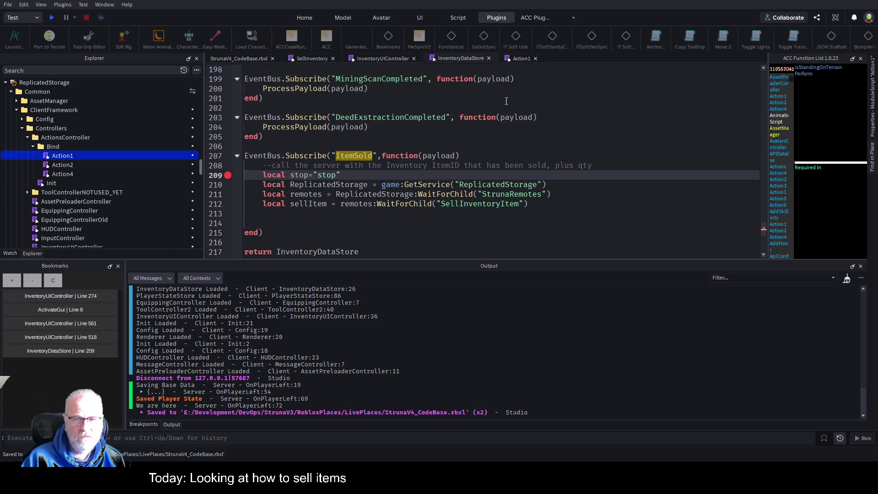
- Select Action1's InvokeServer call and result-check lines, then return to InventoryDataStore
click(521, 58)
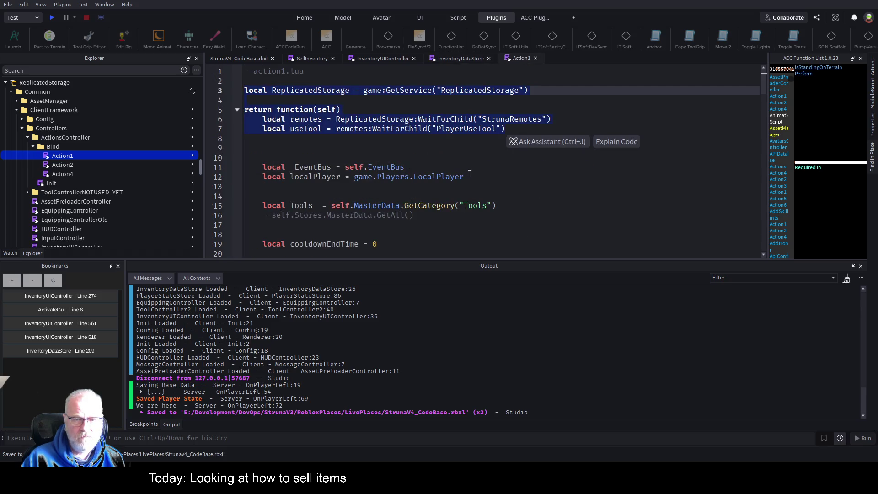
click(469, 170)
scroll(443, 251, down, 3)
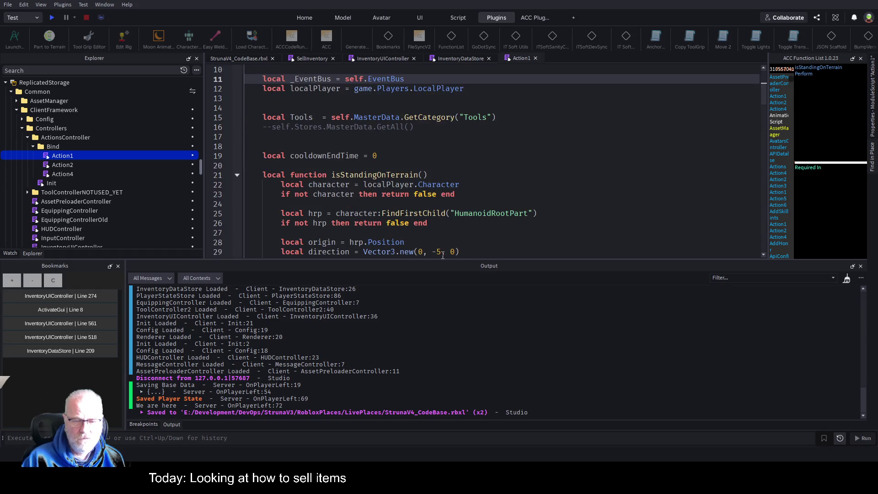
key(ctrl+End)
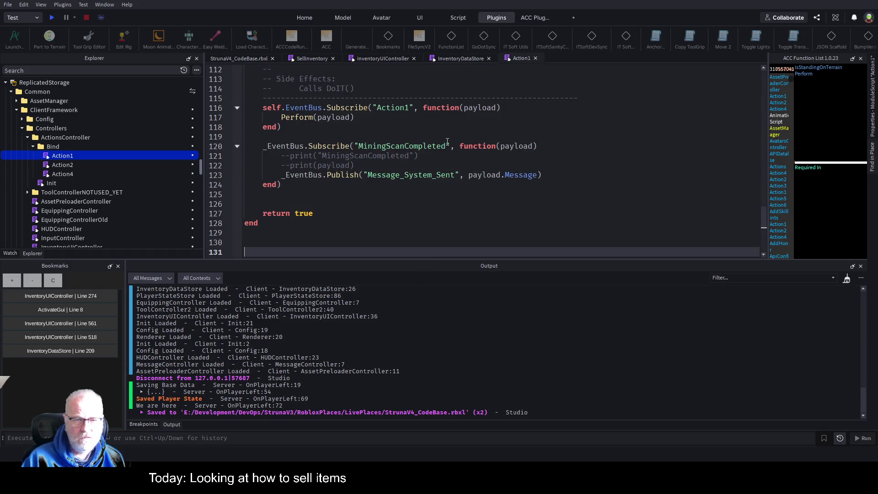
scroll(447, 142, up, 8)
drag(480, 127, 328, 127)
click(248, 133)
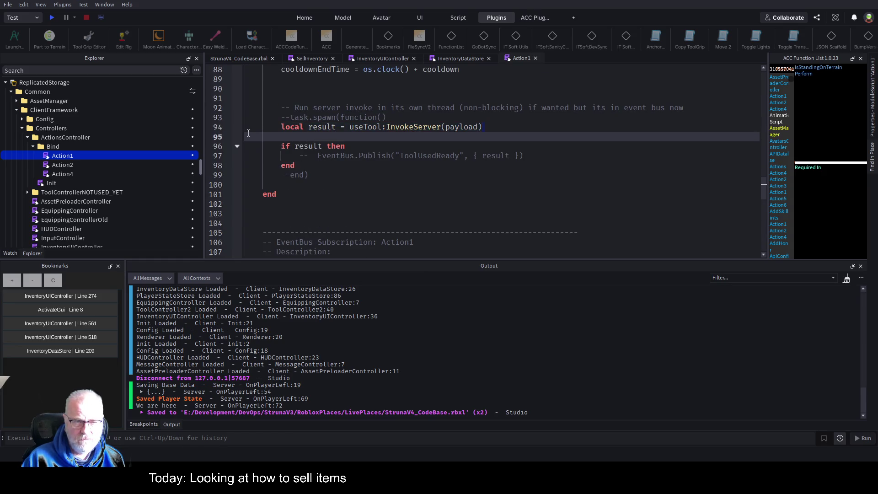
click(302, 165)
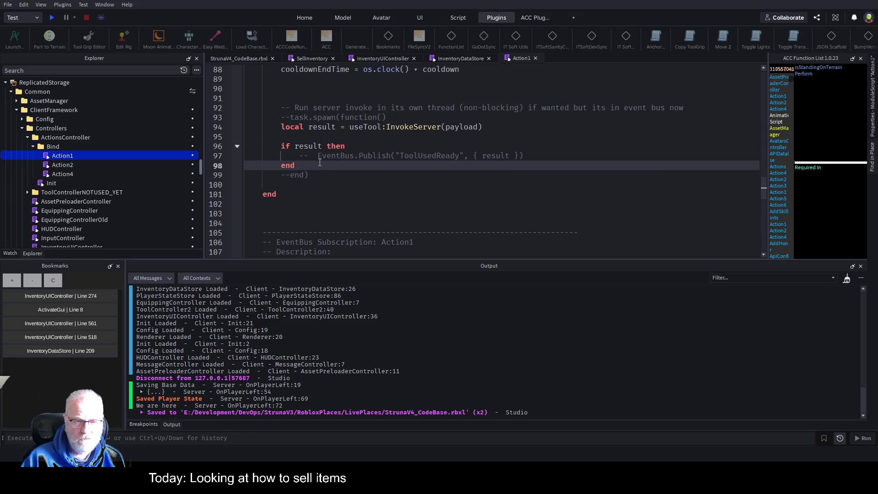
mouse_move(302, 165)
mouse_down()
mouse_move(279, 146)
mouse_move(280, 127)
mouse_up()
key(ctrl+c)
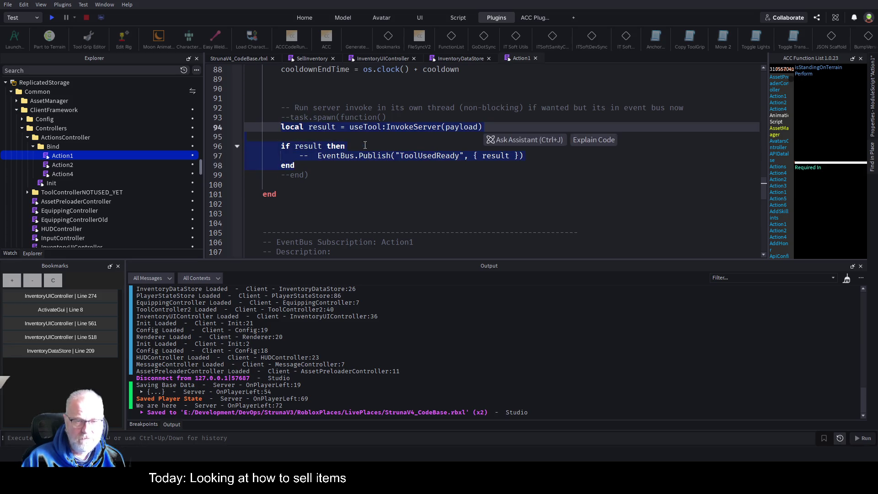
click(469, 59)
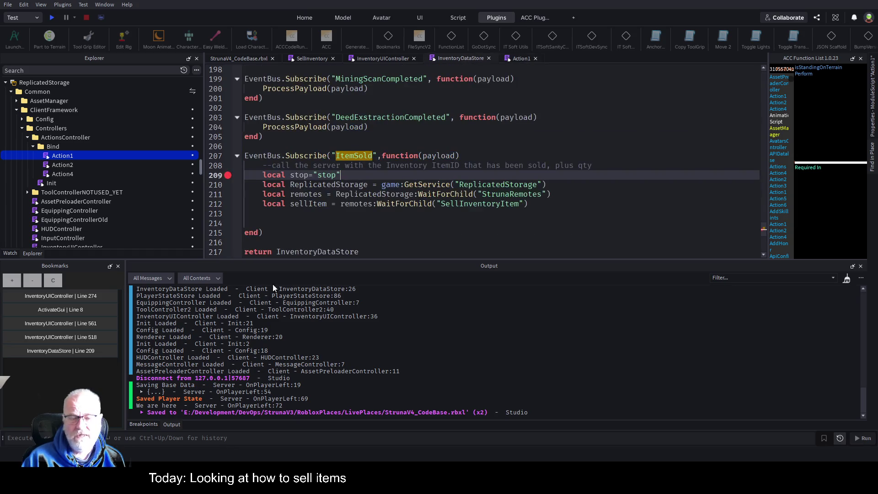
- Paste the invoke-and-check code at line 213, rename useTool to sellItem, and save
click(307, 212)
key(ctrl+v)
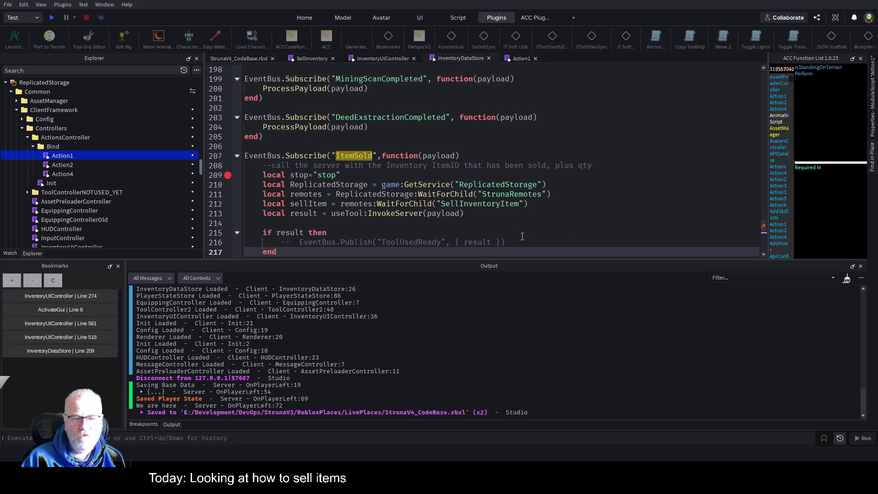
scroll(468, 226, down, 1)
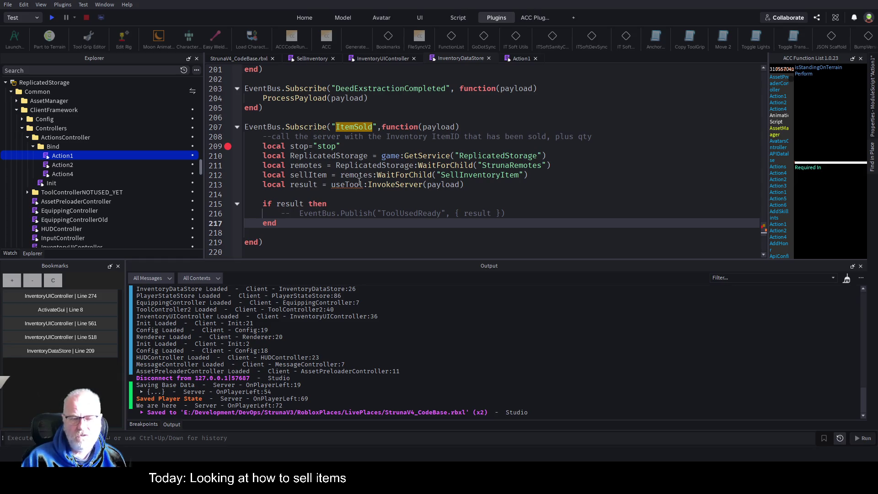
double_click(350, 186)
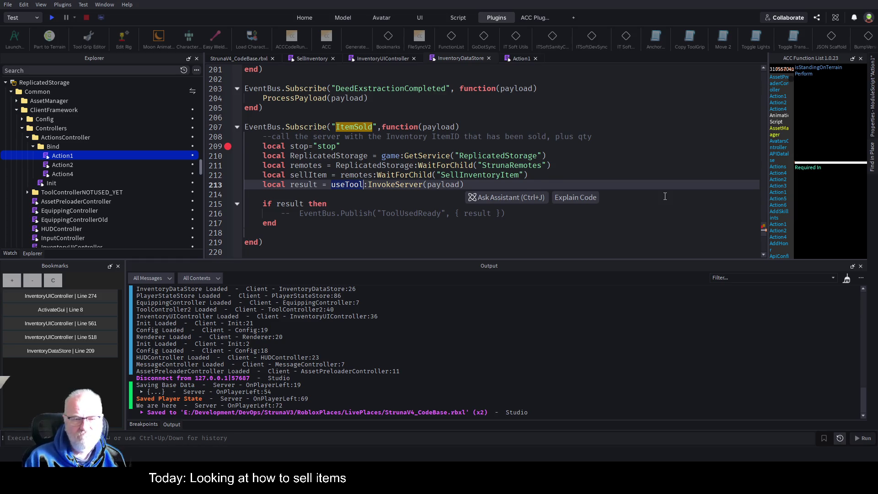
key(Up)
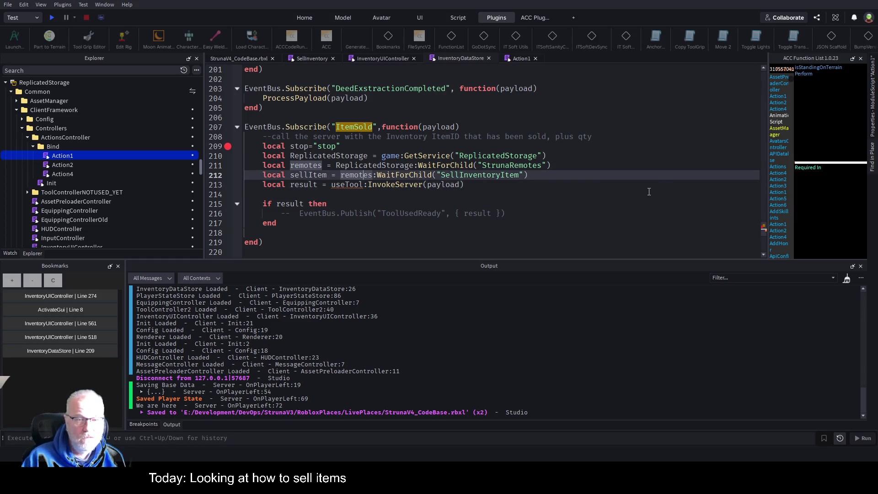
double_click(339, 185)
text(se)
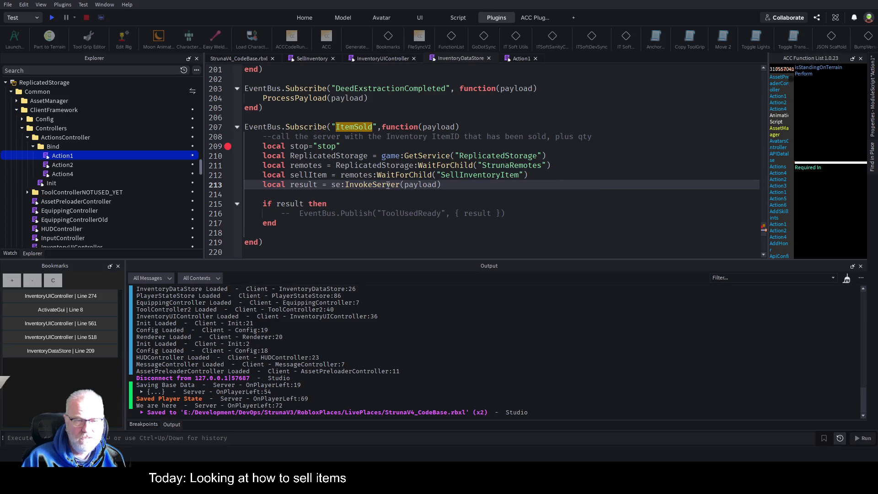
text(llItem)
key(ctrl+s)
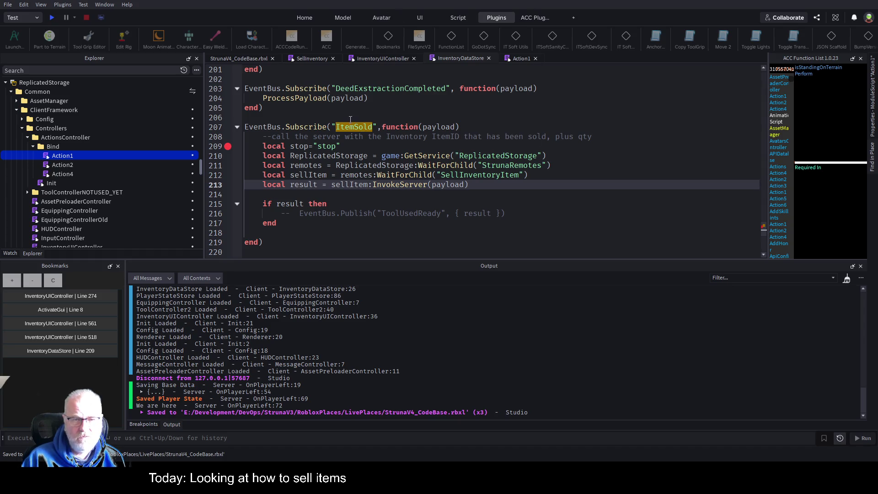
- Rename ToolUsedReady to ItemSoldFailed, uncomment the Publish line, and save
click(340, 174)
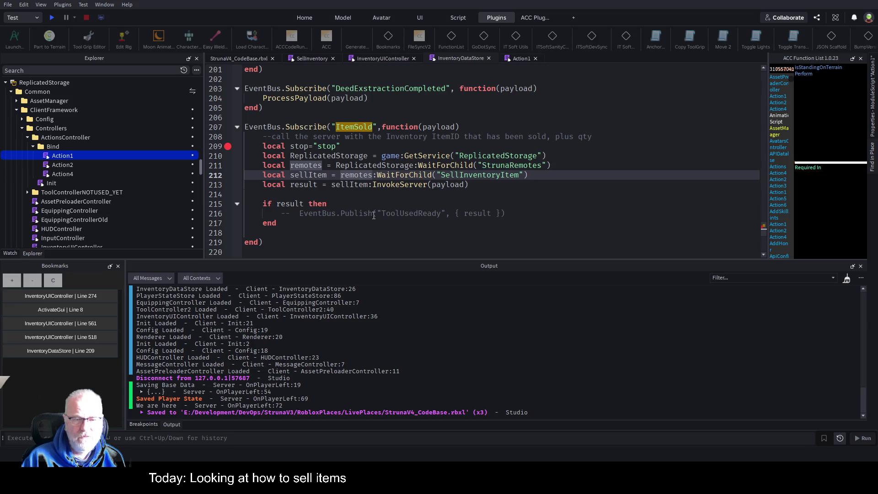
double_click(400, 213)
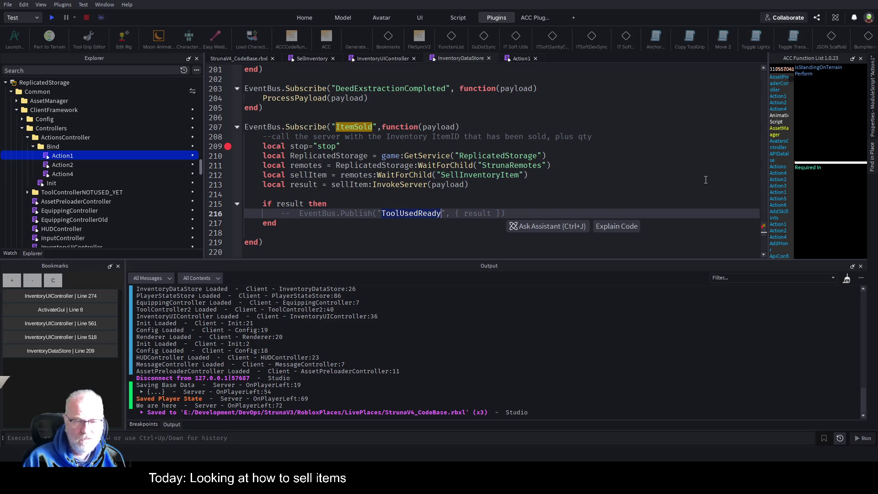
text(Item)
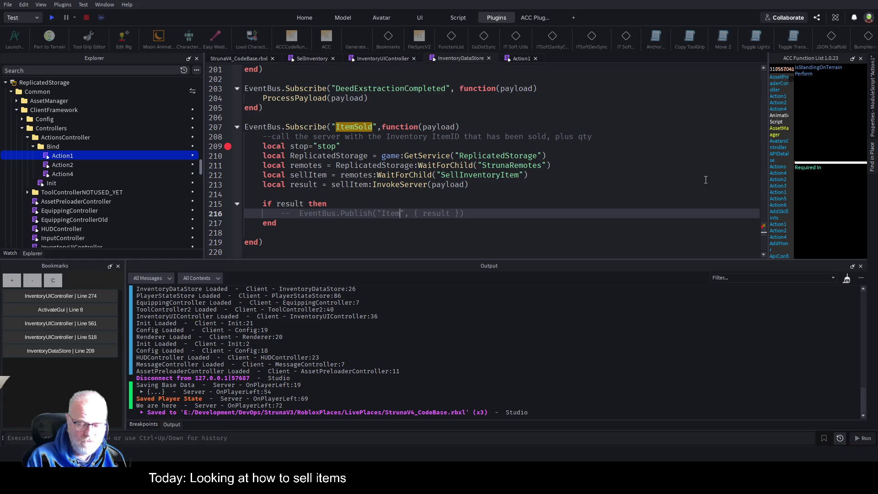
text(SoldFail)
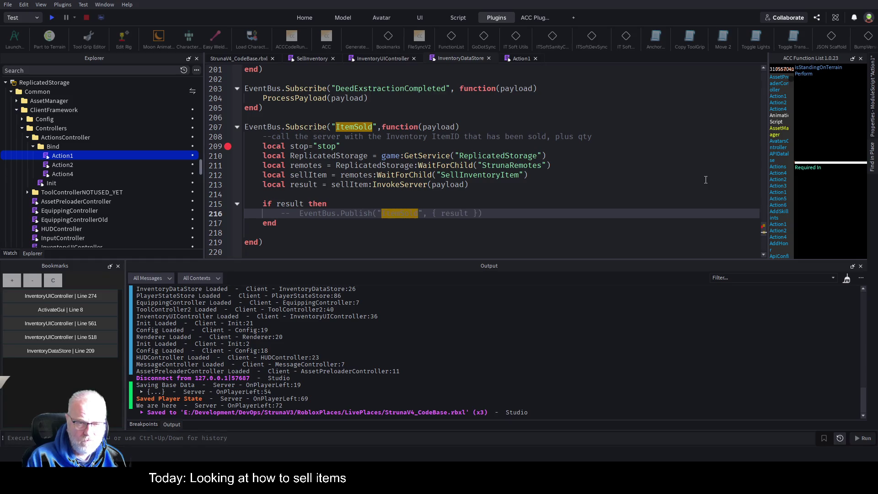
text(ed)
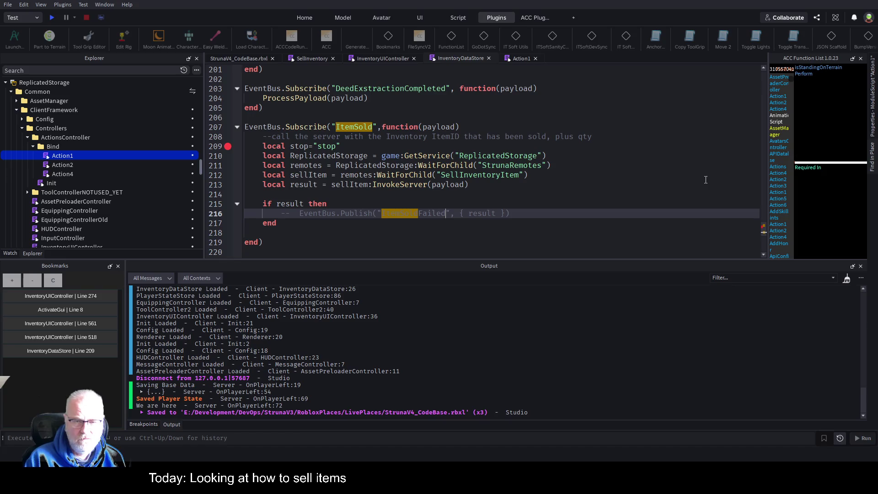
key(ctrl+slash)
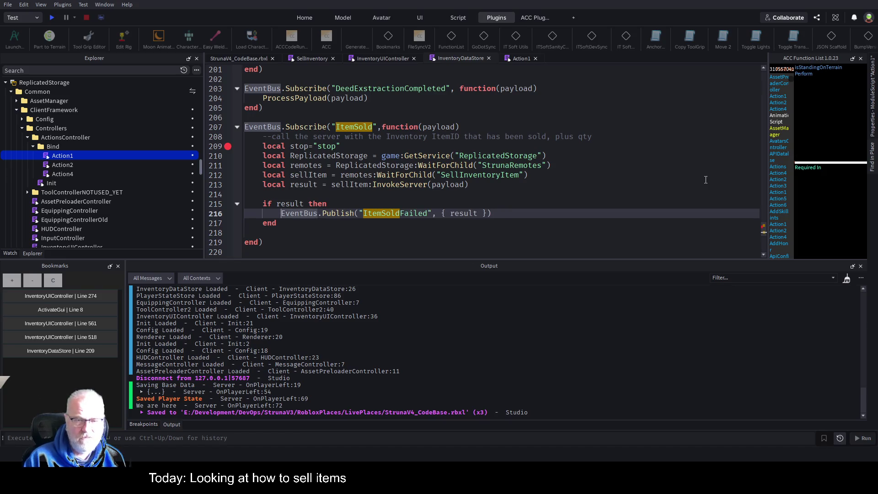
key(ctrl+s)
click(476, 196)
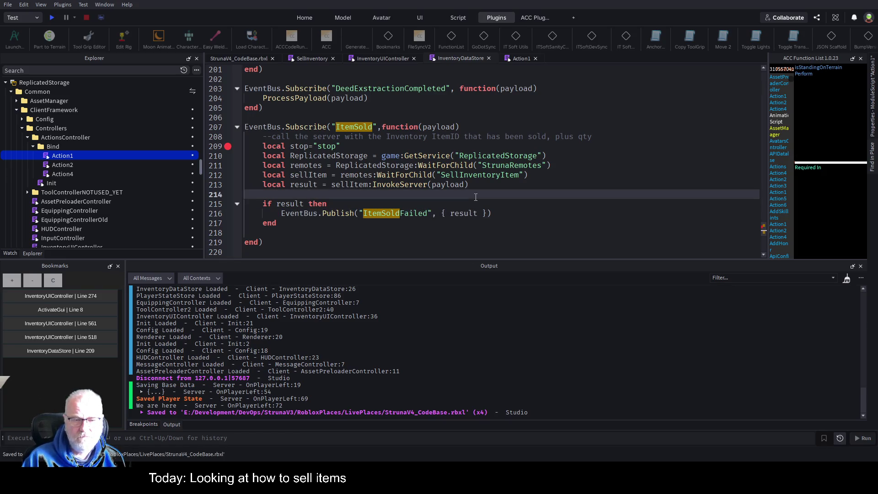
click(309, 219)
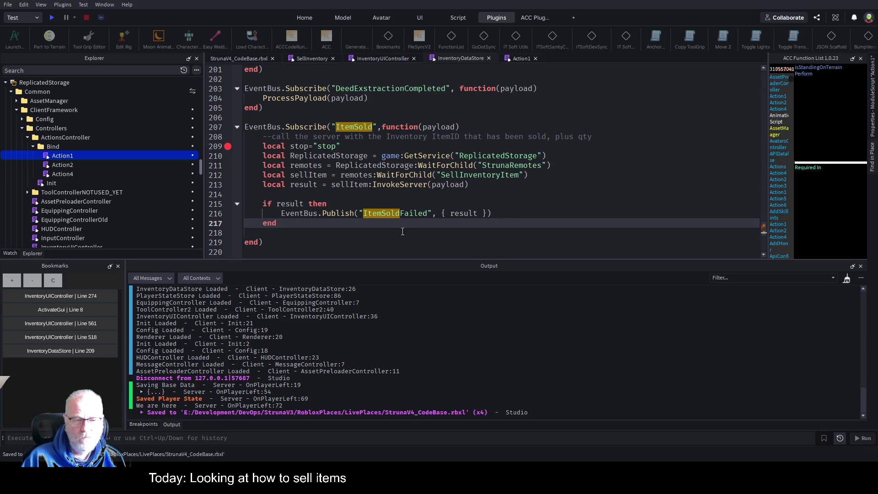
click(528, 197)
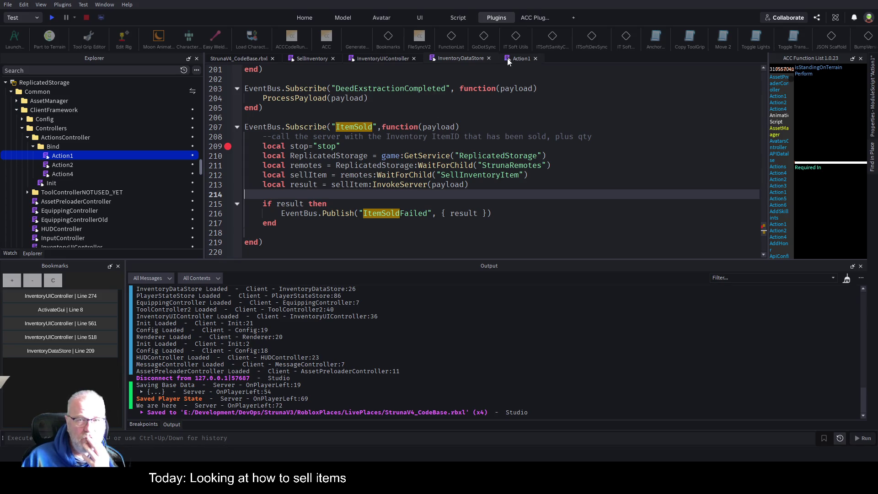
- Review the server-side SellInventory handler, then start a play test
click(310, 62)
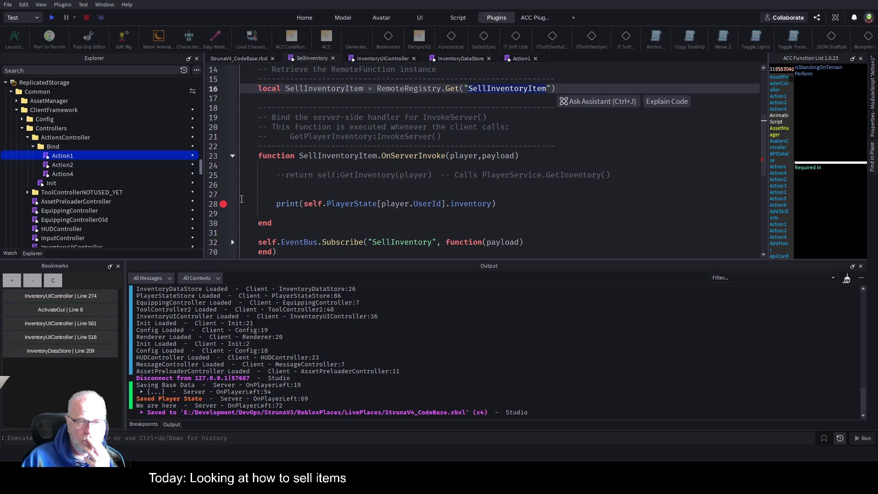
click(51, 17)
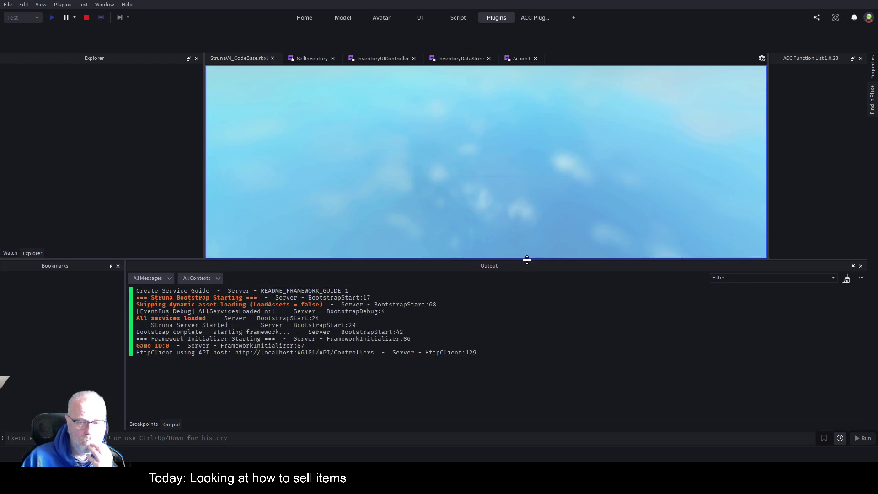
- Enlarge the game view, walk the character, and sell Mendelevium from the inventory's Resources category
drag(526, 260, 526, 345)
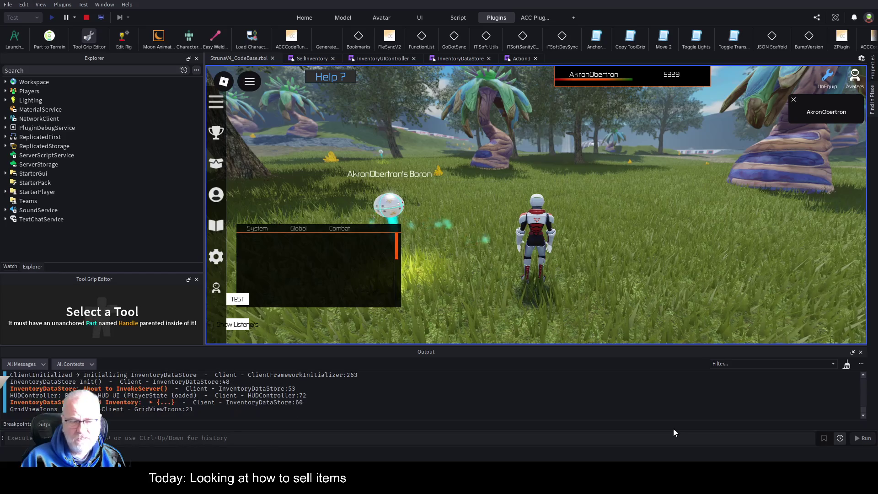
key(a)
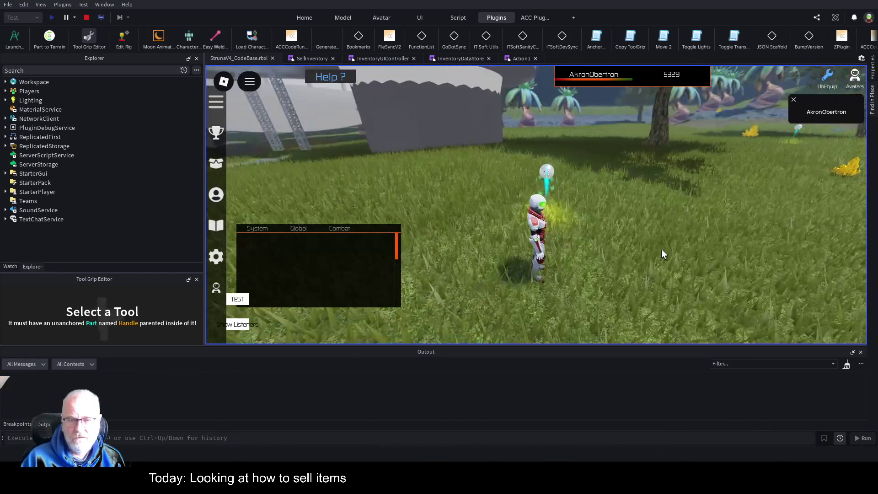
key(s)
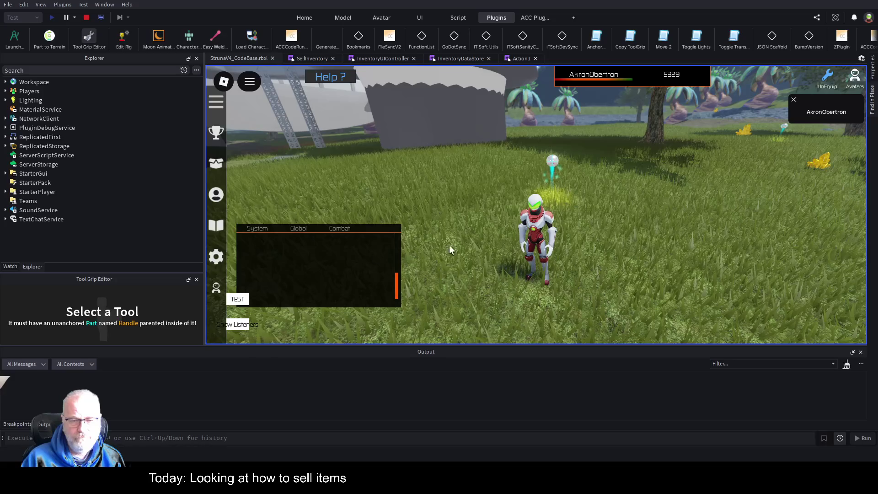
key(i)
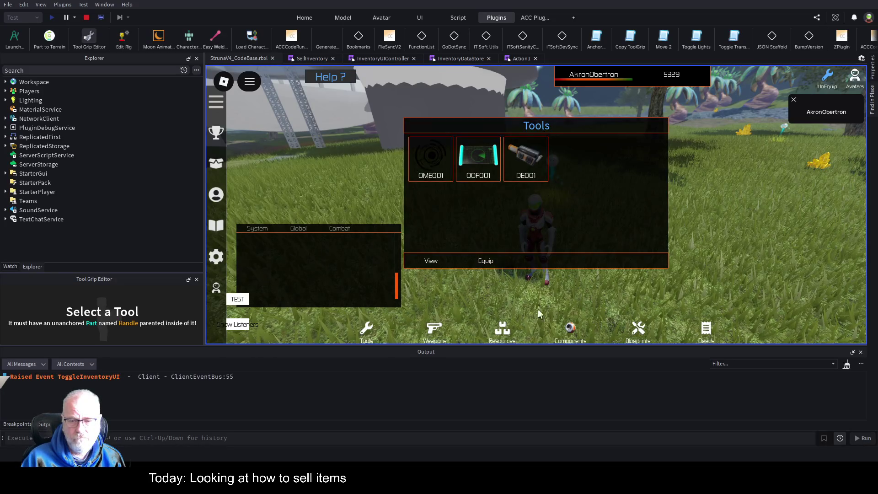
click(503, 330)
click(430, 158)
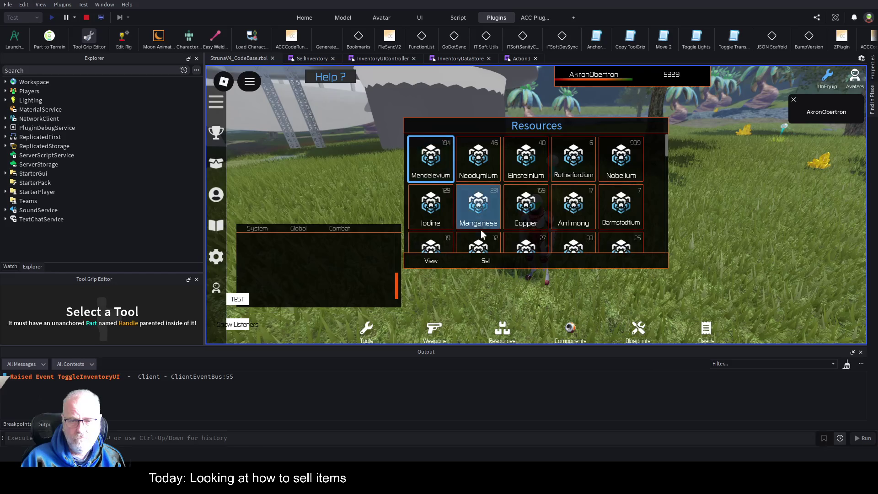
click(486, 261)
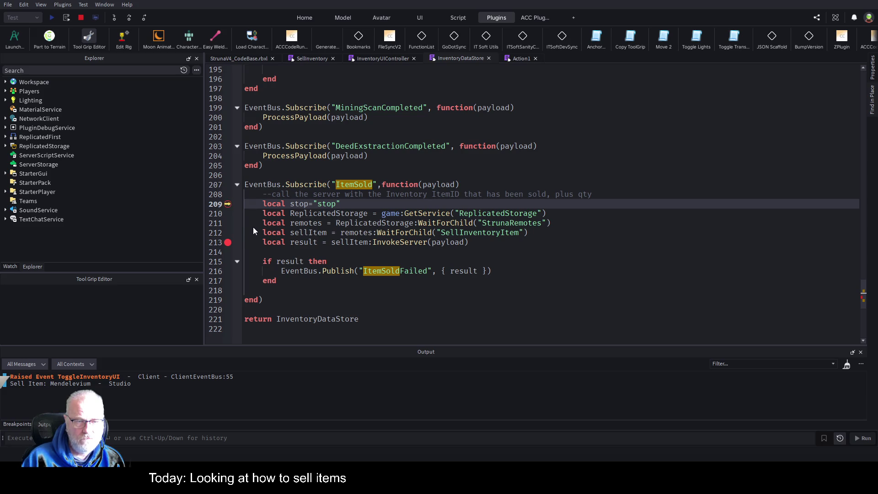
- Continue execution with F5 to the InvokeServer breakpoint on line 213
key(F5)
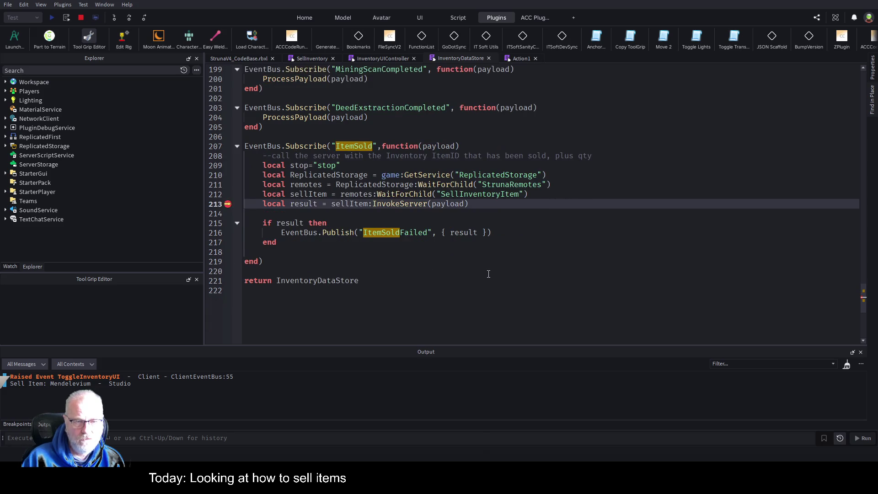
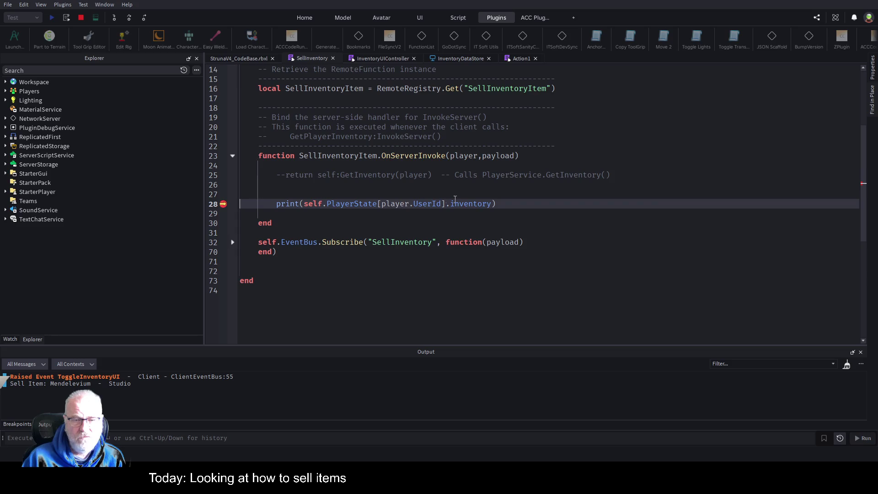
- Continue past the line 28 breakpoint, expand the printed inventory table in Output, and stop the test
click(263, 203)
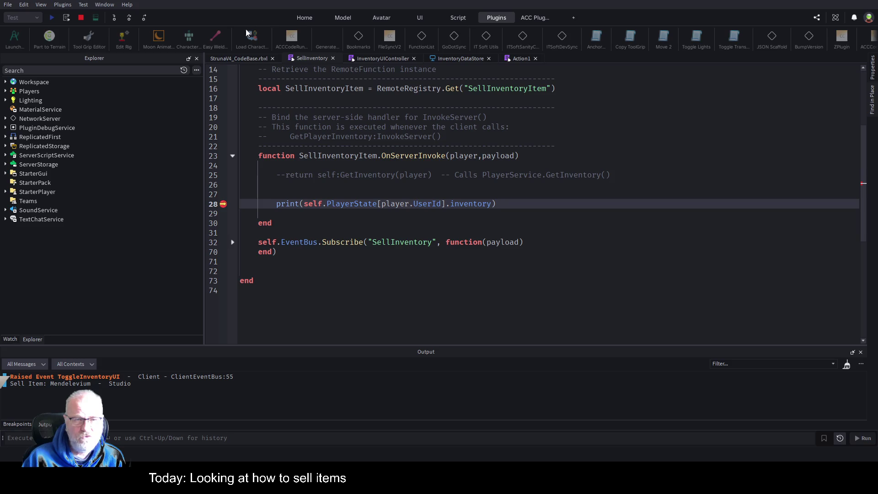
click(130, 18)
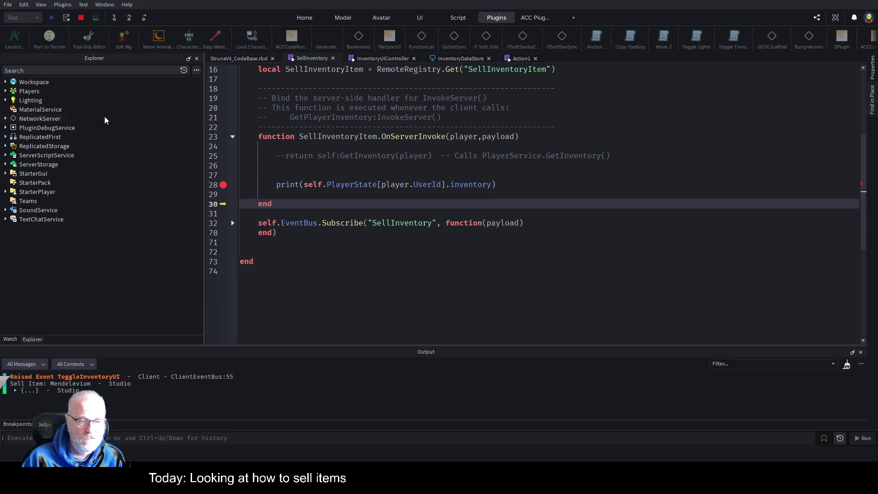
click(15, 390)
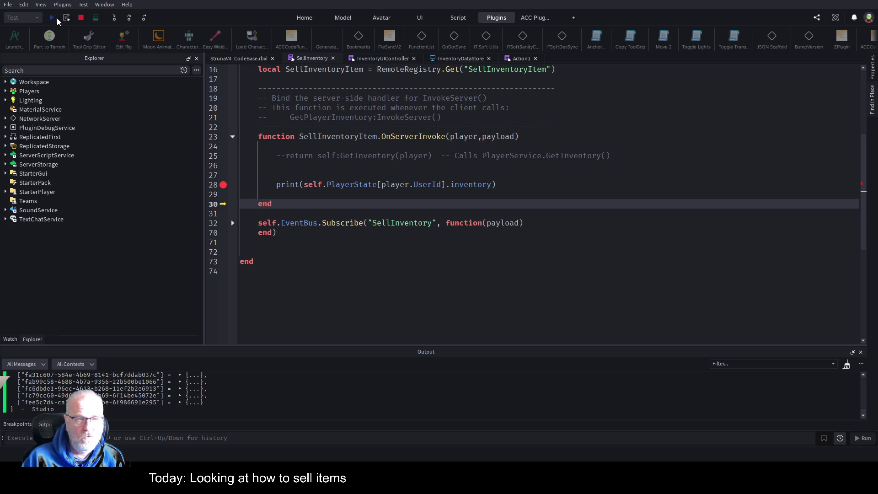
click(80, 18)
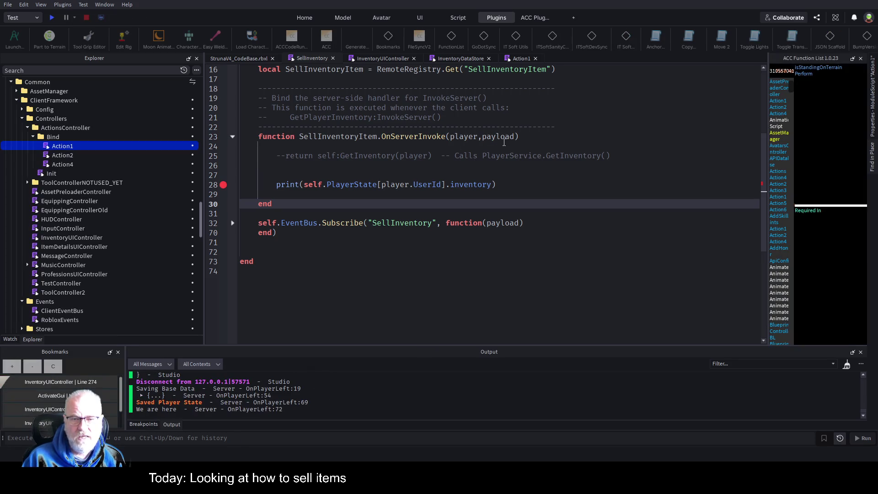
click(476, 176)
- Add an 'if payload then' block containing a 'for k,item in ipairs(payload) do' loop
text(if payload)
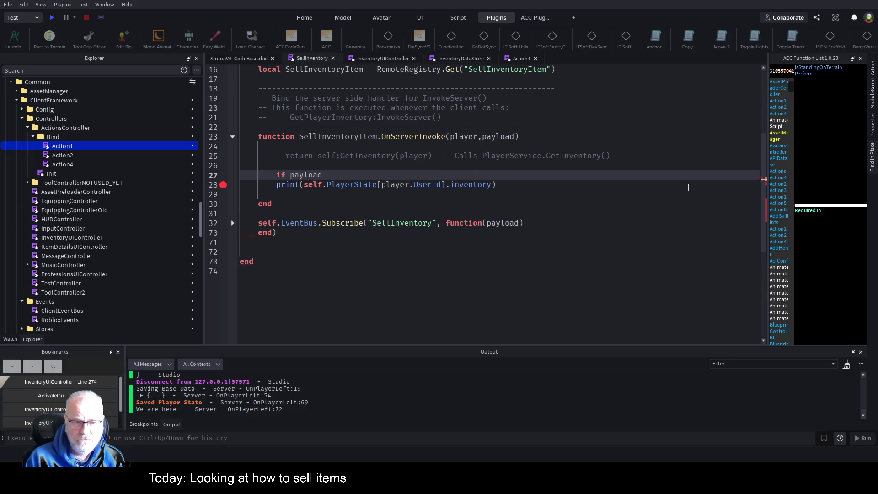
text( then)
key(Return)
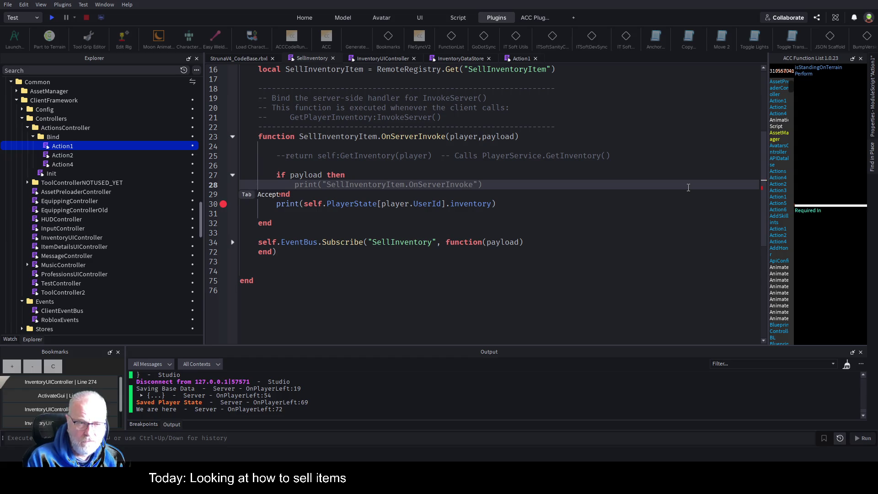
text(if)
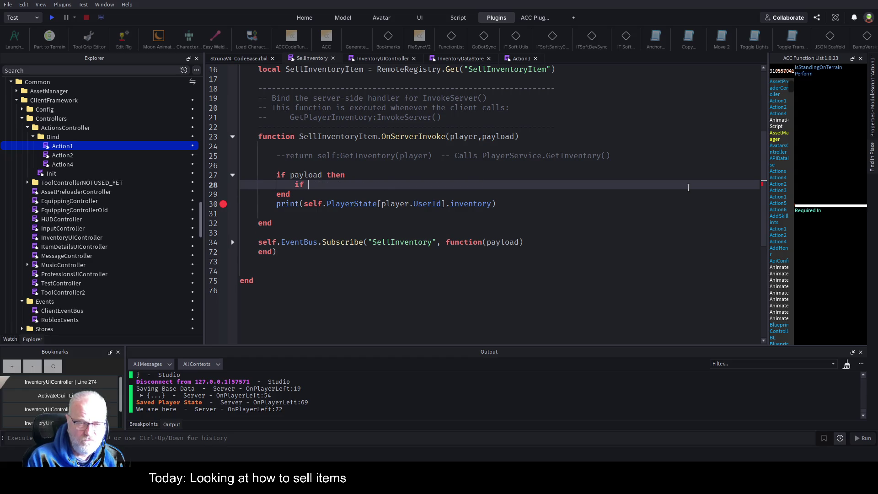
key(BackSpace)
key(BackSpace)
key(BackSpace)
text(for )
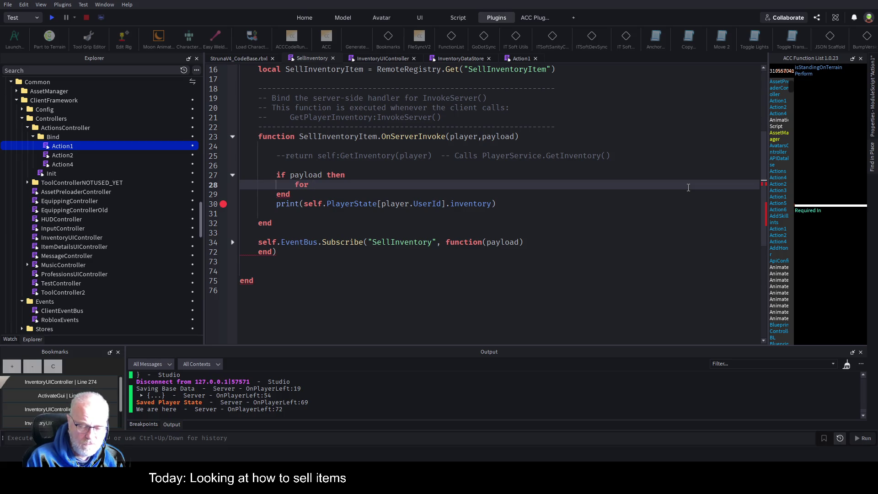
text(k,)
text(pa)
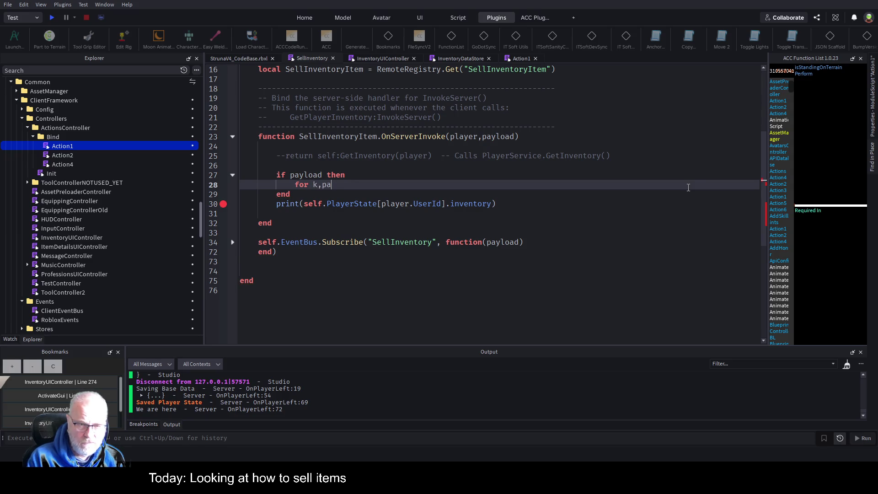
key(BackSpace)
key(BackSpace)
text(item in i)
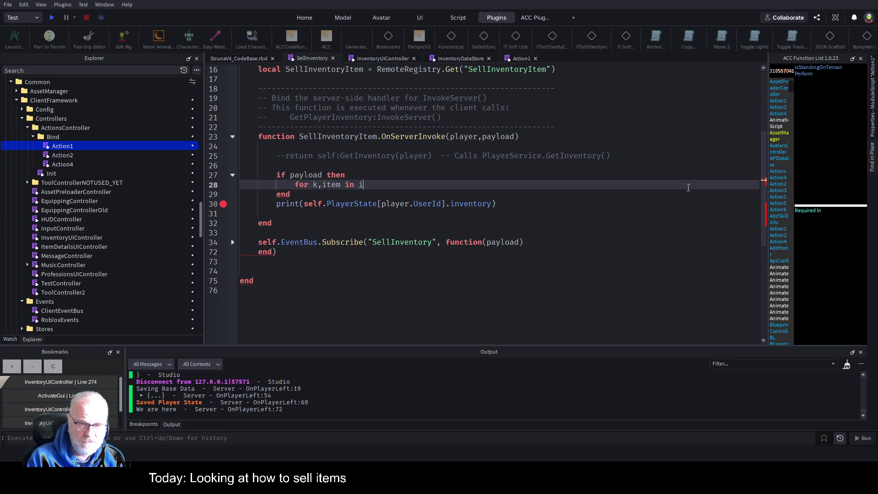
text(pairs(payload))
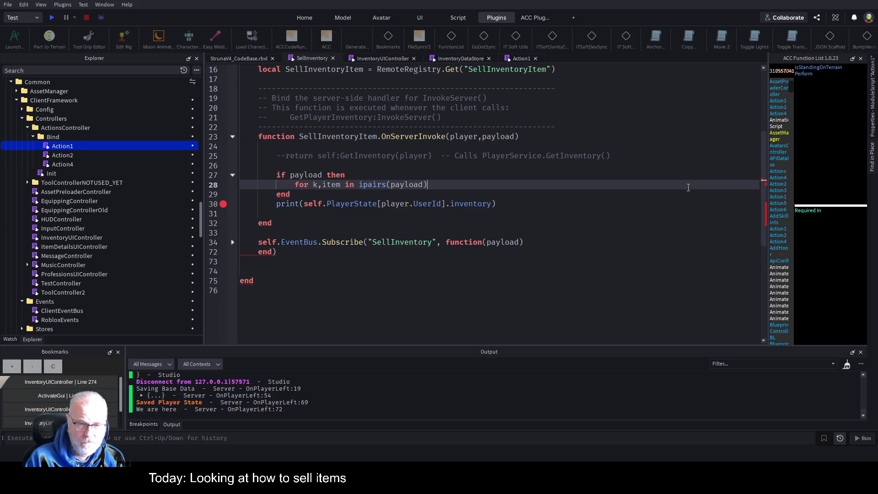
text( do)
key(Return)
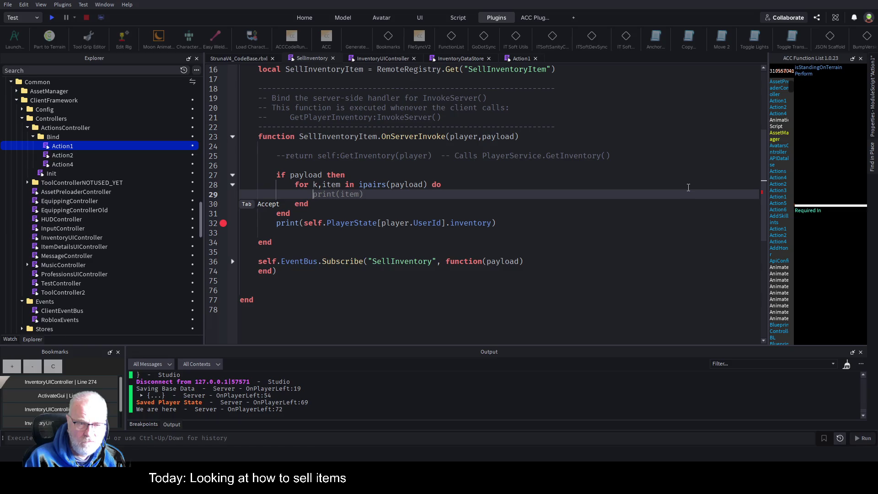
- Move the inventory expression out of print() into 'local allItems ='
key(Down)
key(Down)
key(Down)
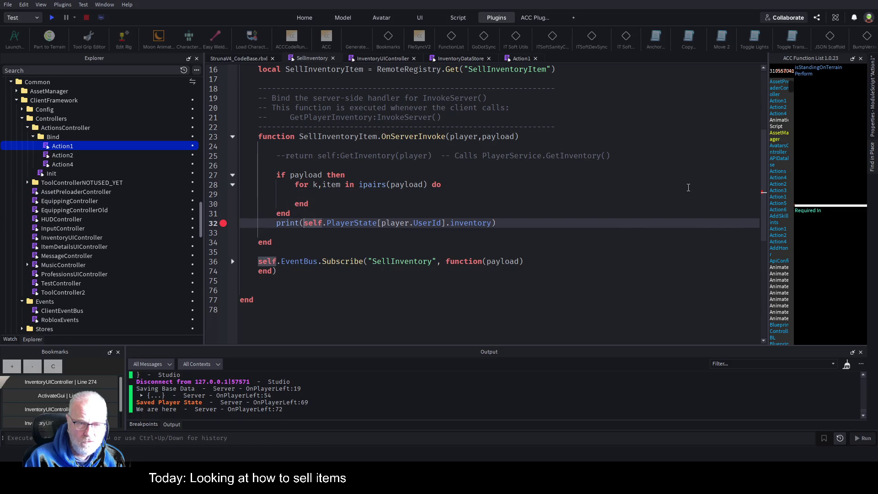
key(shift+End)
key(shift+Left)
key(ctrl+x)
key(Up)
key(Up)
key(Up)
key(Up)
key(Up)
key(Up)
text(local allItems =)
key(ctrl+v)
- In the loop, set 'local item = allItems[item.ID]' and item.LocationID to an empty string, then save
key(Down)
key(Down)
key(Down)
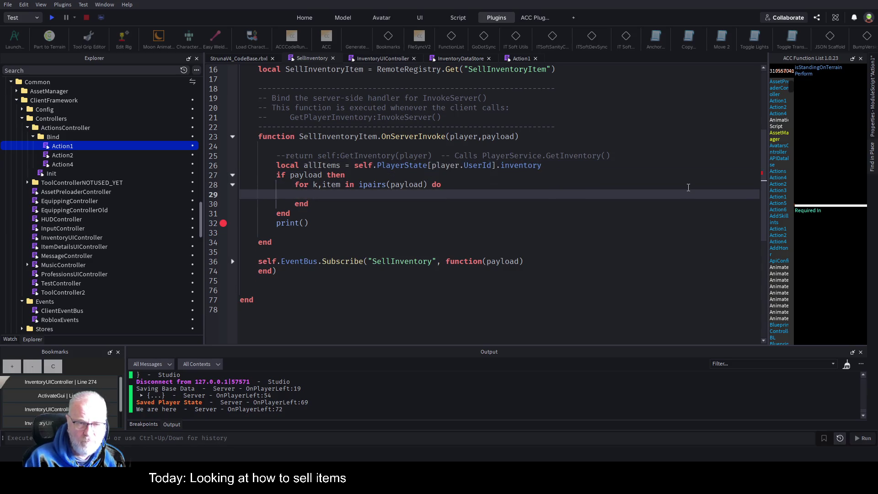
text(all)
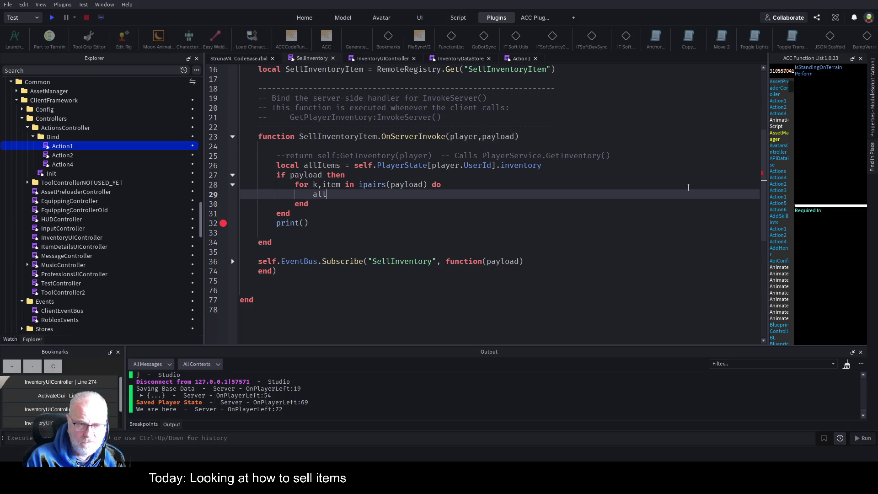
text(Items[)
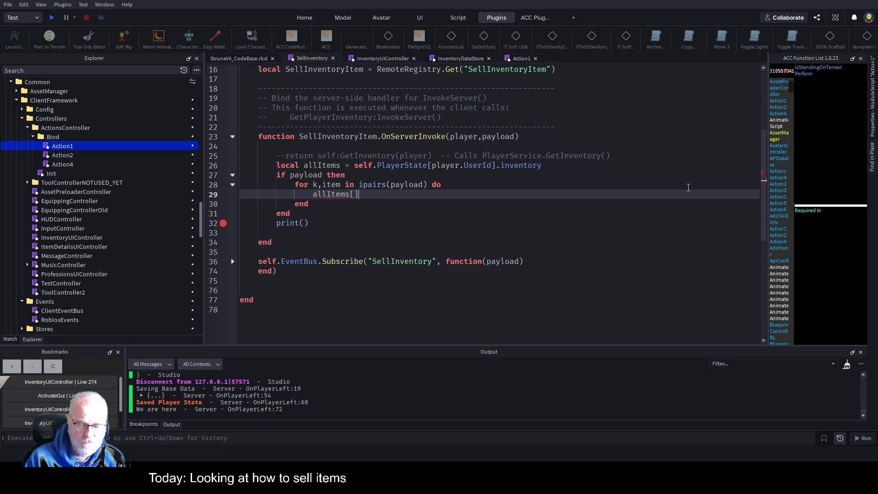
text(item.ID)
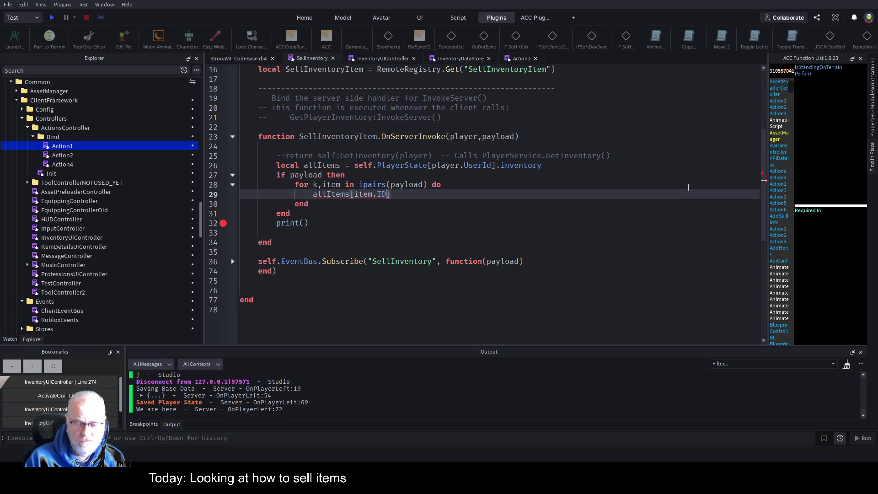
key(Home)
text(local item)
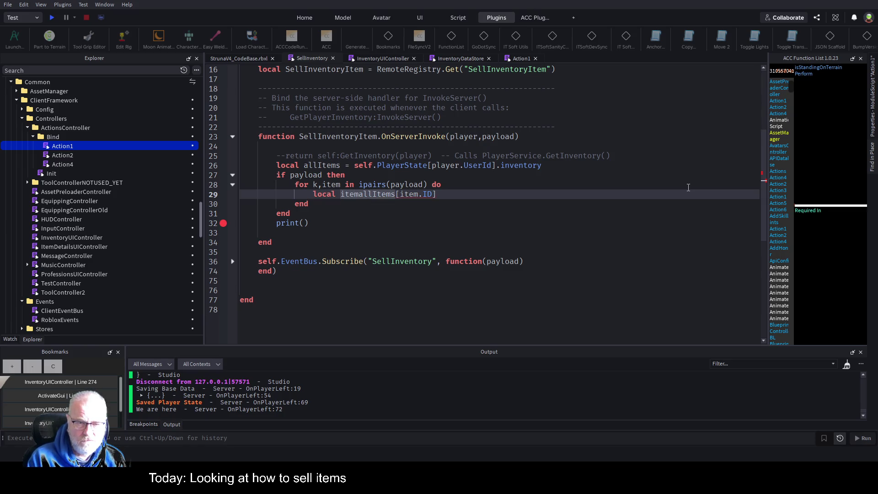
text( =)
key(End)
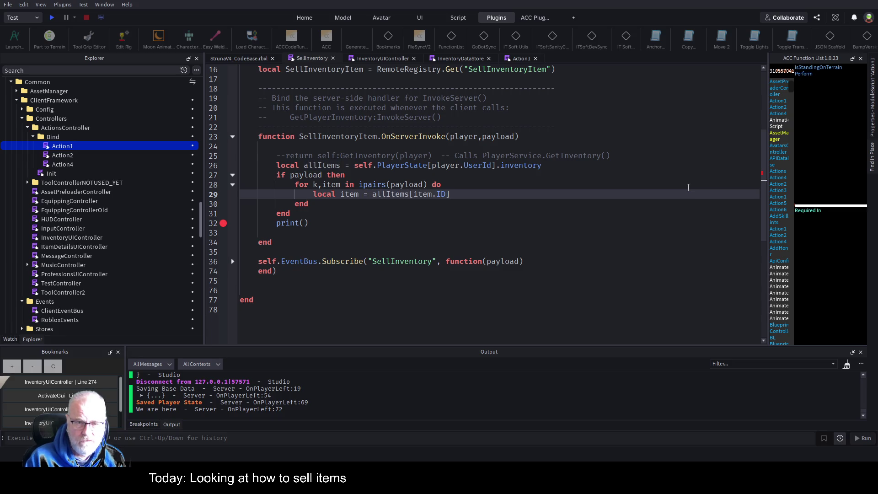
key(Return)
text(item.)
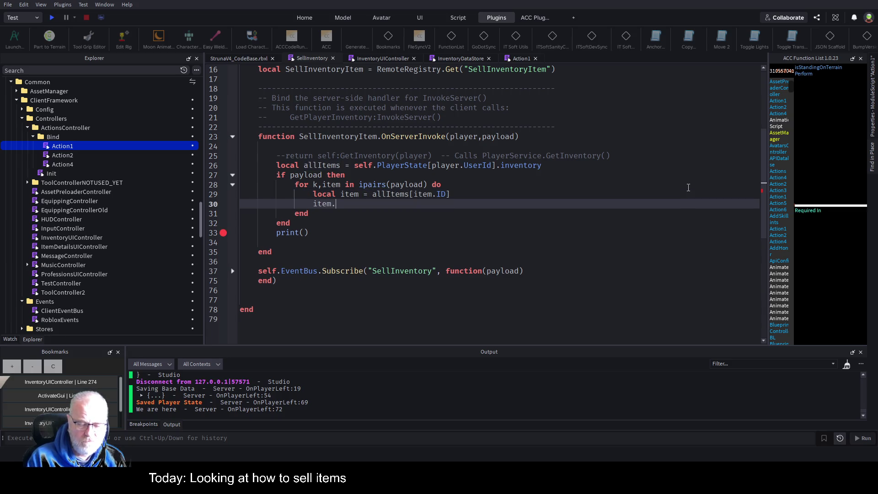
text(LocationID)
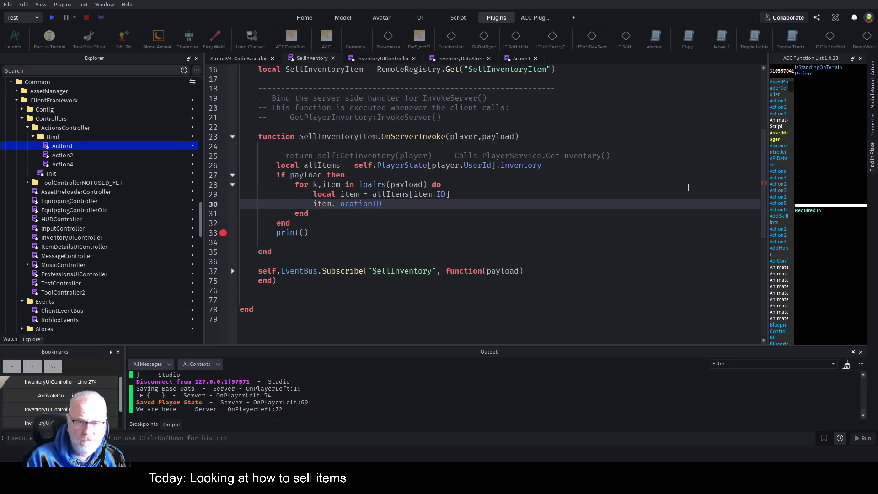
text(=")
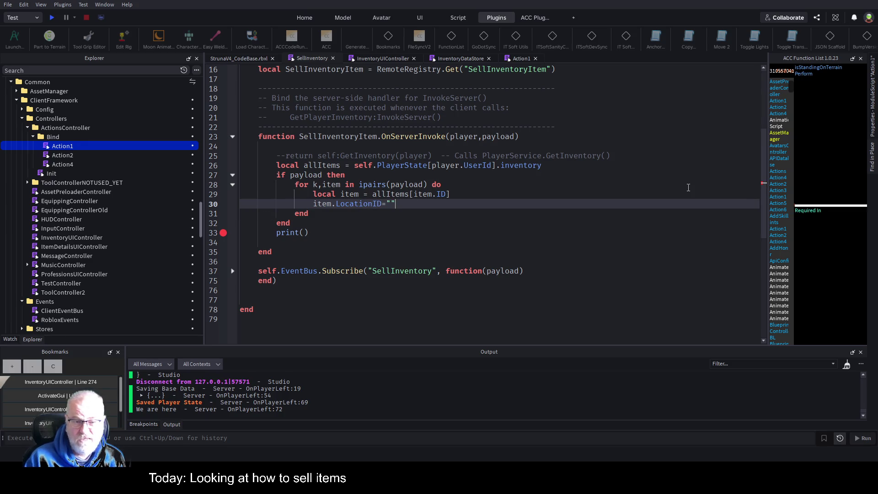
key(ctrl+s)
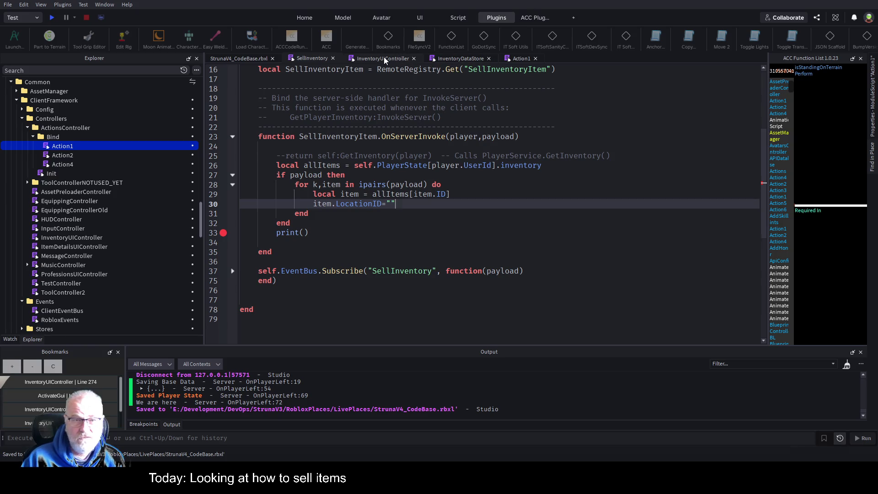
- Copy the LocationID GUID from InventoryUIController into SellInventory's empty LocationID quotes
click(385, 59)
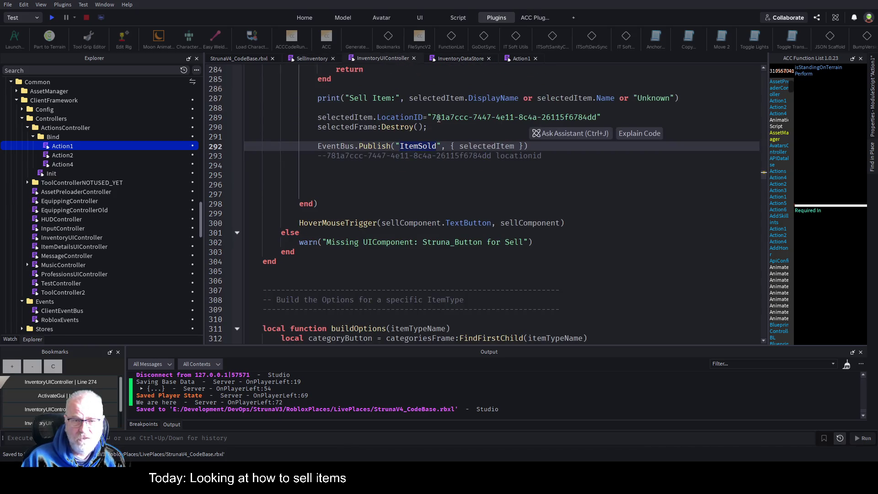
drag(432, 117, 593, 117)
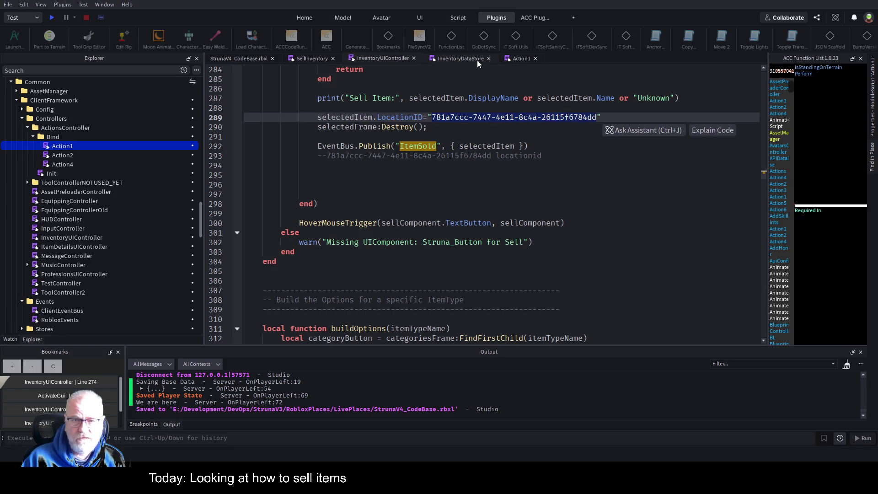
click(308, 59)
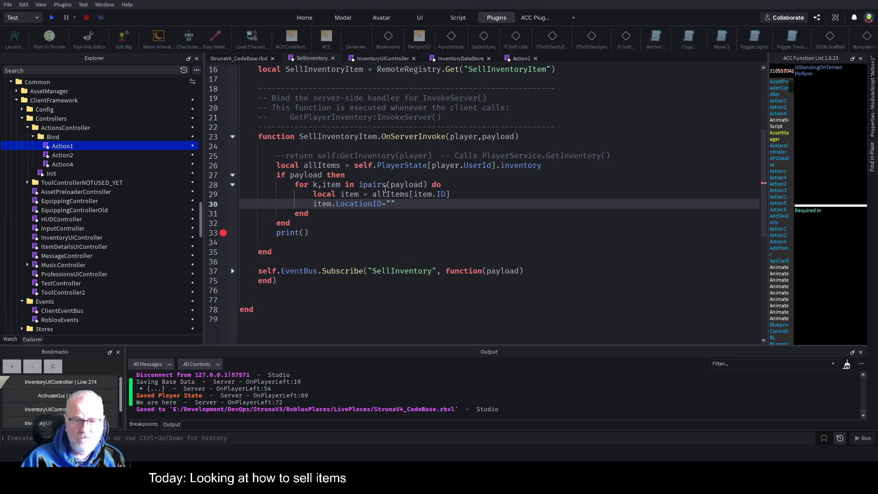
key(ctrl+v)
- Add a '--save inventory' comment, delete the print() call, and disable the line 34 breakpoint
key(Down)
key(Down)
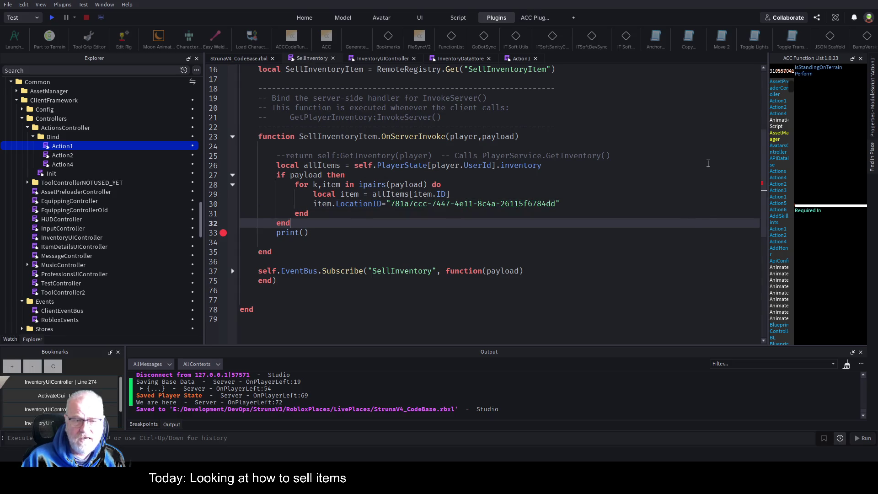
key(Down)
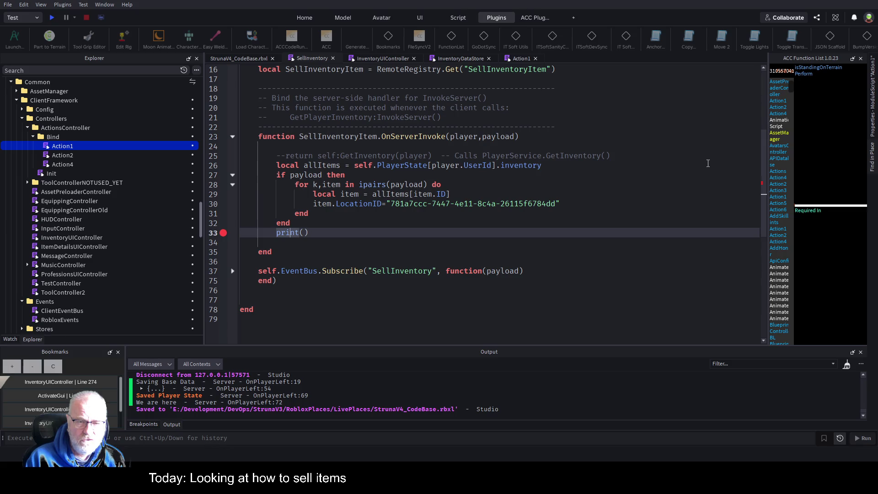
key(Up)
key(Up)
key(Up)
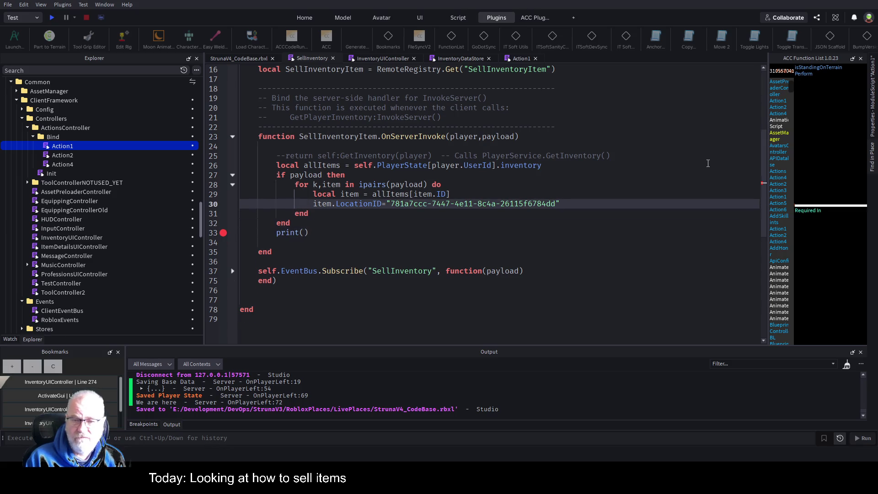
key(Return)
text(--save i)
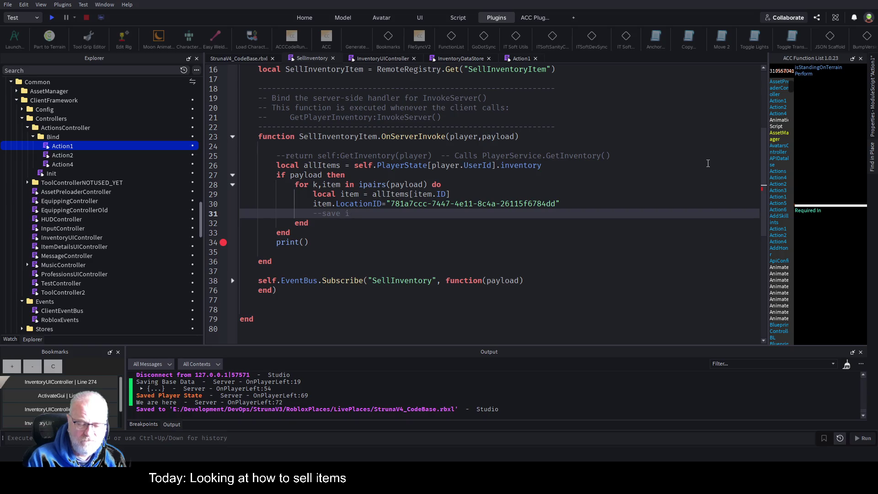
text(nventory)
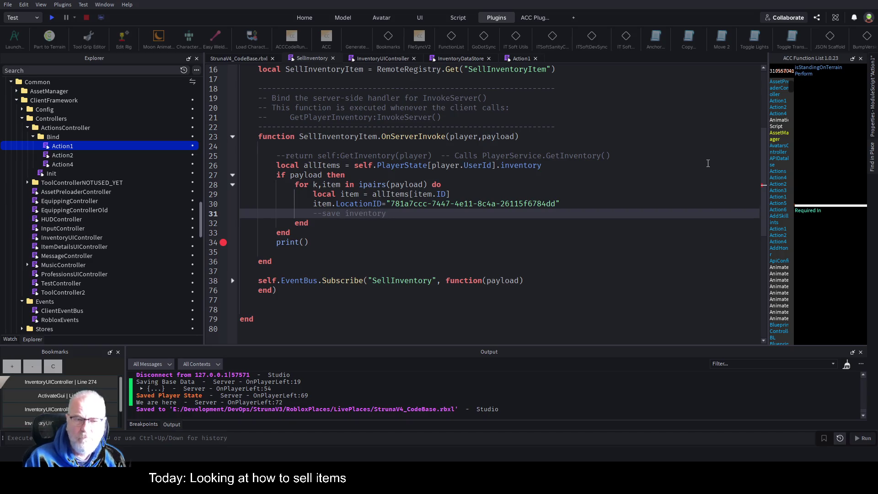
key(Down)
key(Down)
key(Down)
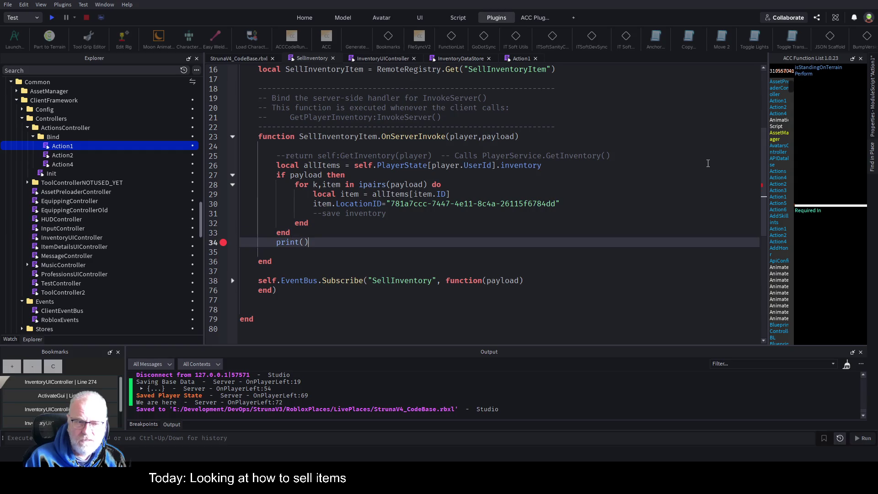
key(BackSpace)
key(BackSpace)
key(BackSpace)
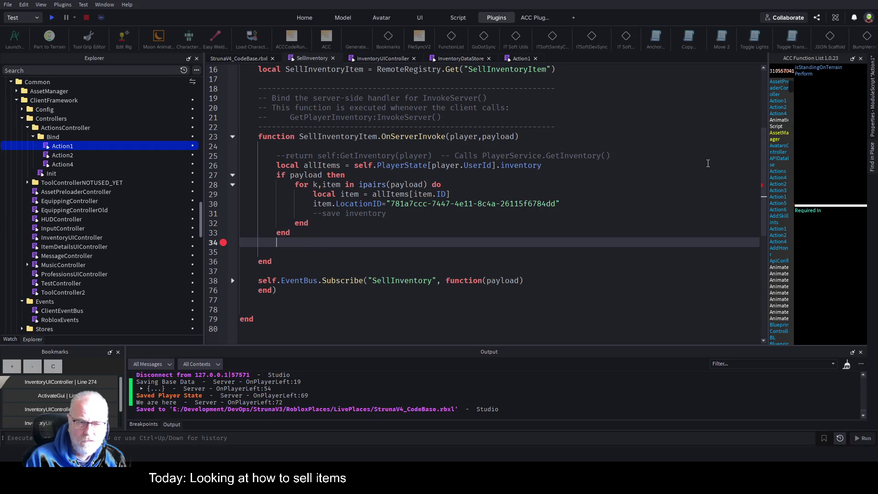
click(223, 242)
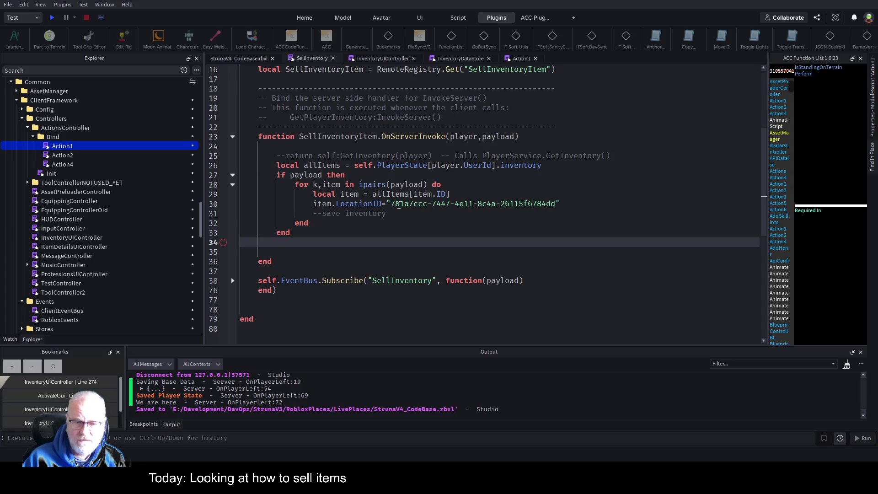
- Reword the comment to '--publish save inventory / update inventory, in batches if need be' and save
click(382, 211)
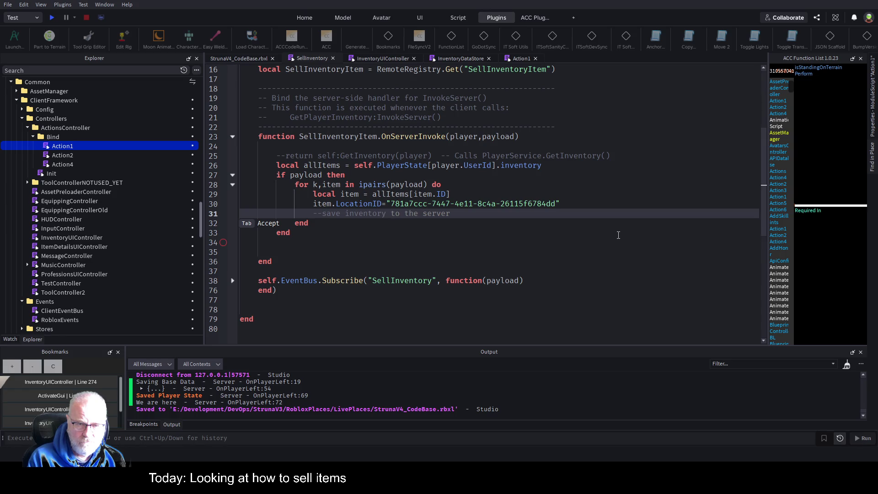
key(ctrl+Left)
key(ctrl+Left)
text(publish)
key(Delete)
key(Delete)
key(Delete)
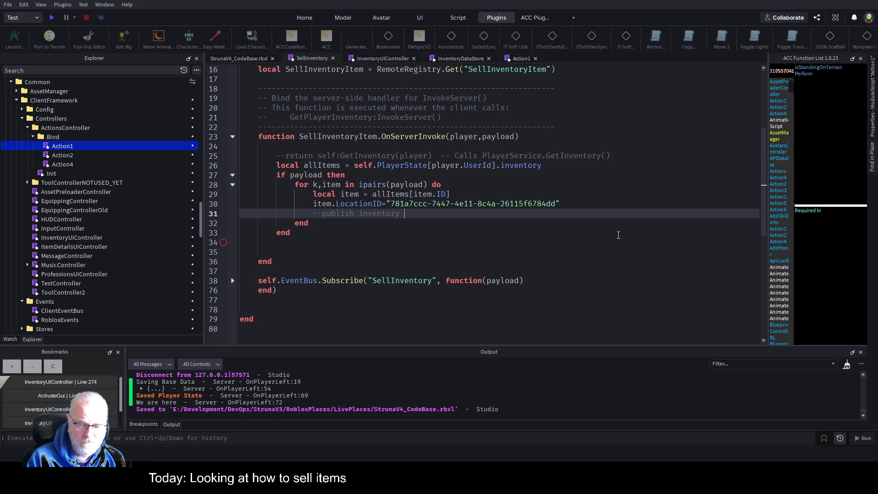
text(save inventory )
text(/ update inventory)
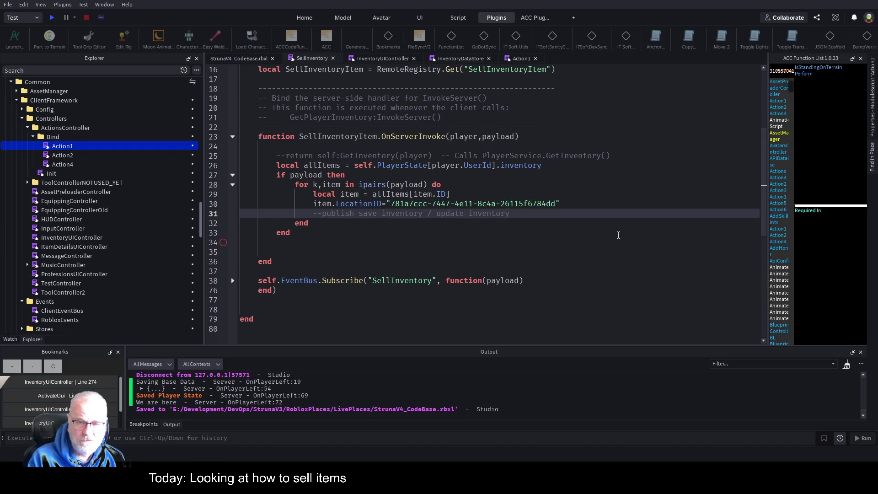
key(ctrl+s)
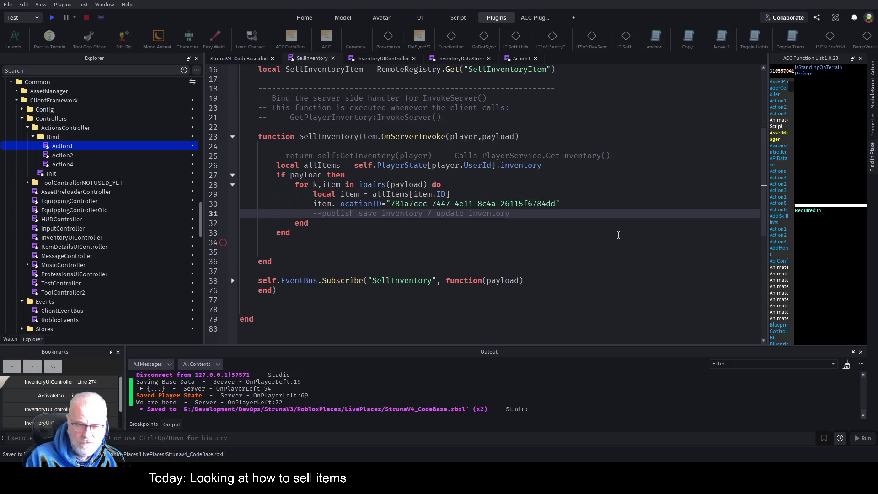
text(, )
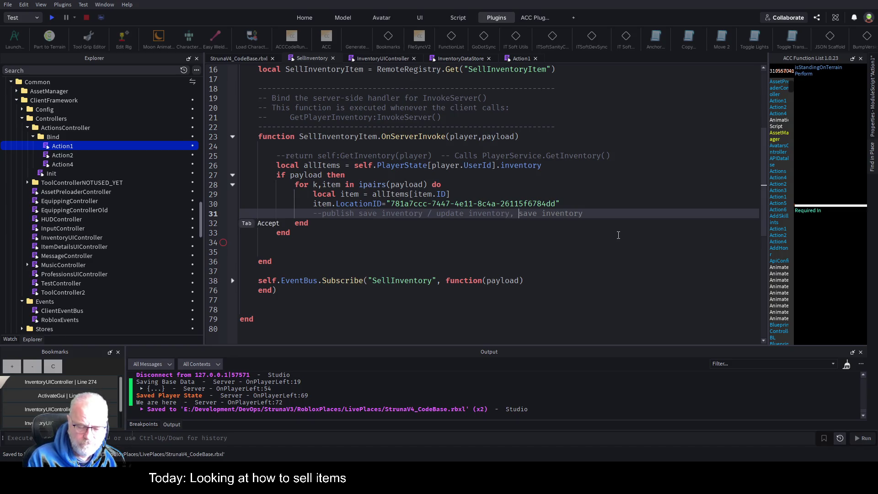
text(in batch)
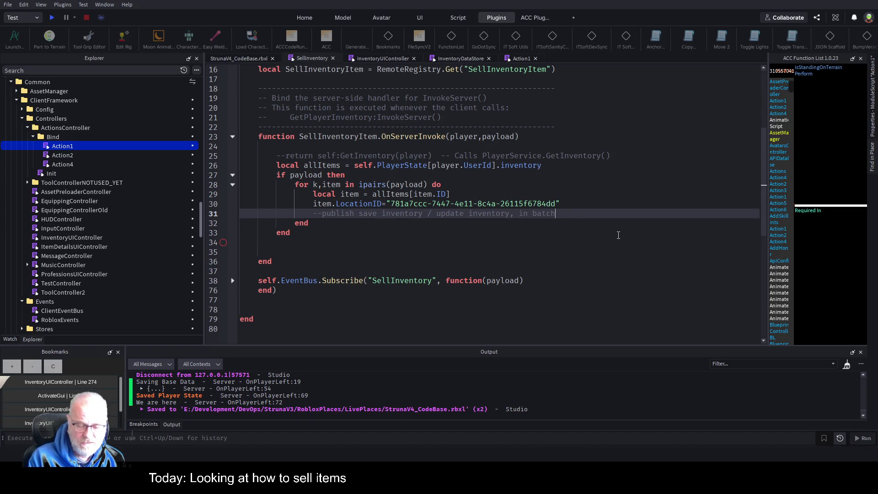
text(es if need be)
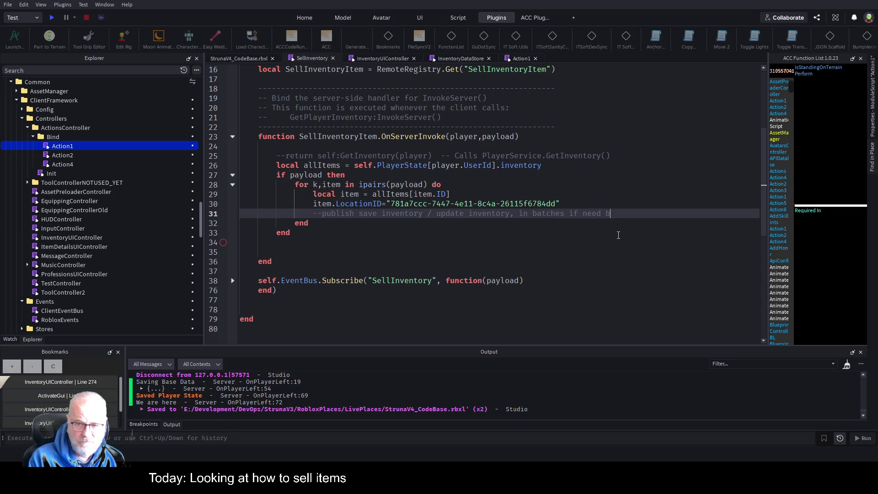
key(ctrl+s)
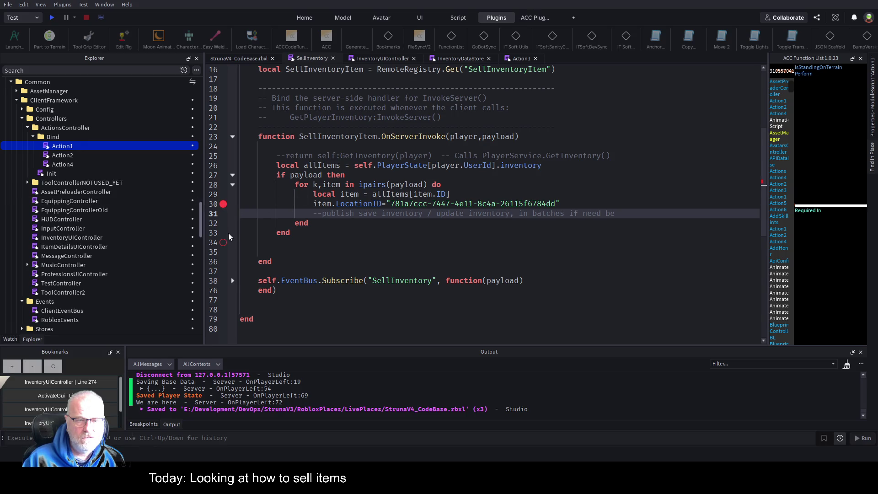
click(51, 17)
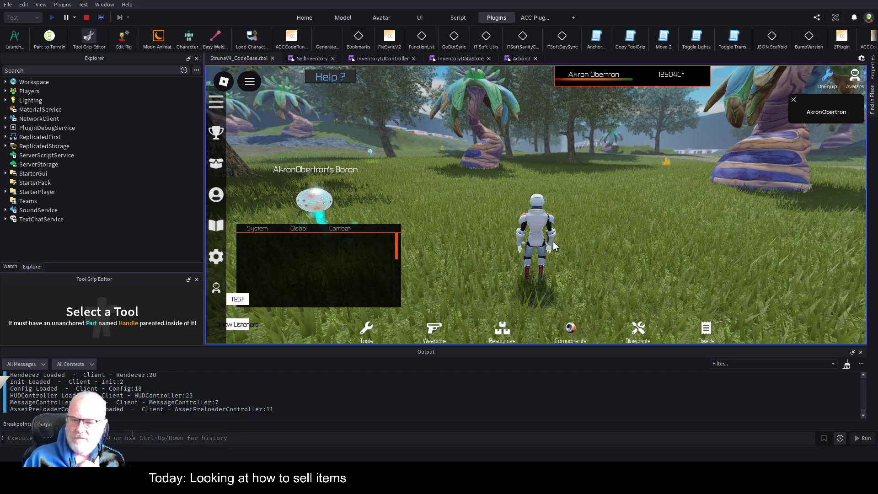
- In the play test, open the inventory and sell Mendelevium from the Resources tab
scroll(554, 245, up, 2)
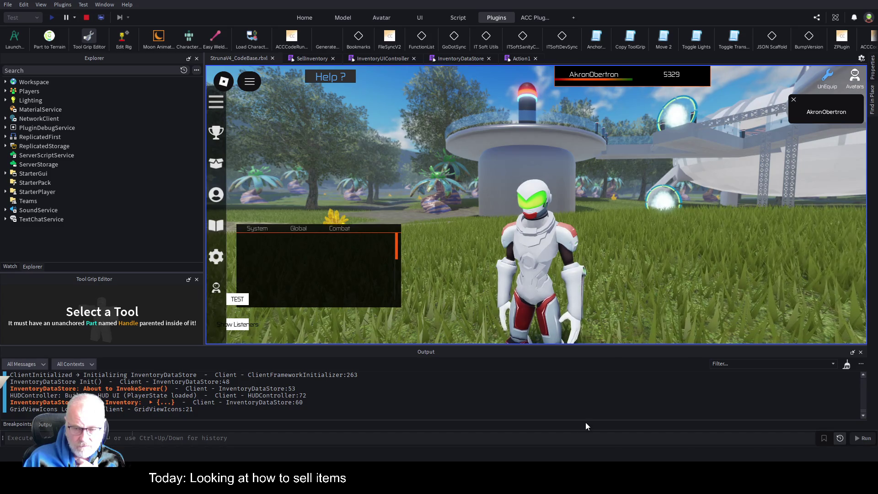
key(i)
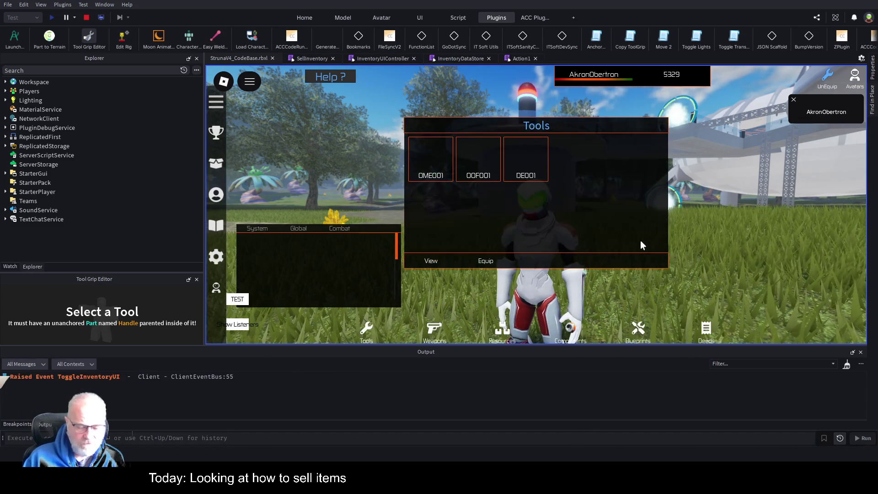
click(502, 329)
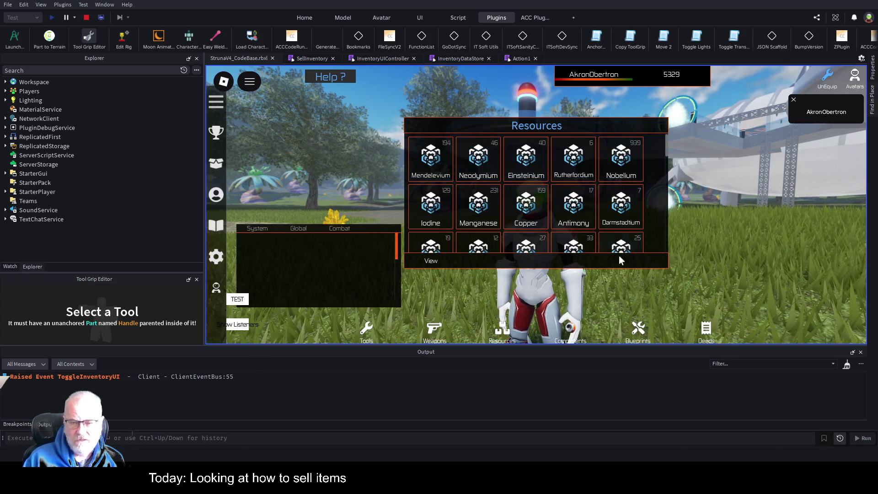
click(441, 156)
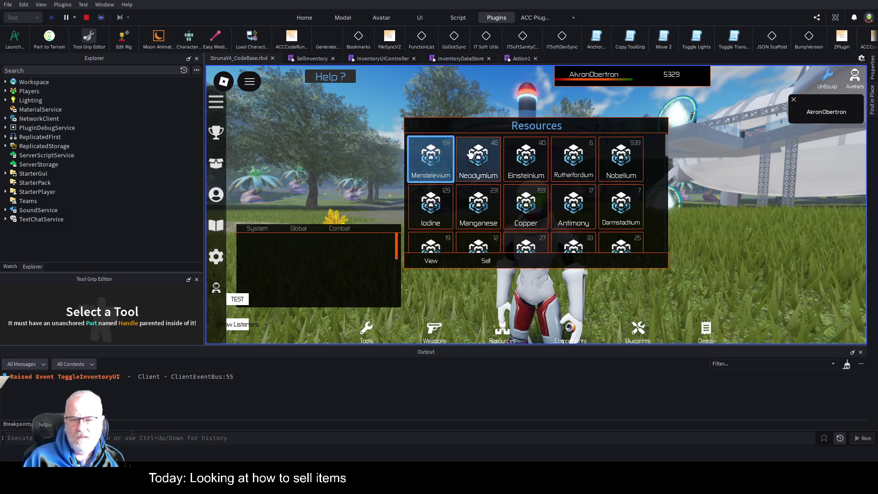
click(479, 263)
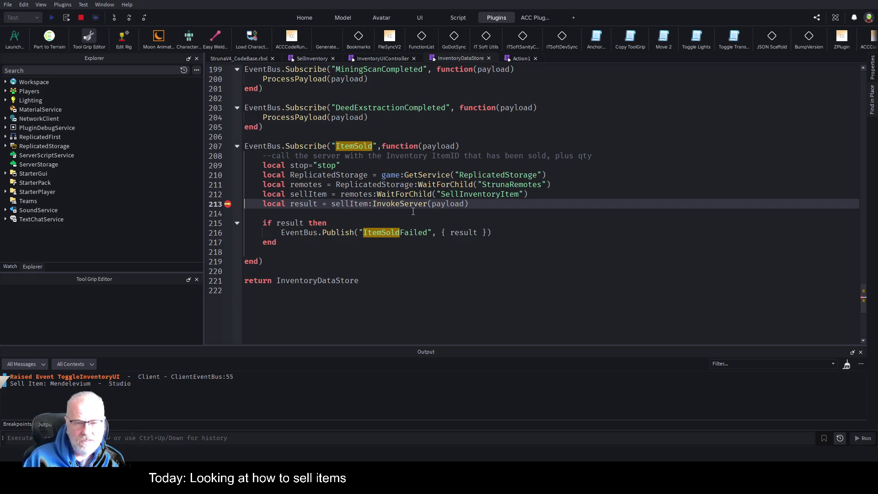
- Step into the server SellInventory handler, then continue to the client's result check
click(129, 18)
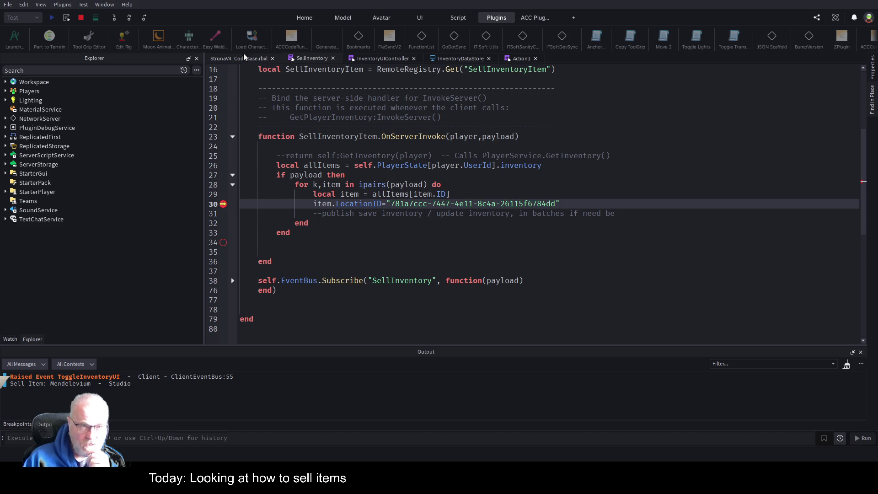
click(127, 16)
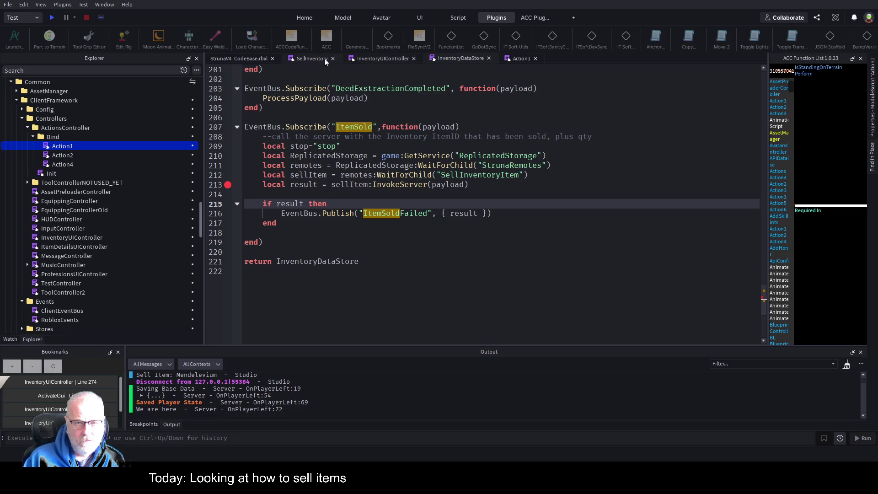
- Add 'local result = {}' to SellInventory and open blank lines above the LocationID assignment
click(306, 58)
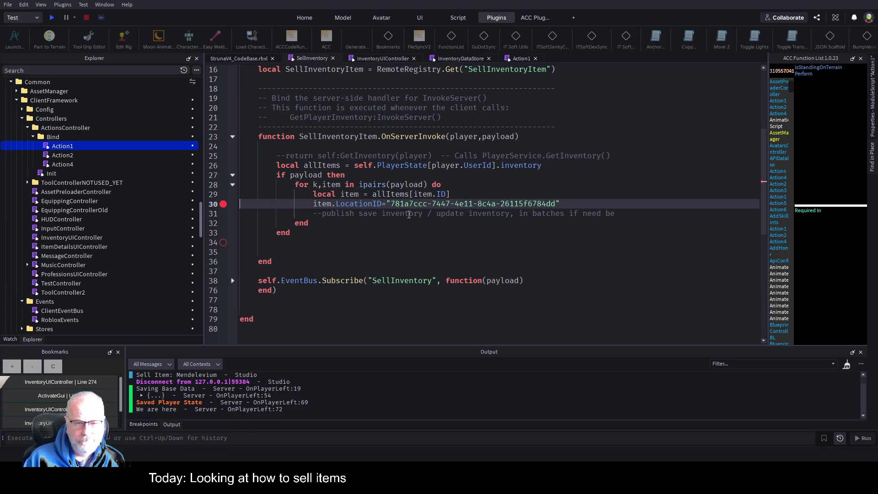
click(294, 149)
text(local result = )
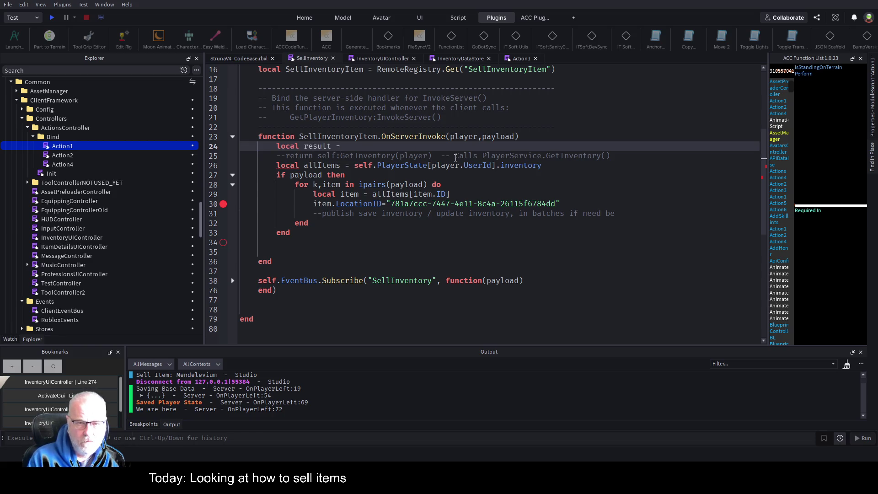
text({})
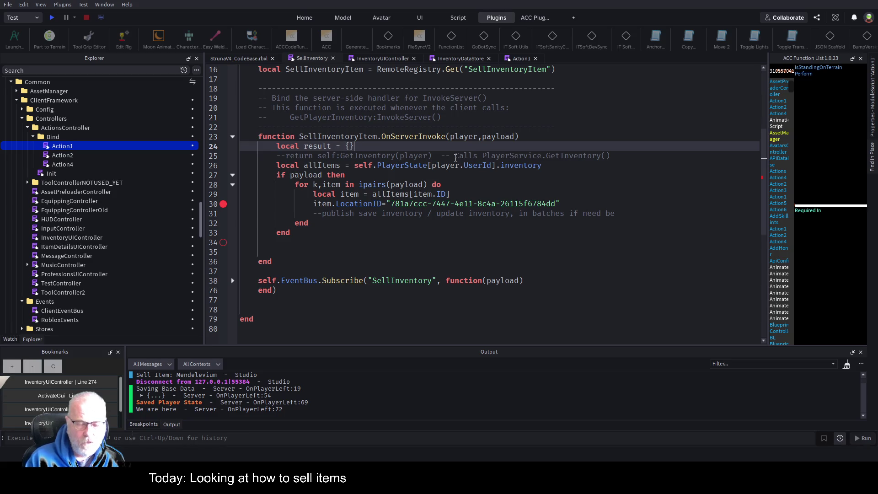
key(Down)
key(Down)
key(Down)
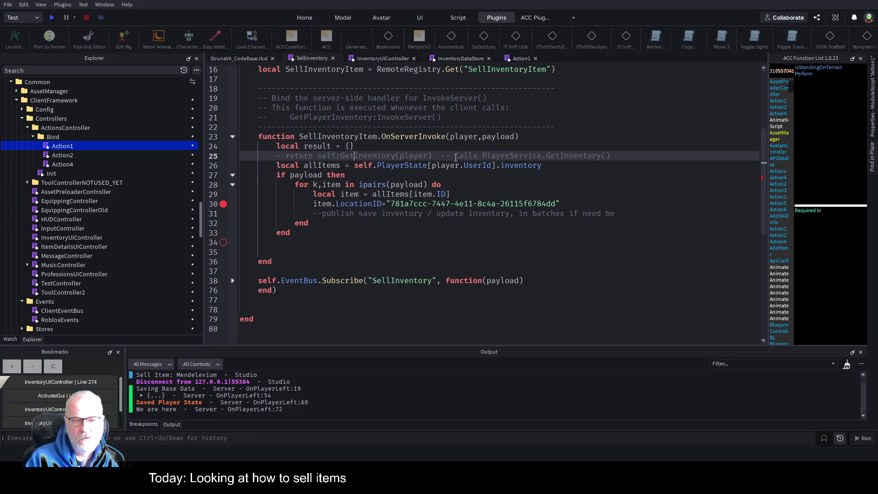
key(Down)
key(Down)
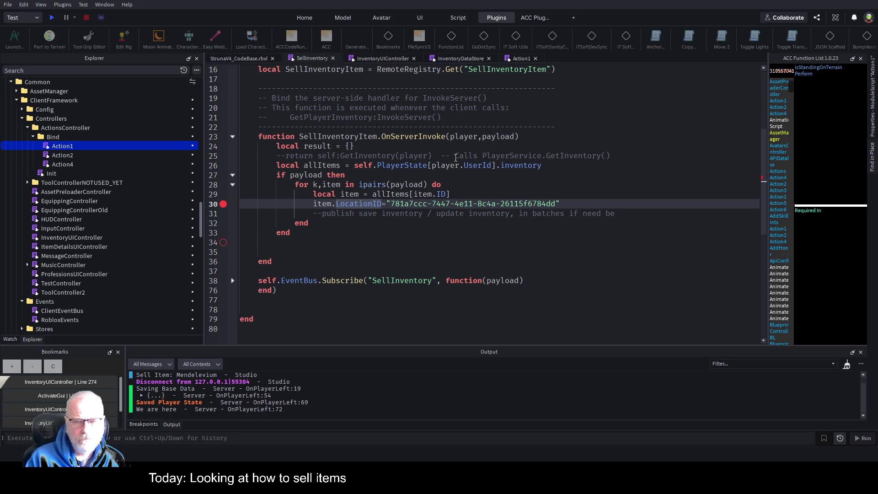
key(Up)
key(End)
key(Return)
- Add an 'if item then / else' branch setting result.success=false and result.message 'Invalid item ID'
text(if item)
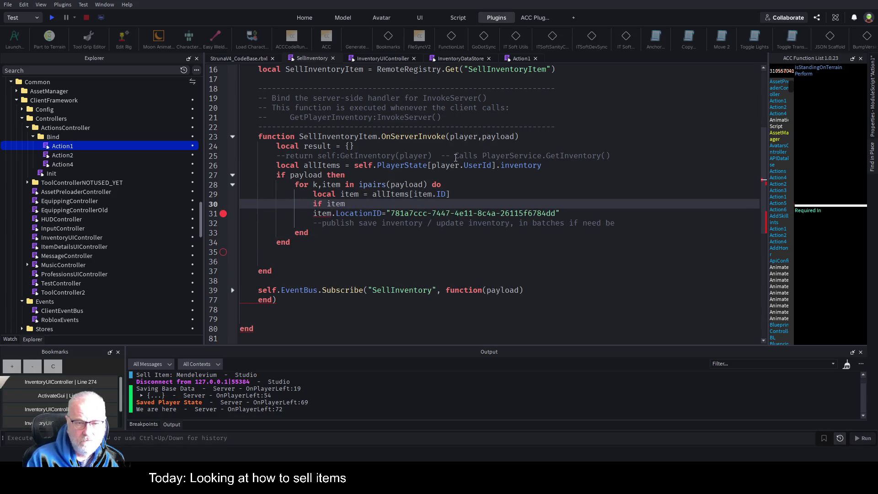
text( then)
key(Return)
text(else)
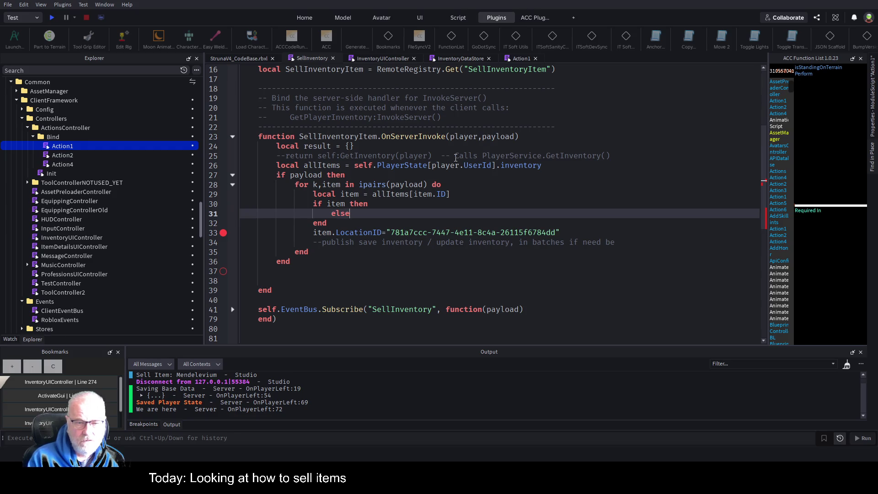
key(Return)
text(re)
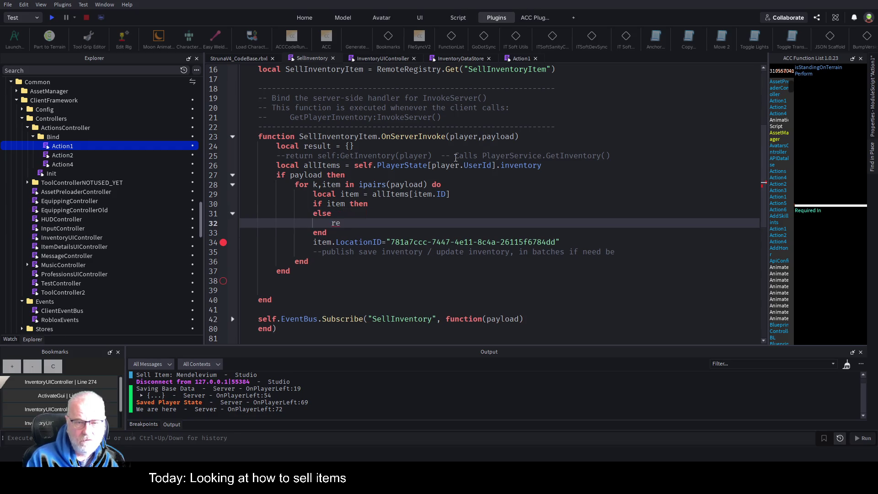
text(sult.)
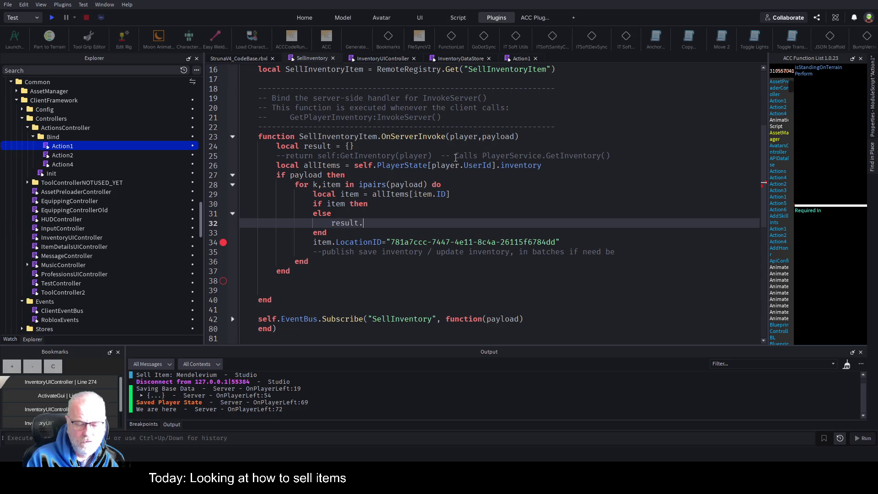
text(success=-)
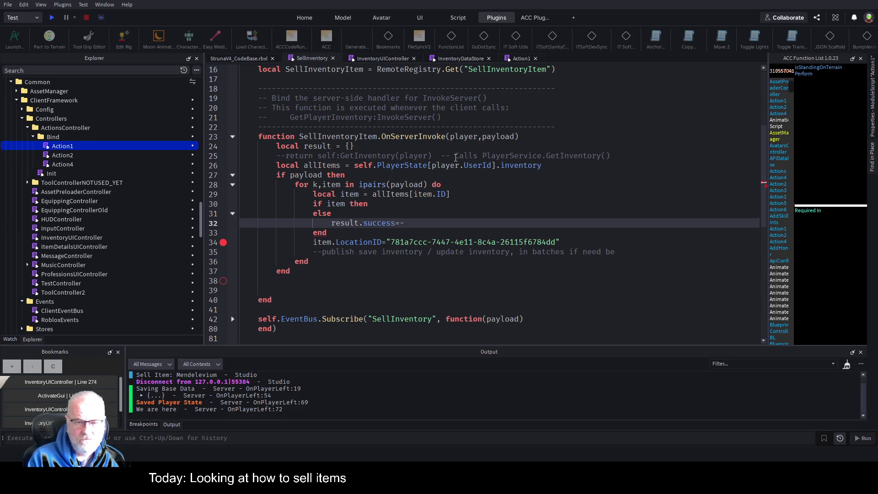
key(BackSpace)
text(false)
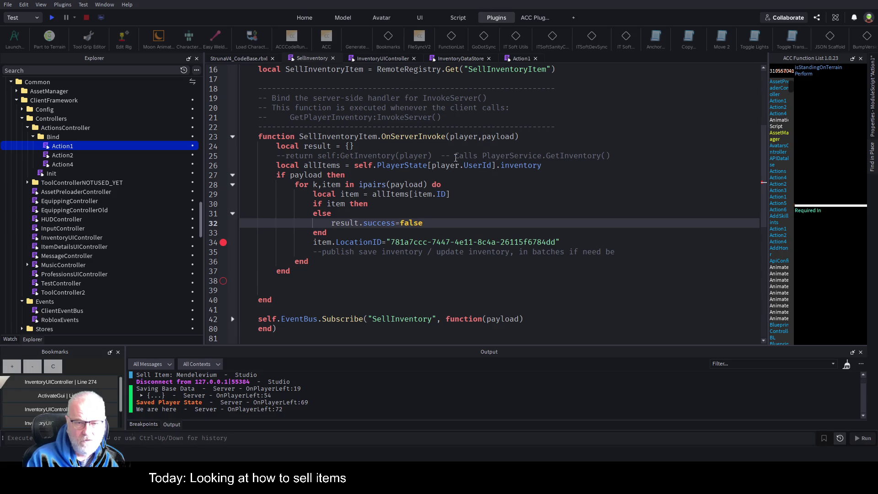
key(Return)
text(re)
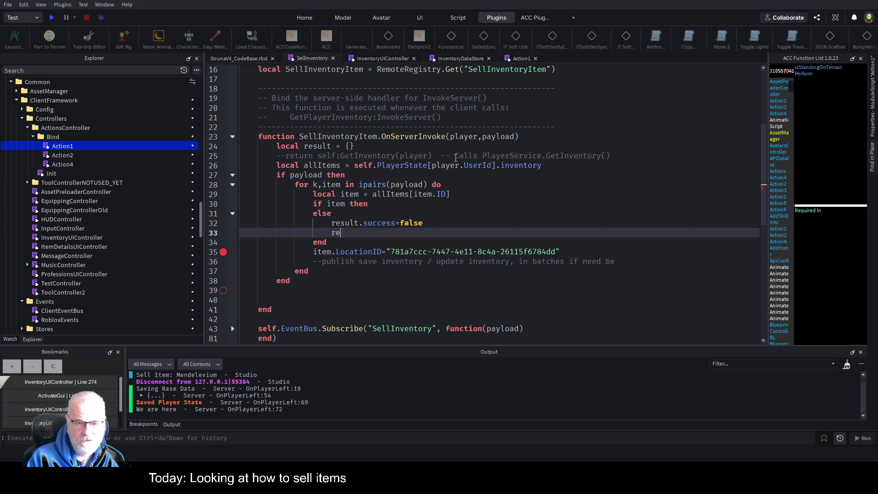
text(sult.messa)
text(ge =)
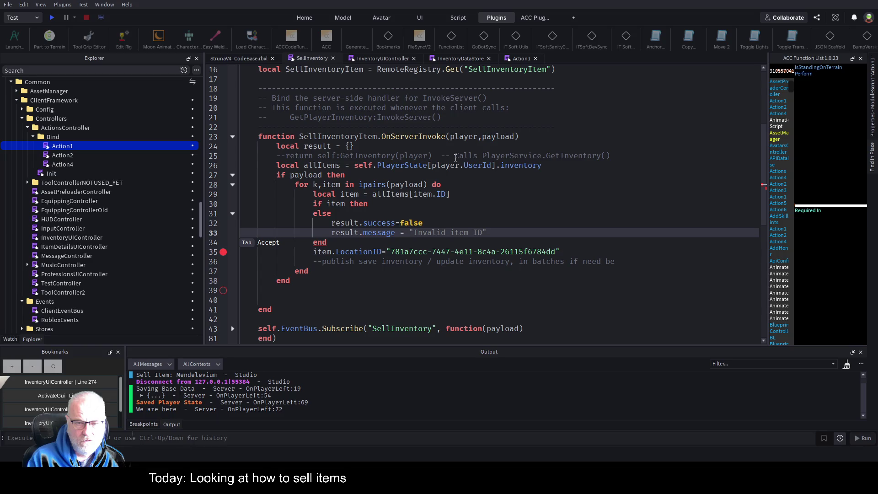
key(Tab)
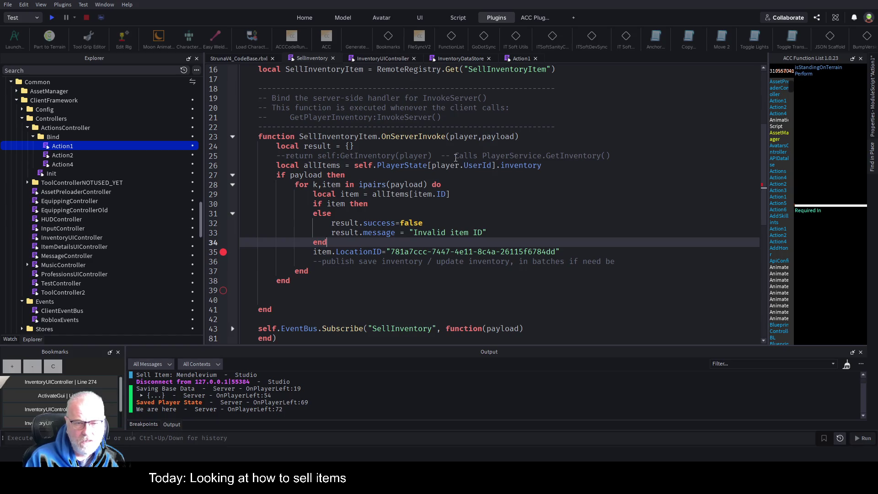
- Move the item.LocationID assignment into the 'if item then' branch
key(Return)
key(Down)
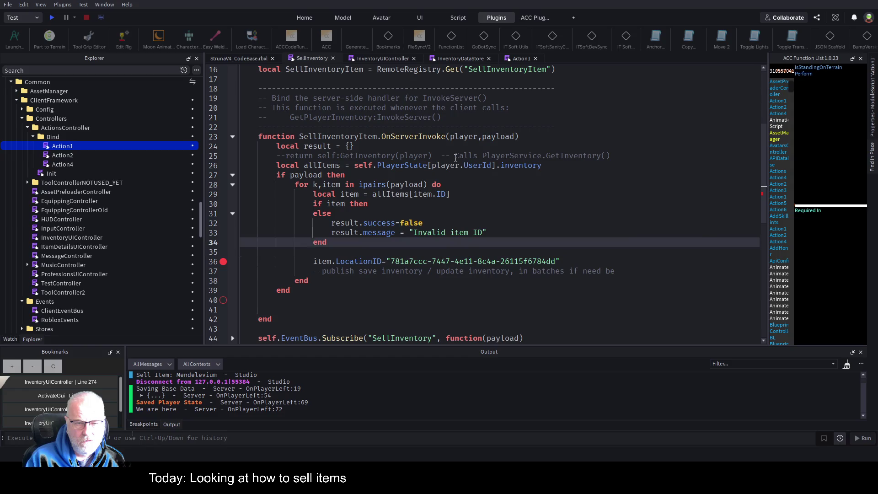
key(shift+End)
key(ctrl+c)
key(Delete)
key(Up)
key(Up)
key(Up)
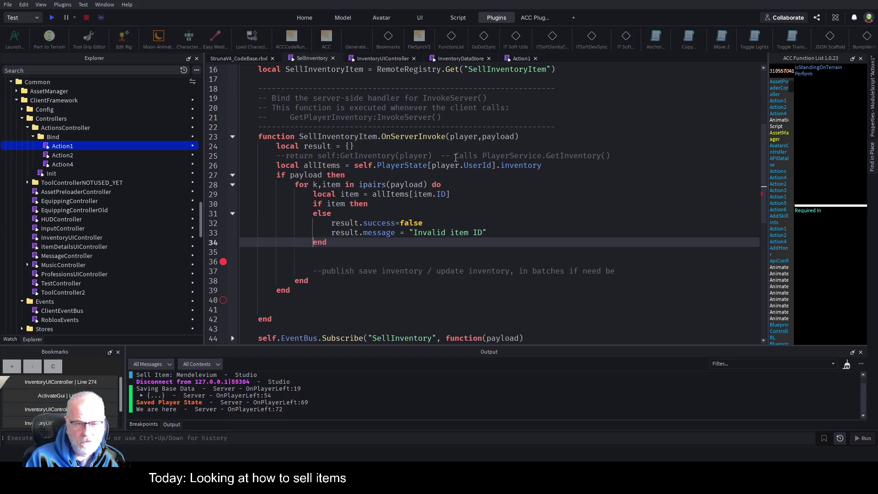
key(Return)
key(ctrl+v)
key(Return)
- Set result.success=true and result.message="Item sold for "..item.CurrentValue.."Cr" in the if-item branch
text(result.)
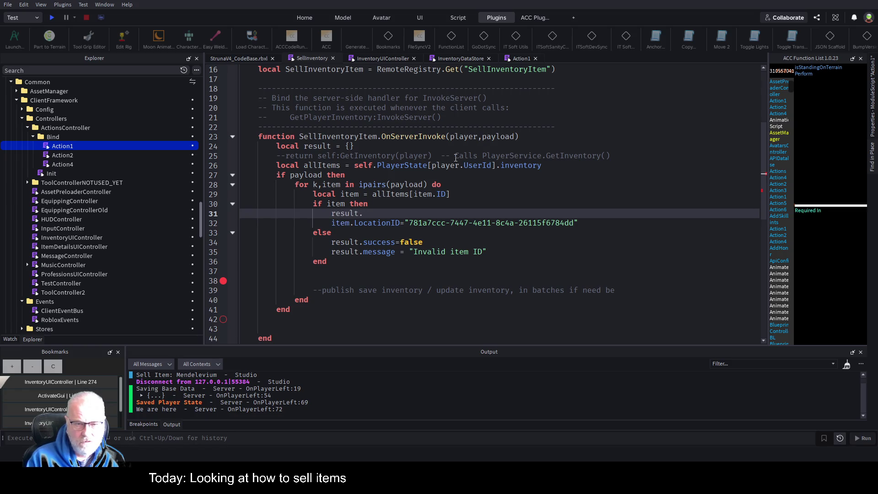
text(success=tr)
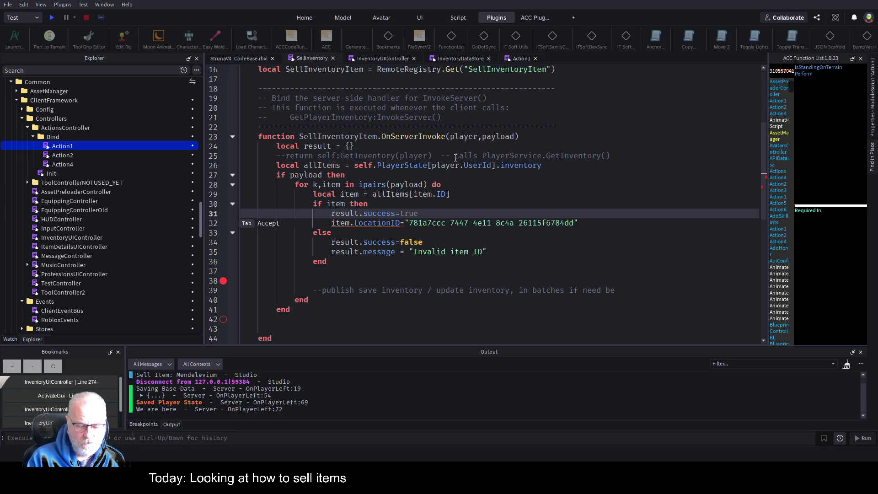
text(ue)
key(Return)
text(re)
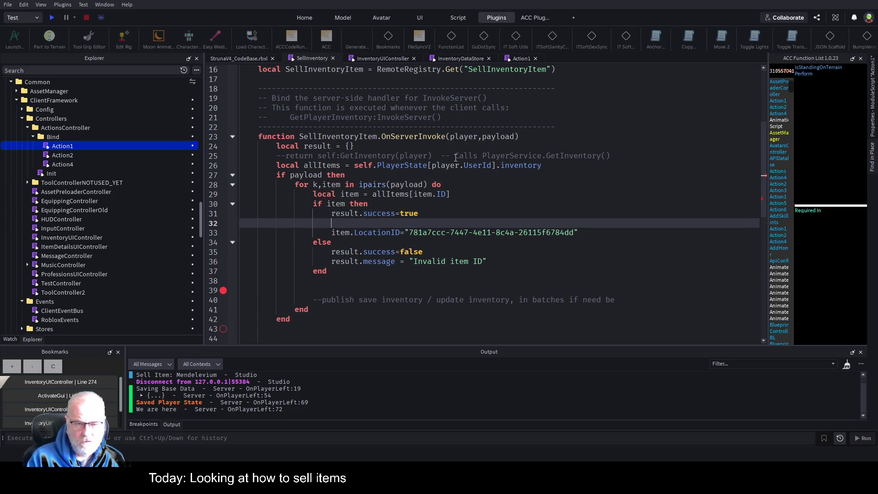
text(sult.message="item sold for)
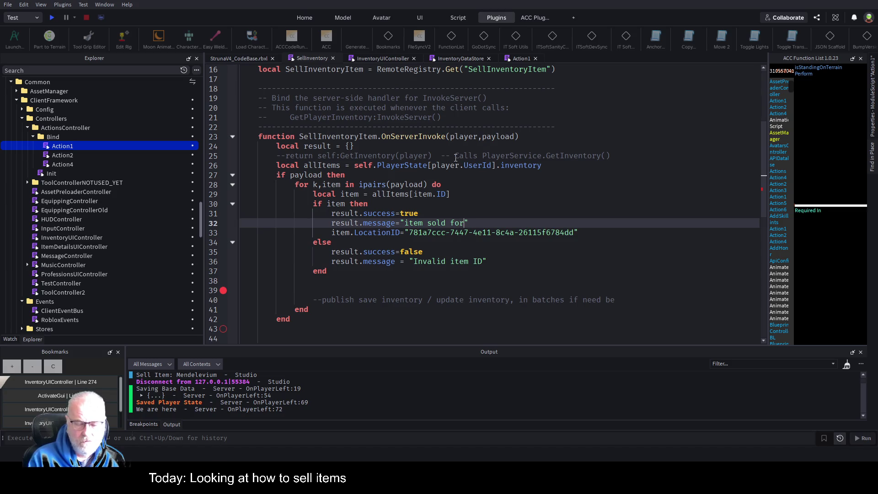
key(ctrl+Left)
key(ctrl+Left)
key(ctrl+Left)
key(Delete)
text(I)
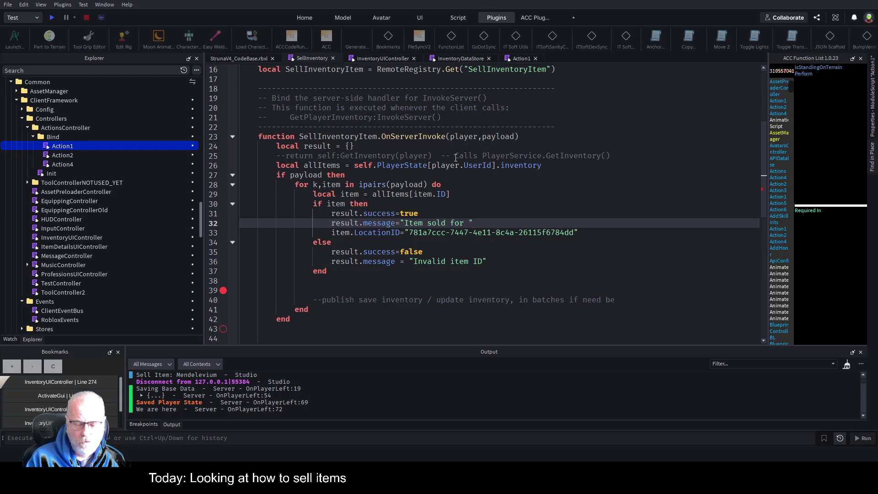
text(..item.Cui)
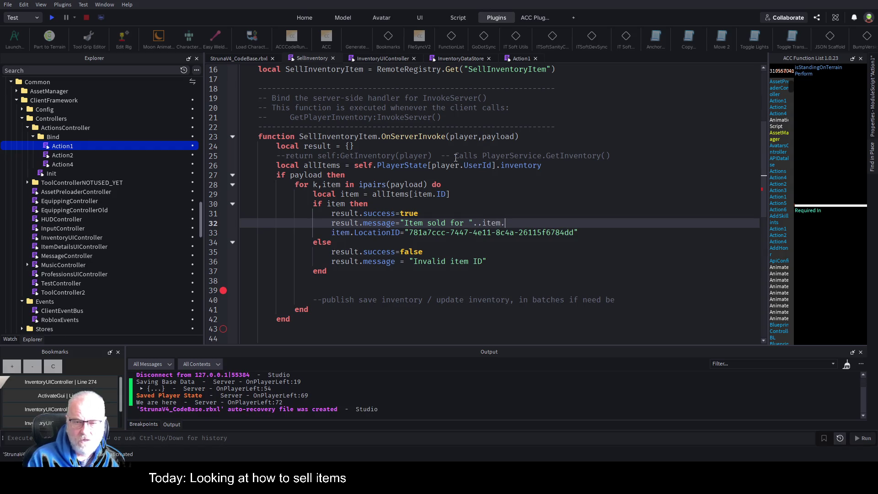
key(BackSpace)
text(rrent)
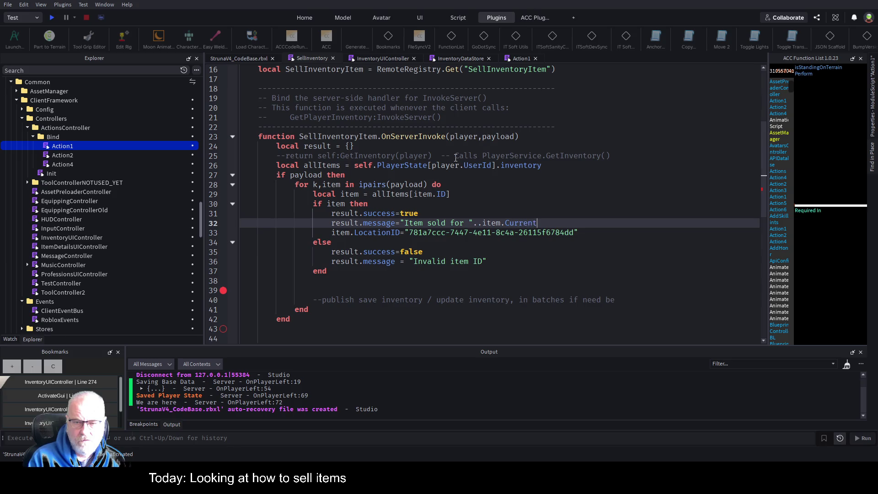
text(Value.."C)
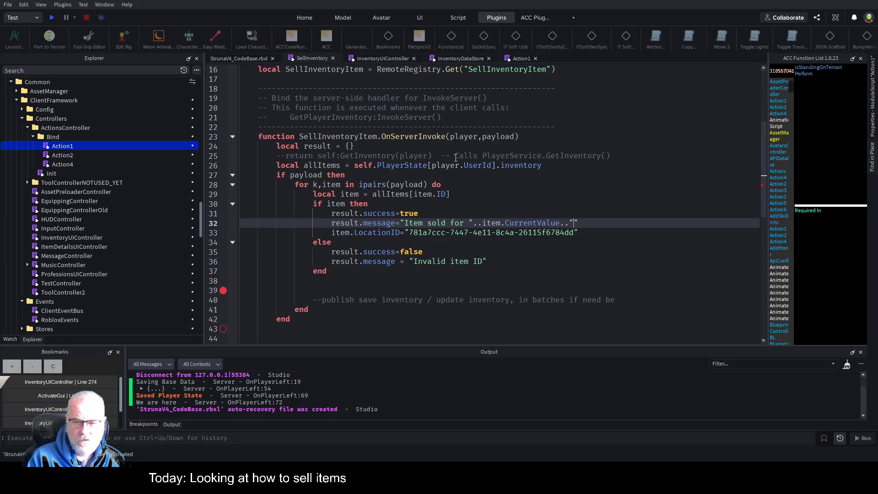
text(rt)
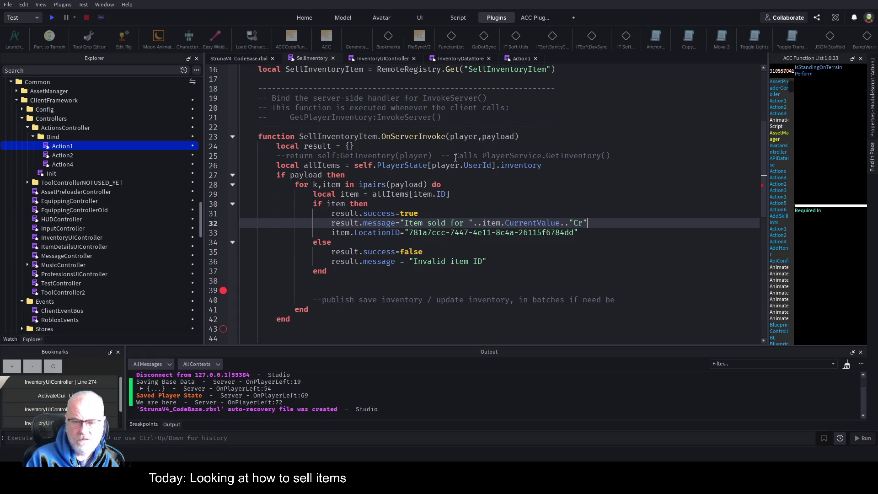
- Move the LocationID assignment to the branch's first line and save the place file
key(Down)
key(shift+Home)
key(BackSpace)
key(Up)
key(Up)
key(Up)
key(End)
key(Return)
key(ctrl+v)
key(Down)
key(Down)
key(Down)
key(ctrl+s)
key(Down)
key(Down)
key(Down)
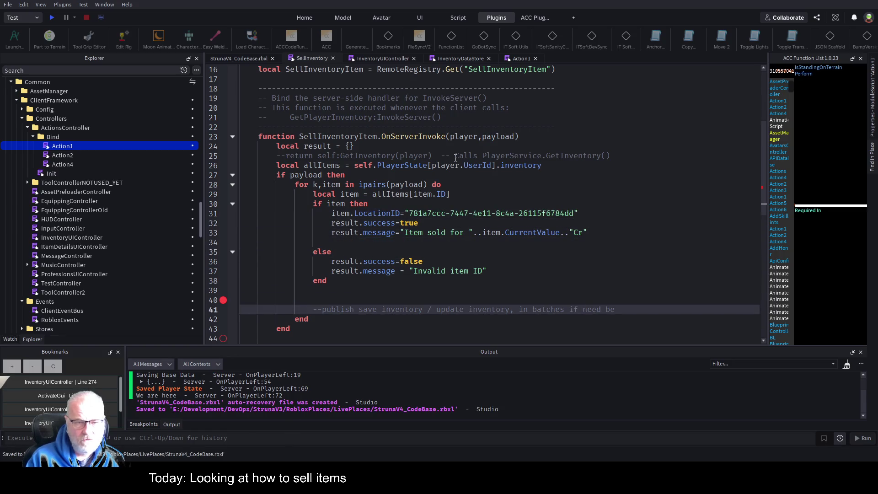
- Add an else branch to the payload check in the SellInventory handler
key(Down)
key(Down)
key(Down)
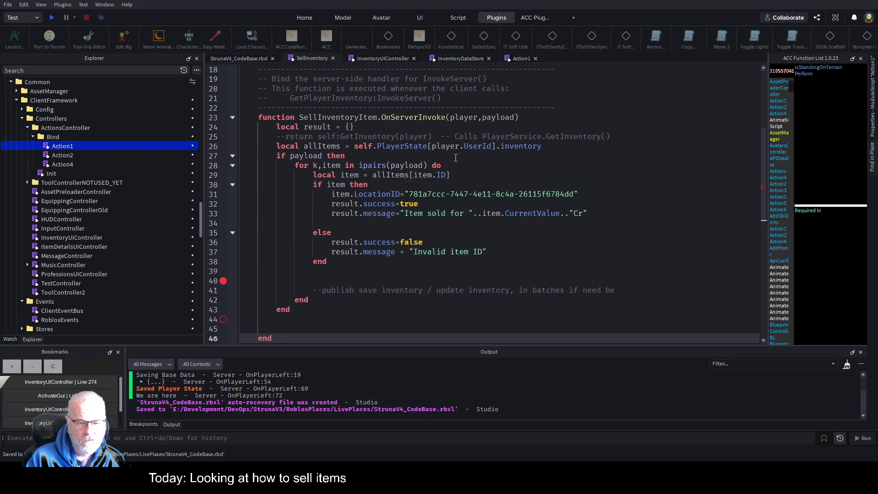
key(Up)
key(Up)
key(Up)
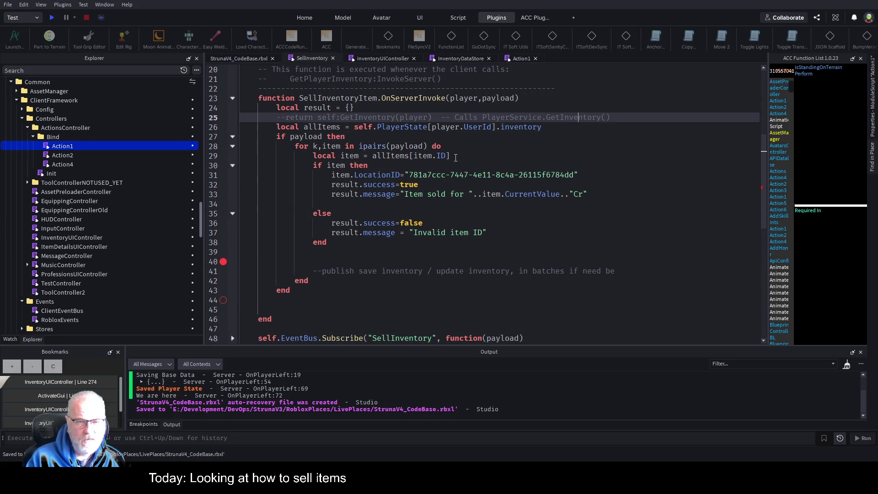
key(Down)
key(End)
key(Down)
key(Down)
key(Down)
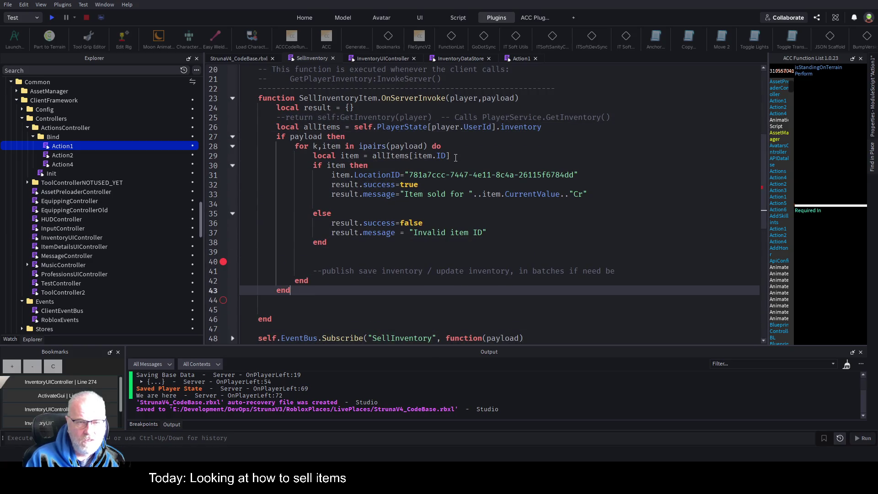
key(Up)
key(End)
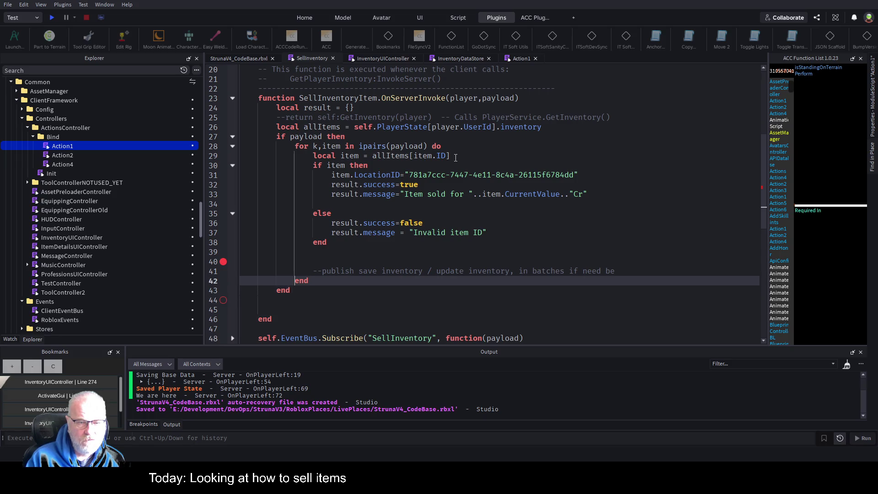
key(Return)
text(else)
key(Return)
- Copy the two failure-result lines into the else branch, reword them for 'payload', and save
key(Up)
key(Up)
key(Up)
key(Up)
key(Up)
key(Up)
key(Down)
key(Down)
key(Down)
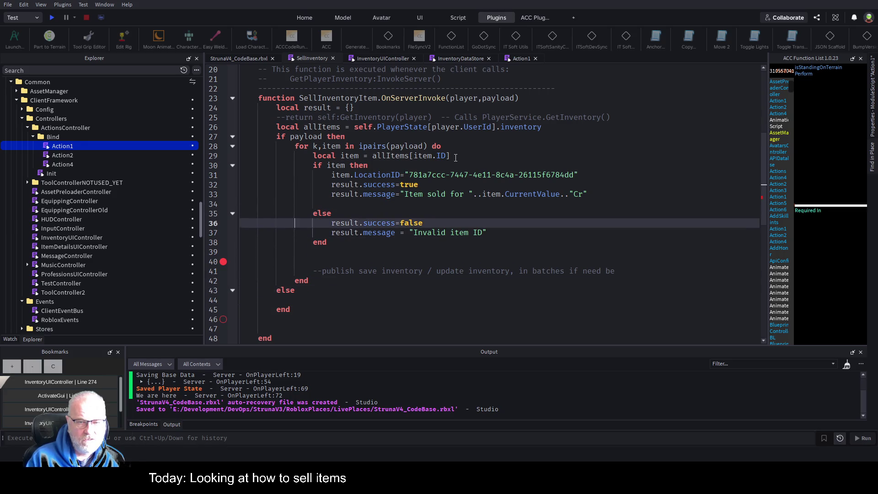
key(shift+Down)
key(shift+End)
key(ctrl+c)
key(Down)
key(Down)
key(Down)
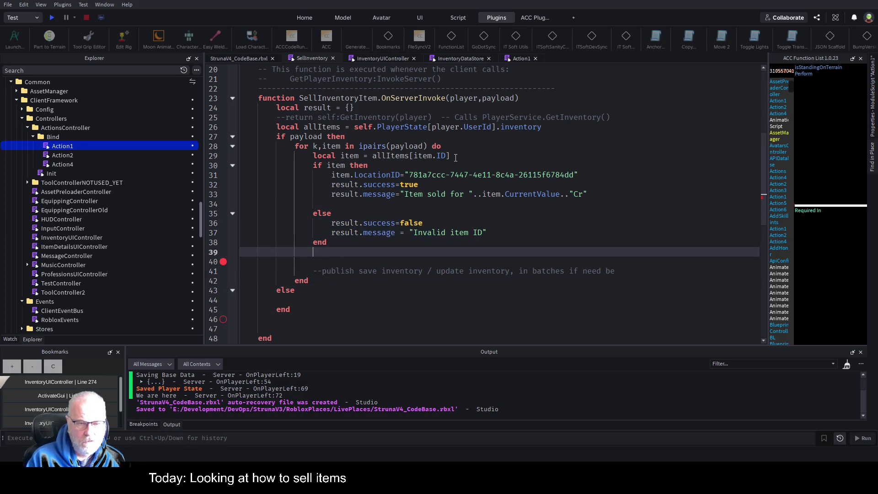
key(ctrl+v)
key(Left)
key(BackSpace)
key(BackSpace)
key(BackSpace)
key(BackSpace)
text(payload)
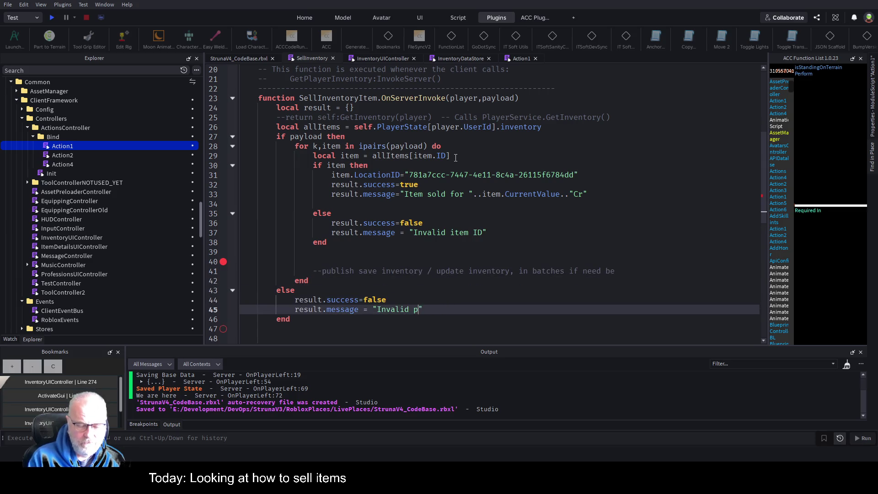
key(Down)
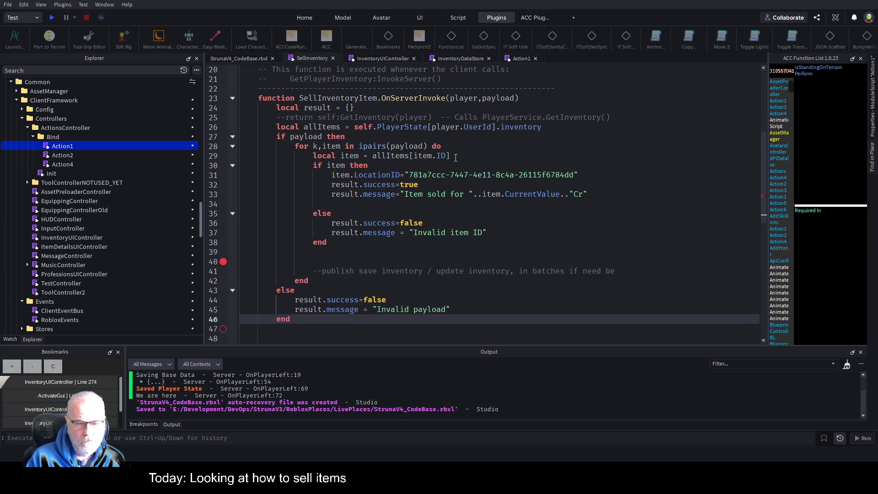
key(ctrl+s)
- Look over the script up to the SellInventoryItem remote, selecting the 7447 location ID part
scroll(456, 157, down, 1)
key(Down)
key(Up)
key(Up)
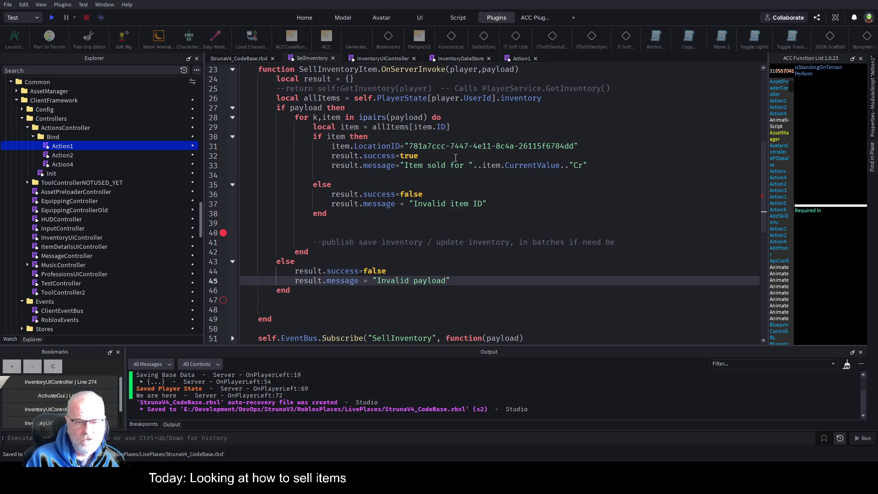
scroll(456, 158, down, 2)
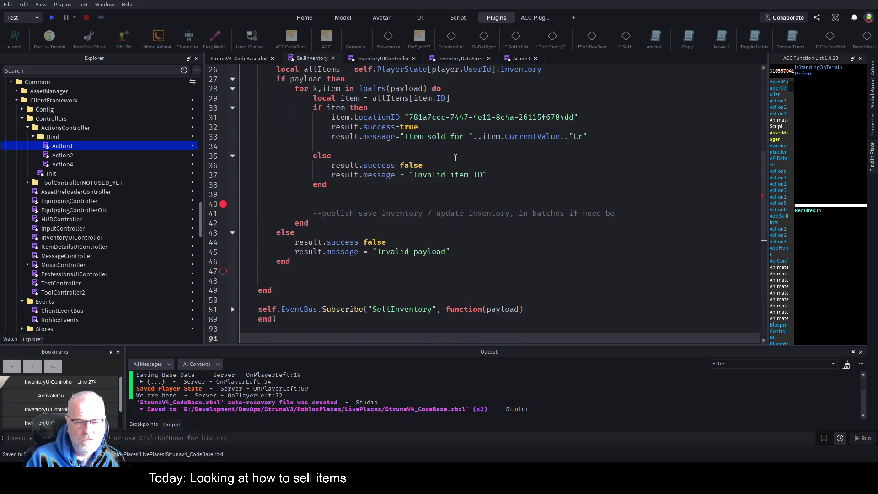
key(Up)
key(Up)
key(Up)
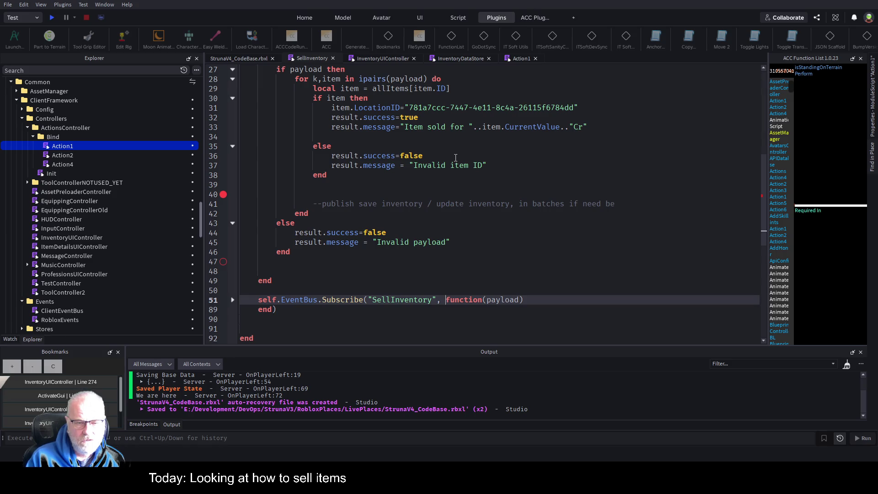
key(Up)
key(Up)
key(Up)
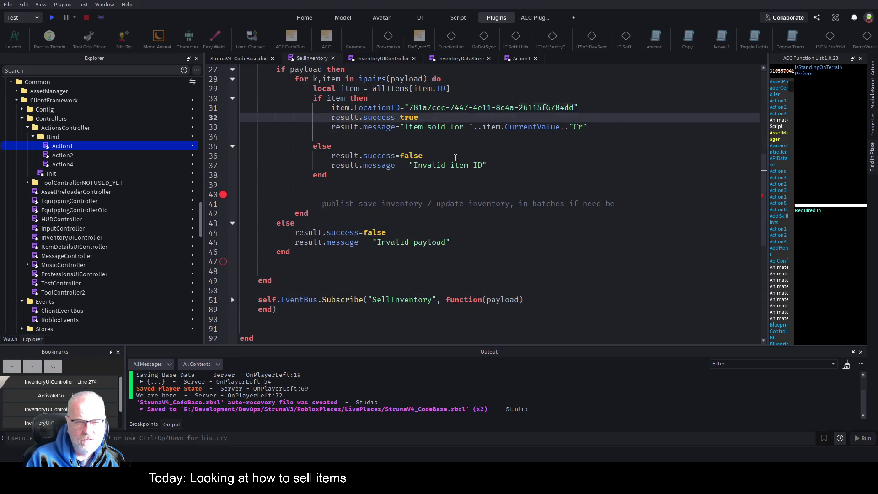
key(Up)
key(Up)
key(Down)
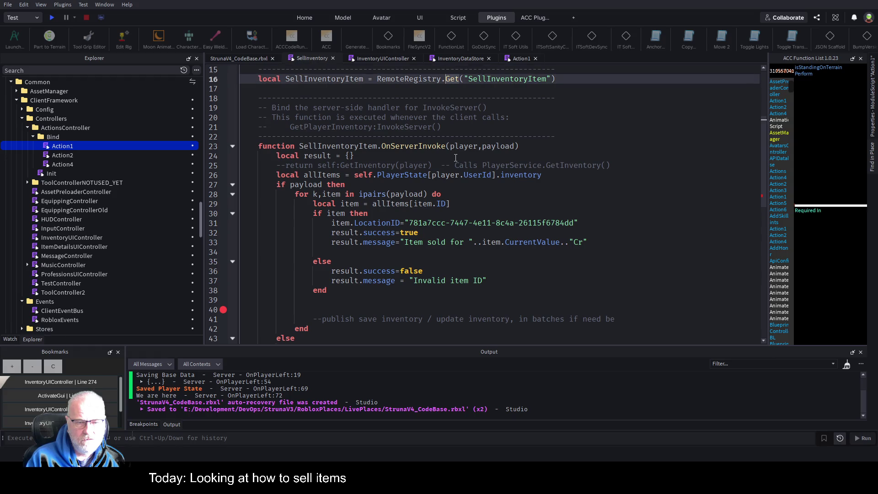
key(Down)
key(Down)
key(Down)
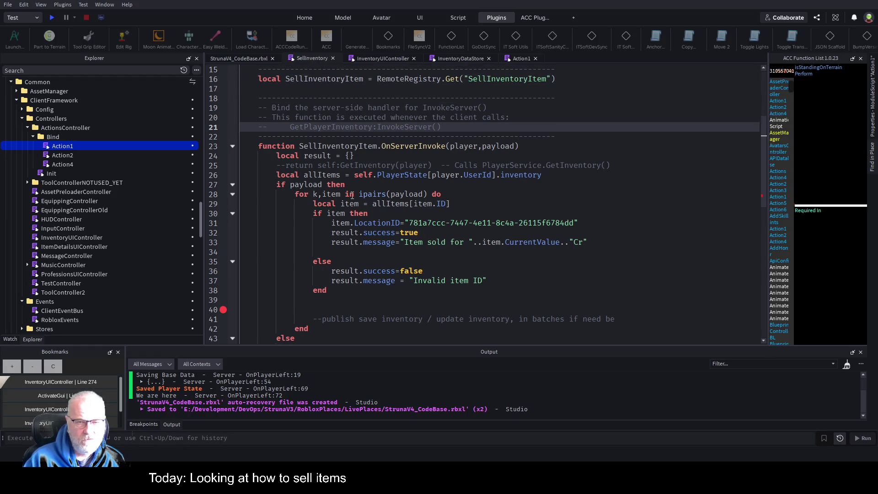
scroll(352, 196, down, 2)
scroll(328, 284, down, 1)
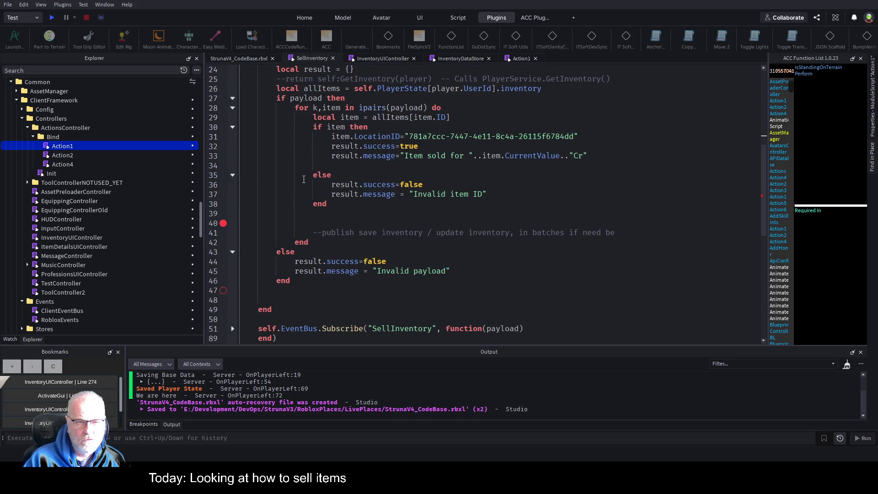
scroll(346, 284, up, 2)
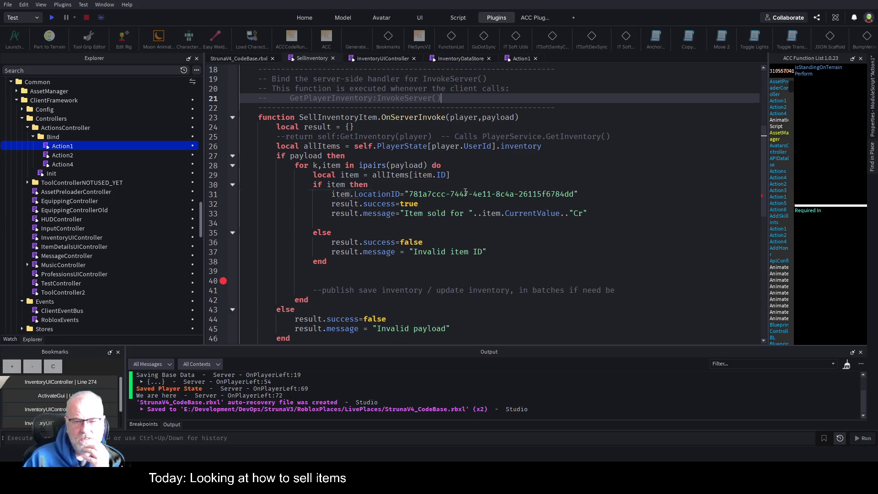
double_click(459, 193)
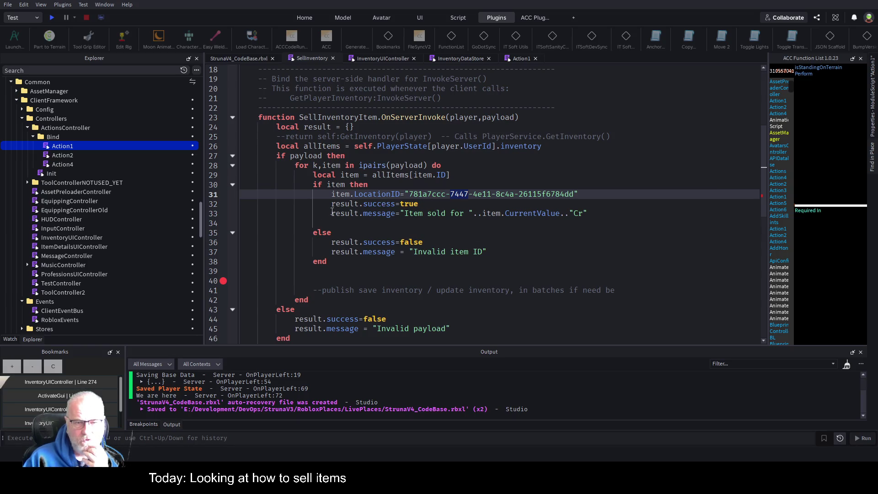
scroll(289, 302, down, 2)
- Add 'return result;' on empty line 47 and save the place
click(285, 293)
text(return result;)
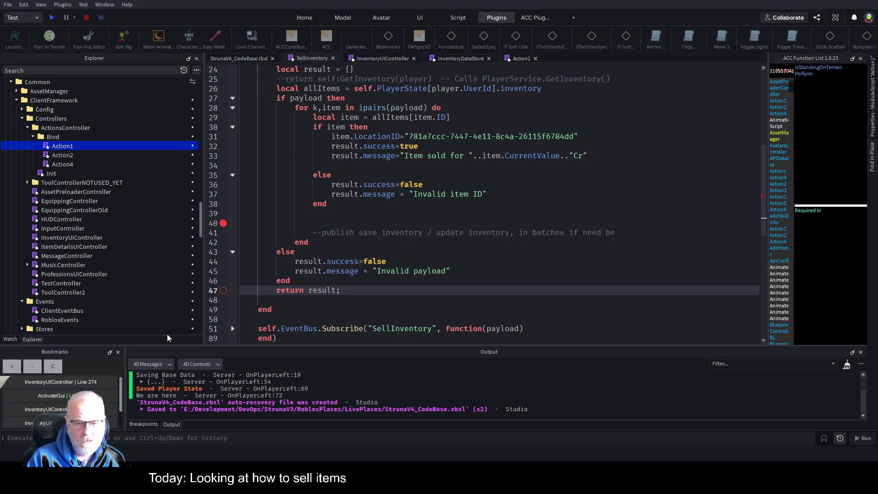
key(ctrl+s)
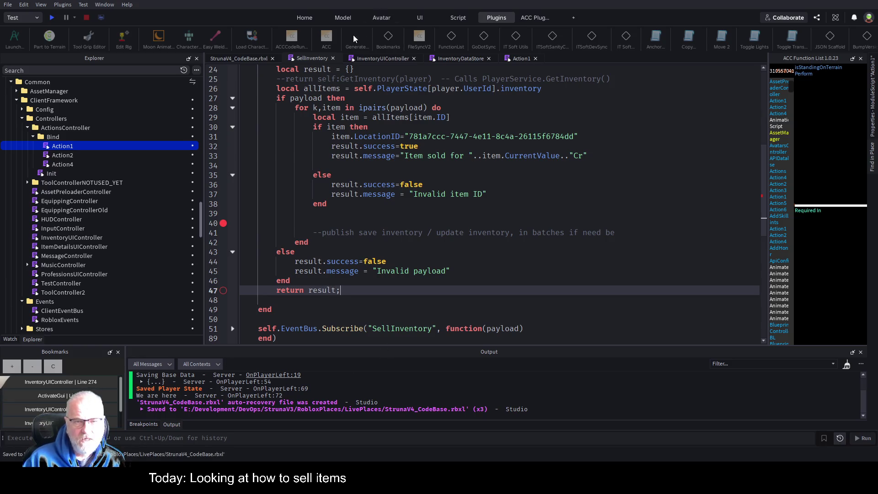
click(371, 59)
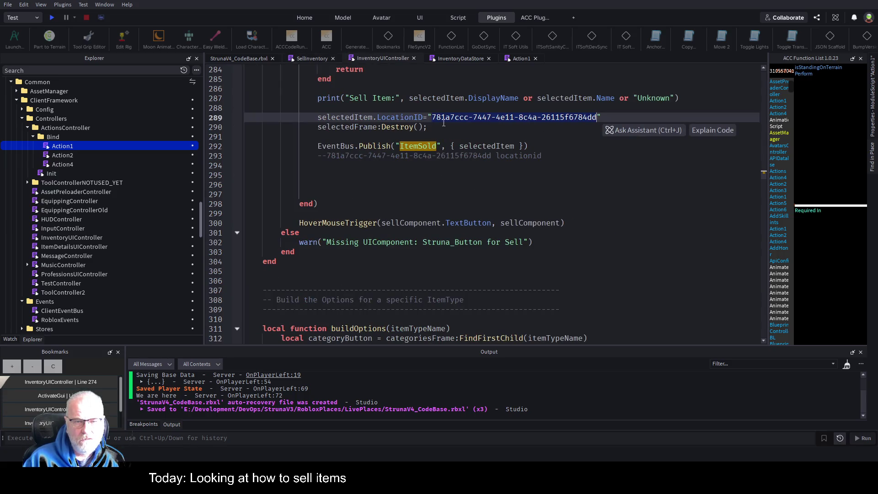
- In InventoryDataStore, add an else after the ItemSoldFailed publish and start EventBus.Publish("Mess
click(457, 63)
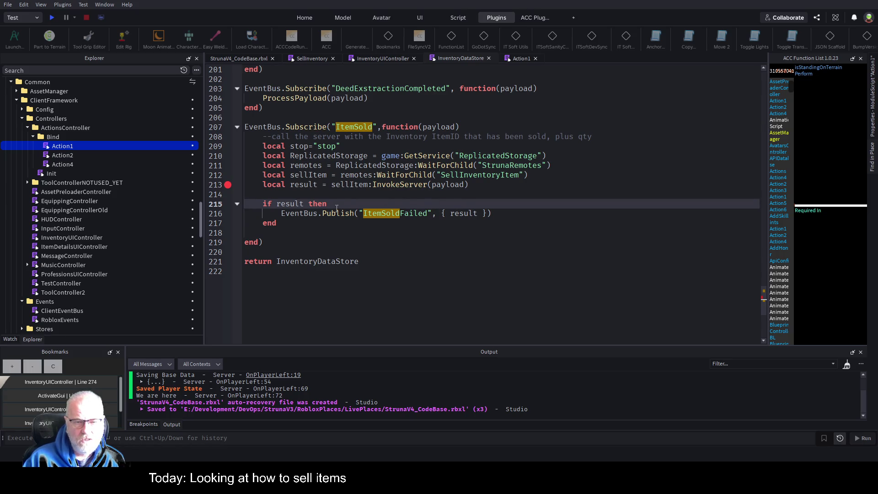
click(296, 223)
key(Up)
key(End)
key(Return)
text(else)
key(Return)
text(Ev)
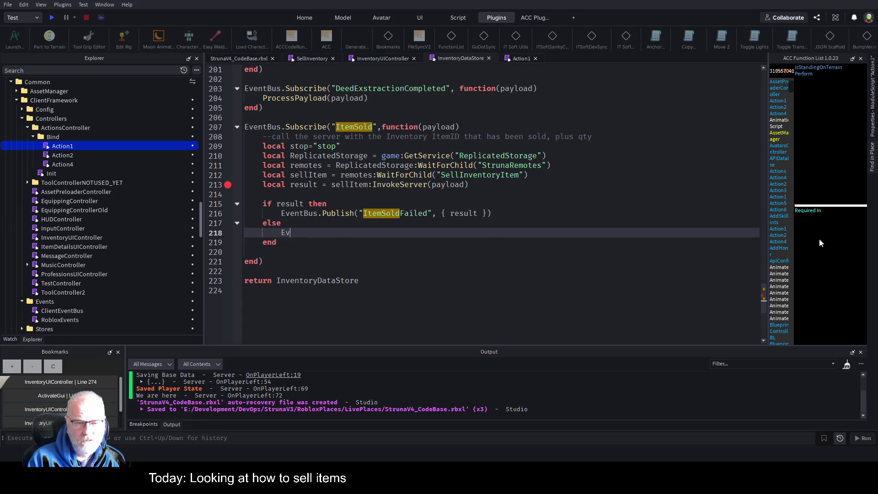
text(entBus.Publish()
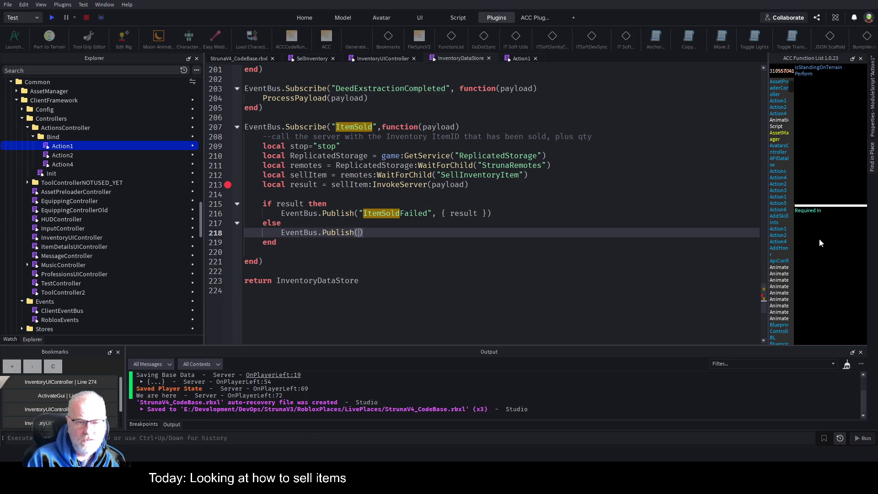
text("Mess)
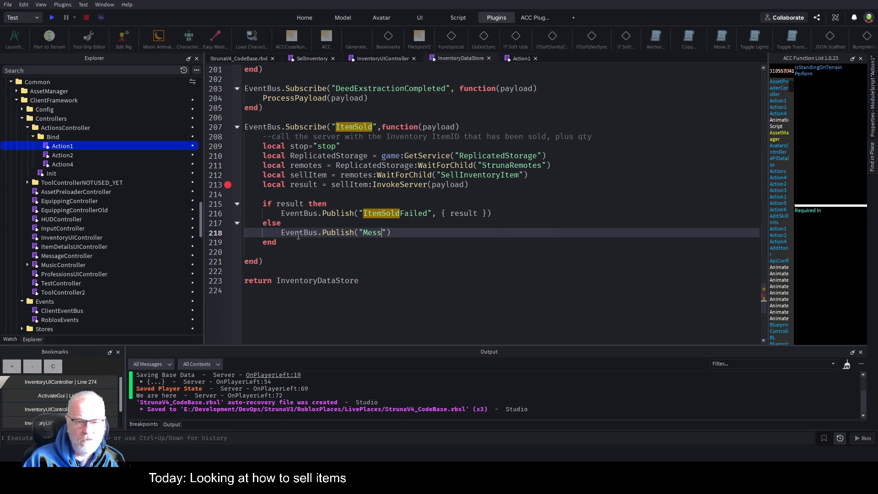
drag(322, 233, 389, 233)
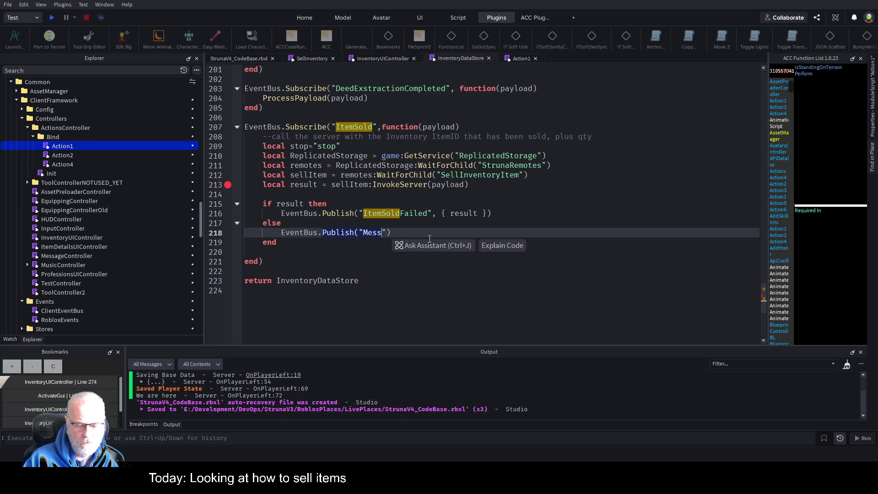
click(872, 163)
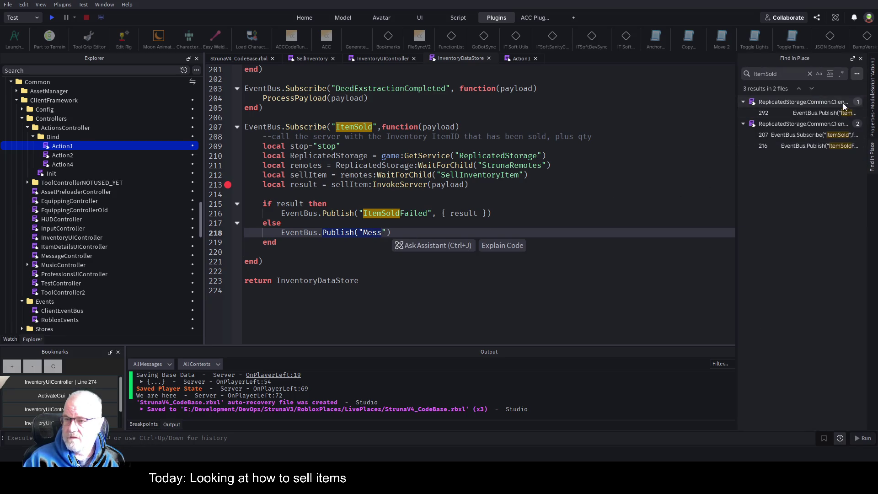
- Copy the Message_System_Sent publish from Action1 via Find in Place and paste it under else
key(ctrl+shift+f)
text(Publish("Mess)
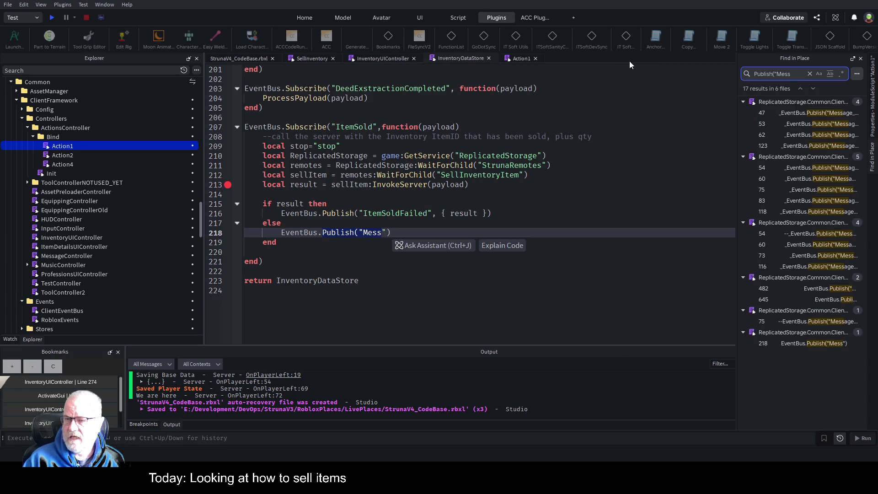
click(803, 135)
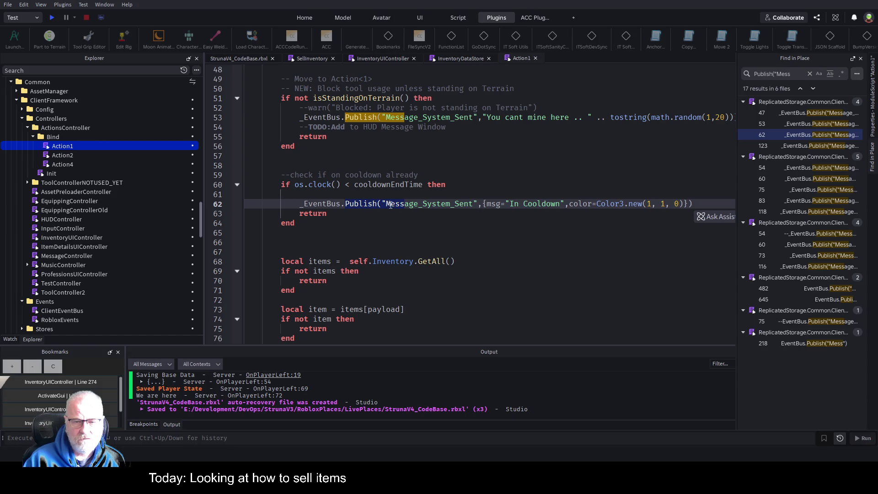
drag(292, 204, 298, 211)
key(ctrl+c)
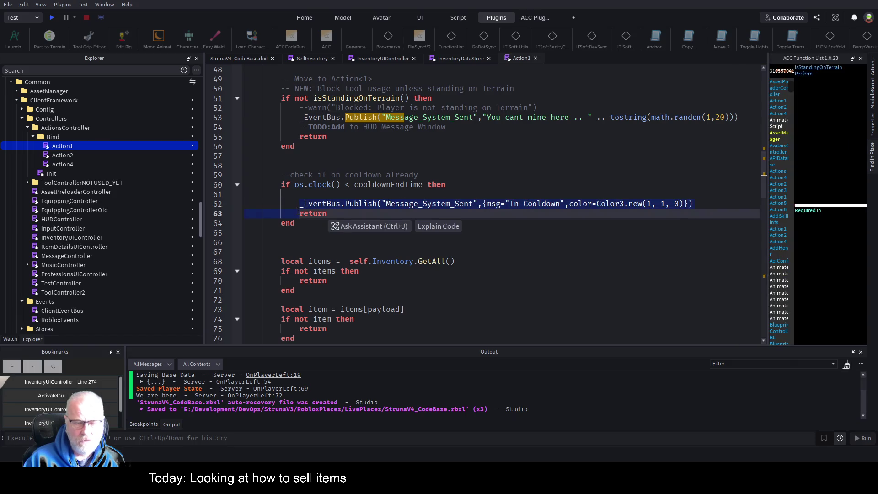
click(536, 58)
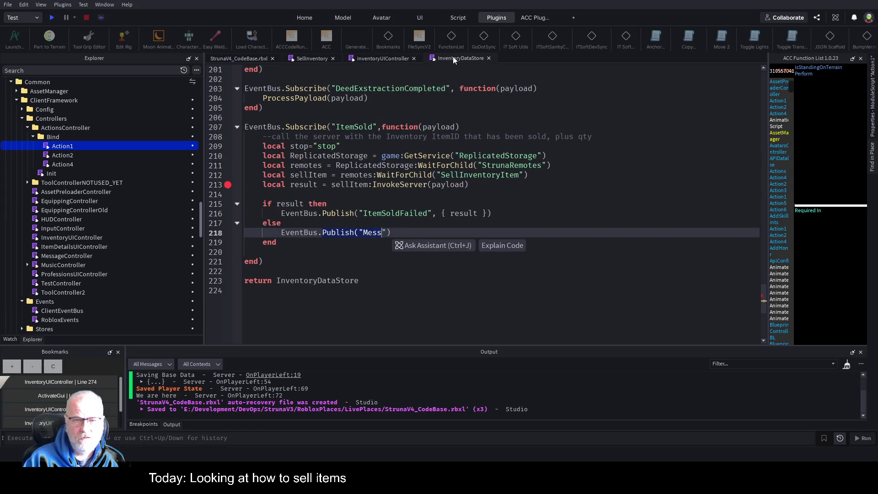
click(281, 222)
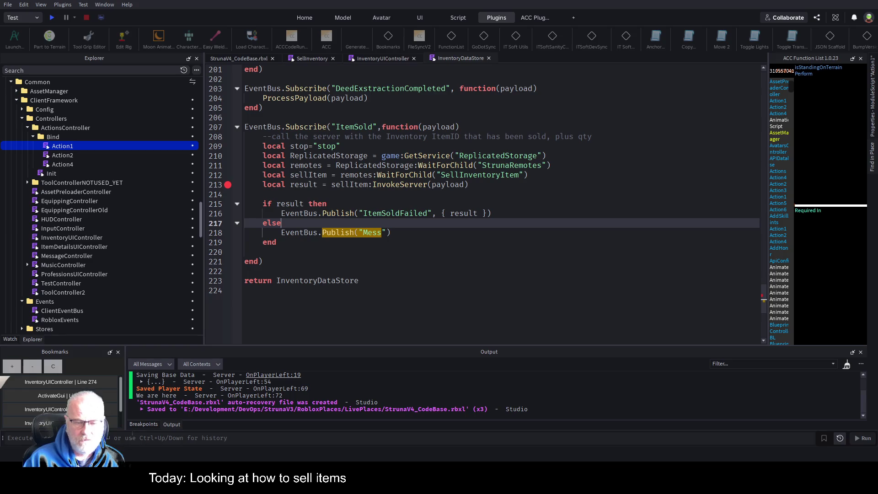
key(Return)
key(ctrl+v)
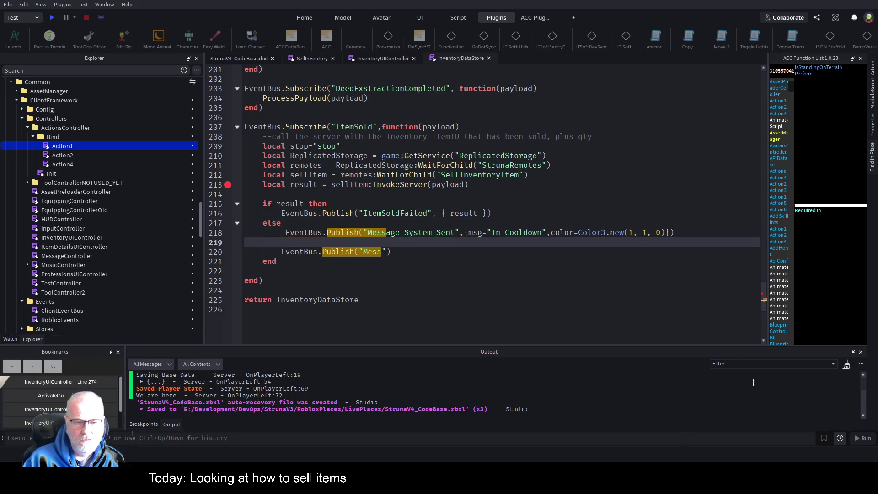
- Set the pasted call's msg to result.message and remove the stray unfinished Publish line
click(473, 233)
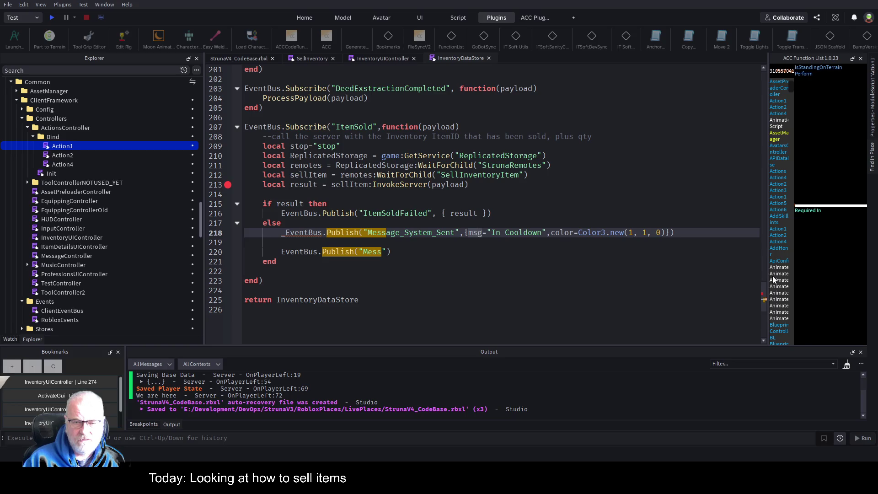
key(Right)
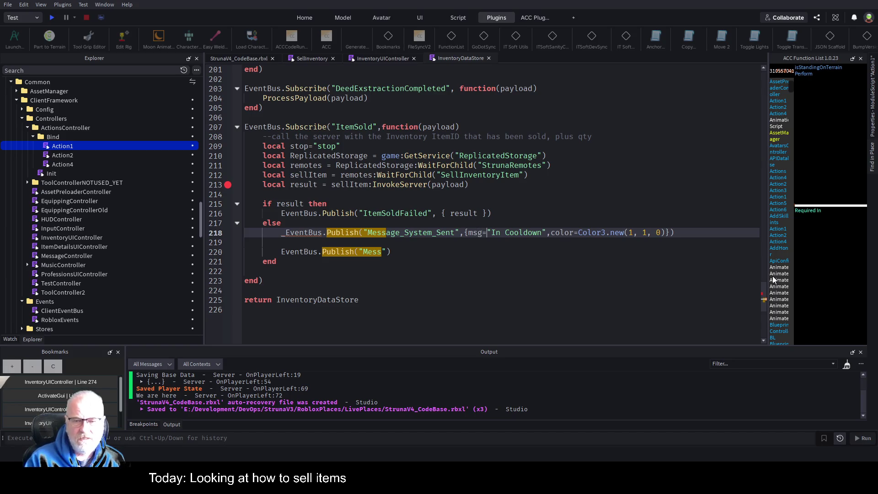
text(result.messafge)
key(BackSpace)
key(BackSpace)
key(BackSpace)
text(ge)
key(Delete)
key(Delete)
key(Delete)
key(Delete)
key(Delete)
key(Delete)
key(Down)
key(Down)
key(shift+Up)
key(BackSpace)
key(Up)
key(Delete)
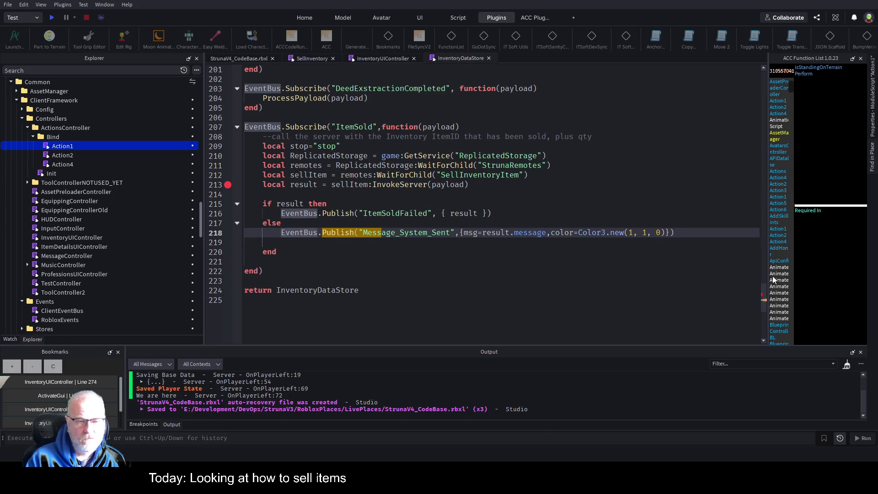
- Delete the leftover blank line, save the place, and show the breakpoints list
key(Down)
key(shift+Down)
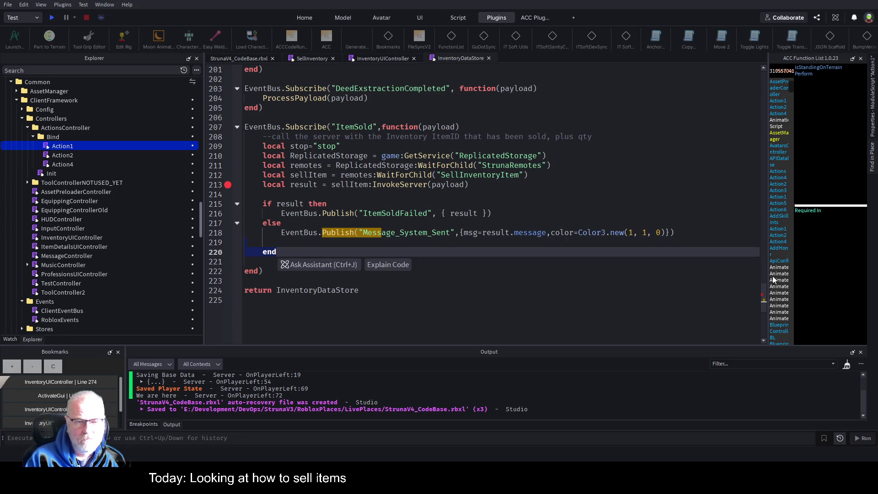
key(BackSpace)
key(ctrl+s)
click(498, 214)
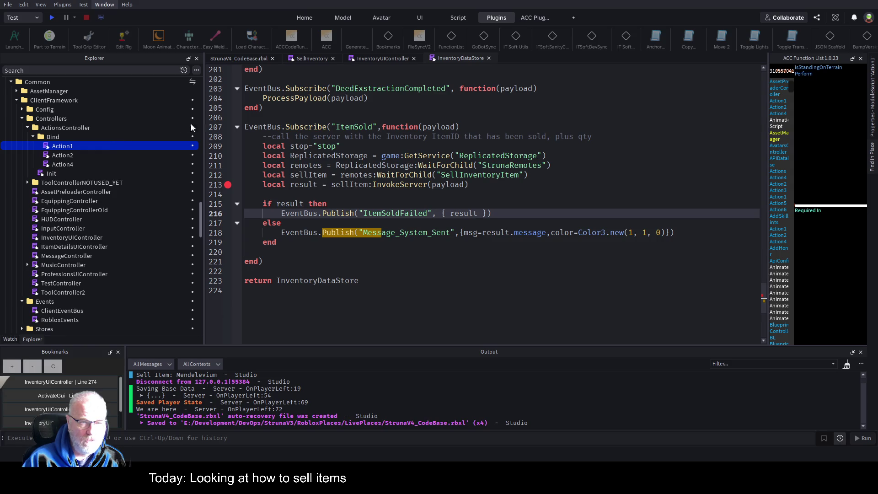
key(ctrl+alt+b)
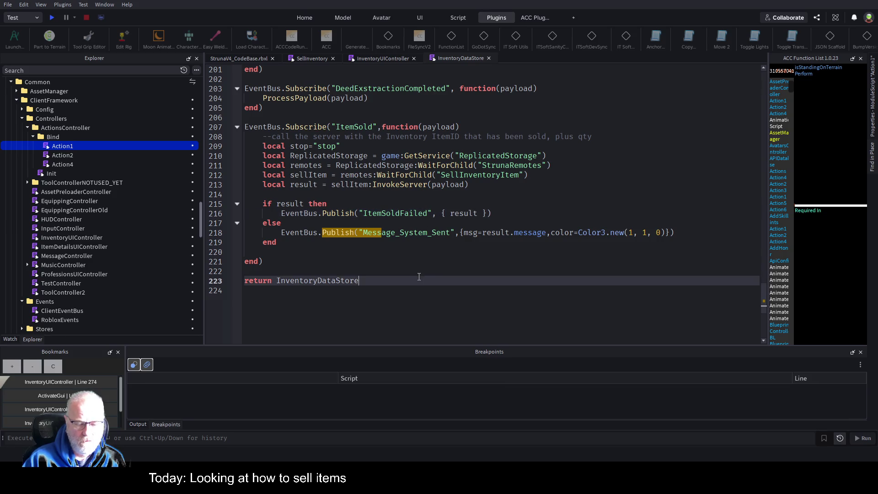
- Start a play test, save, and move the chat window to the upper-left of the game view
key(F5)
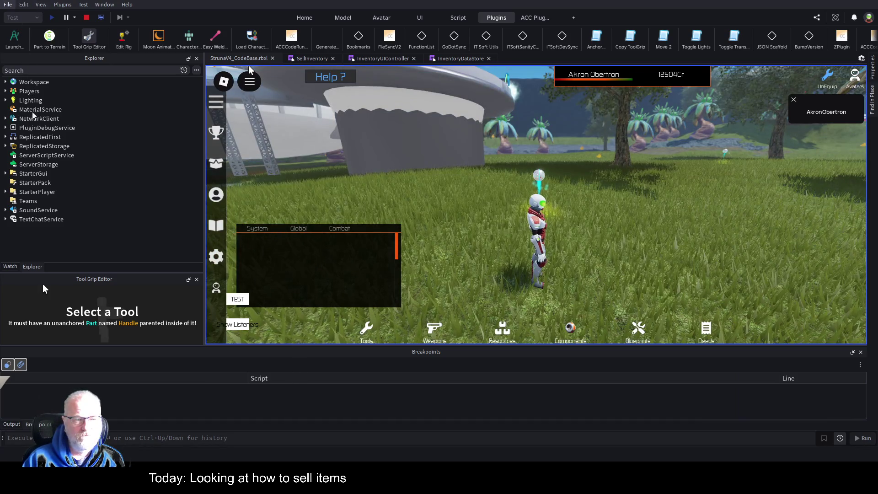
key(ctrl+s)
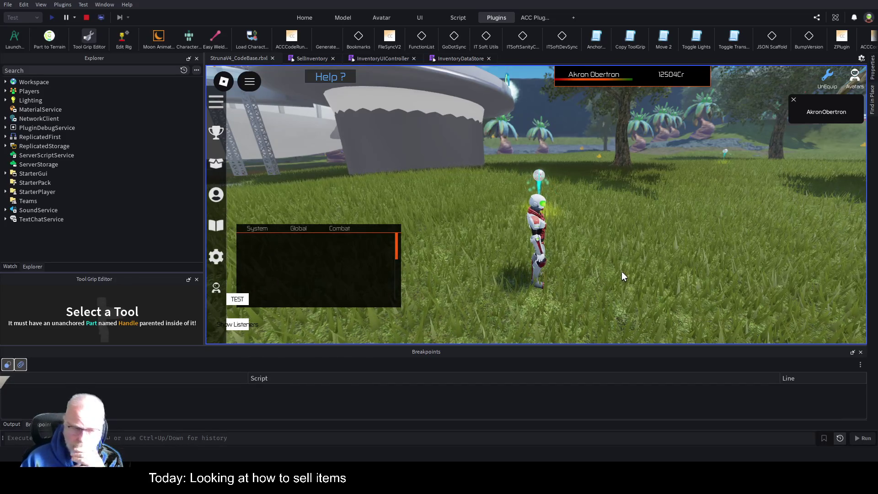
scroll(320, 284, down, 5)
mouse_move(321, 278)
mouse_down()
mouse_move(404, 157)
mouse_move(329, 133)
mouse_move(338, 139)
mouse_up()
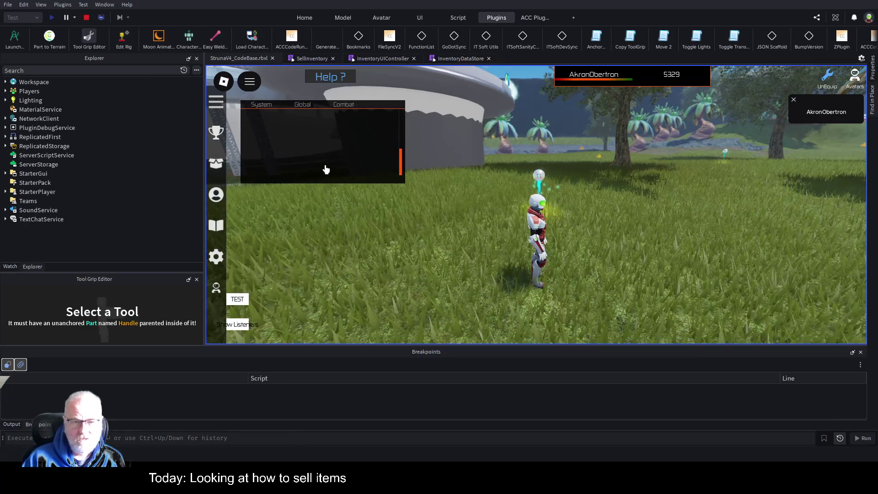
- In the inventory's Resources, view Mendelevium's details, then sell the Mendelevium stack
key(i)
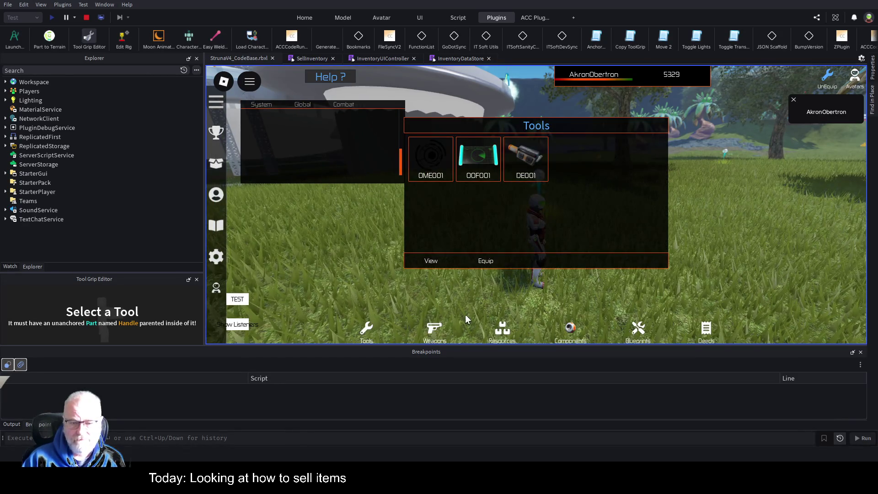
click(502, 327)
click(430, 158)
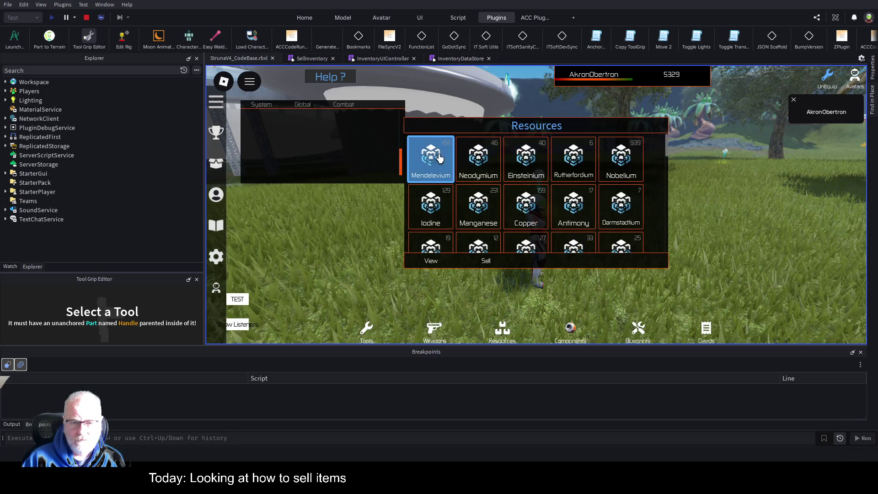
click(432, 260)
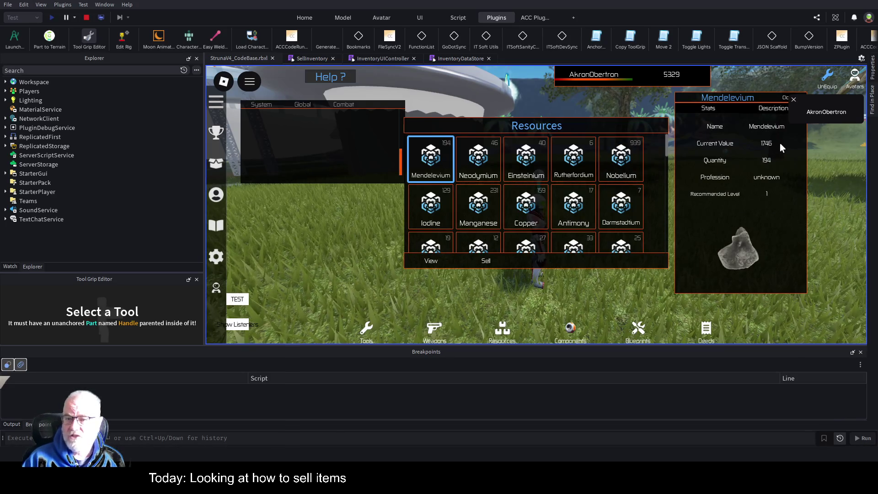
drag(766, 96, 761, 89)
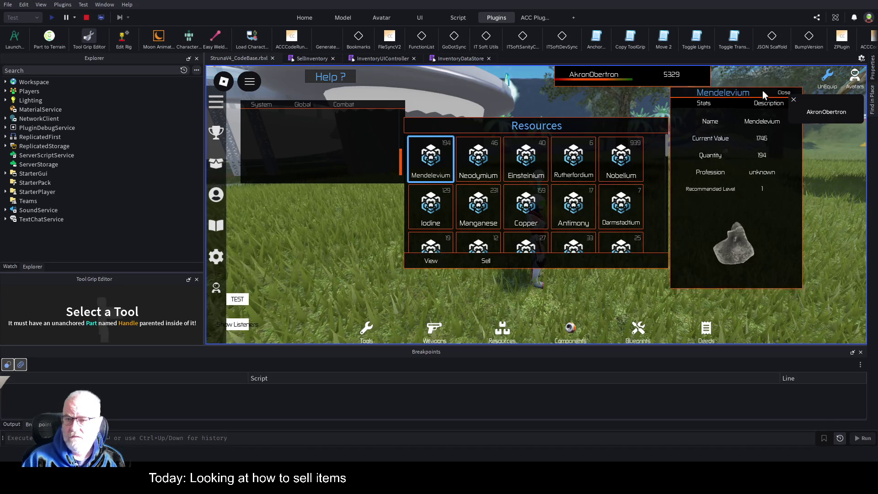
click(782, 92)
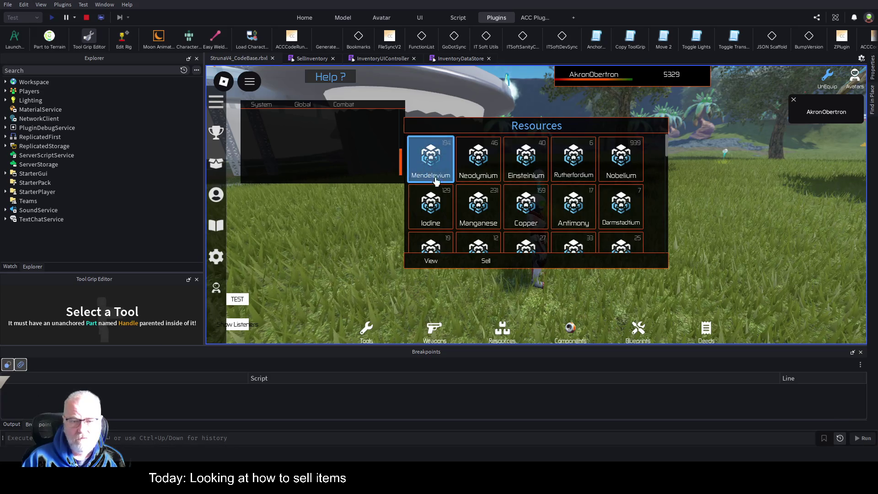
click(487, 262)
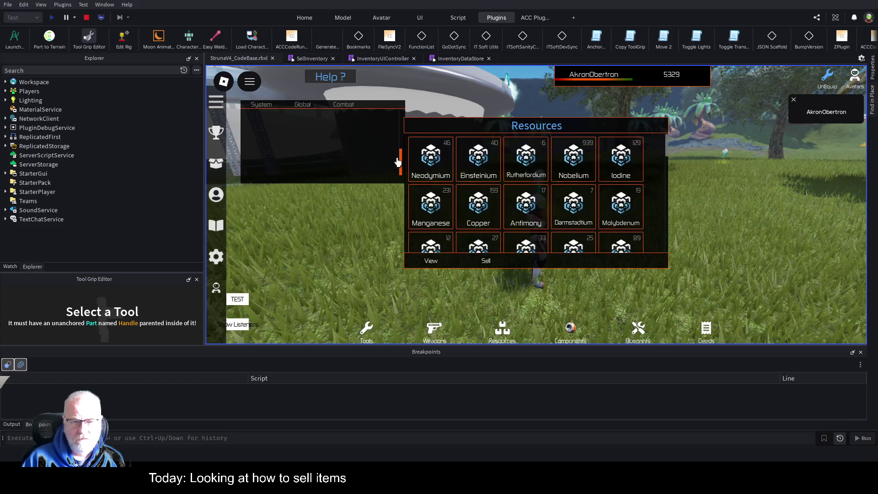
scroll(306, 164, down, 3)
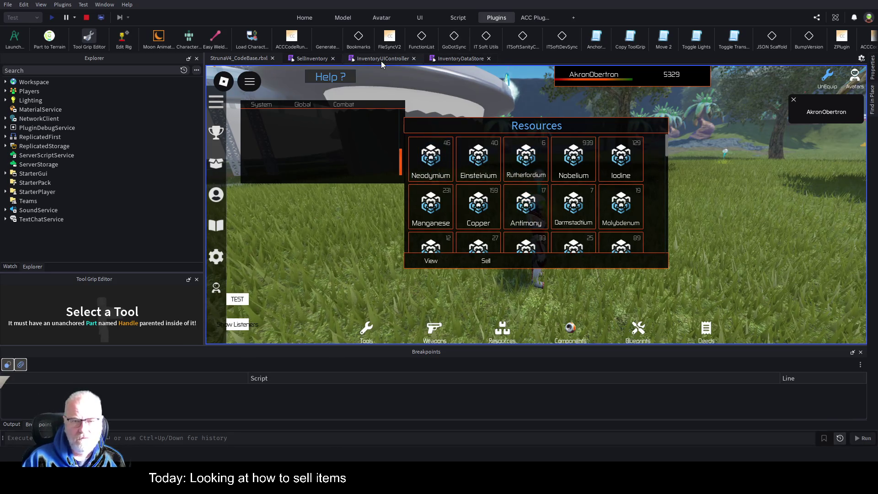
click(455, 58)
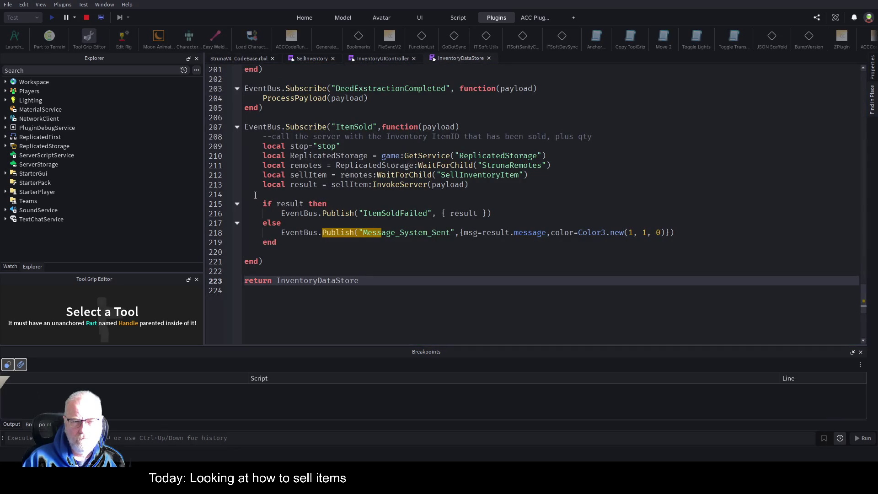
- Set a breakpoint on line 215, then view and sell Neodymium in the running game
click(224, 206)
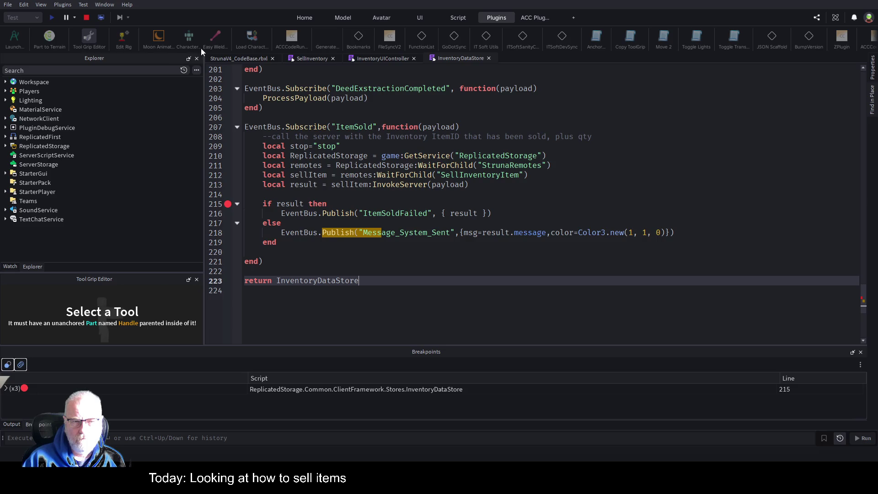
click(260, 60)
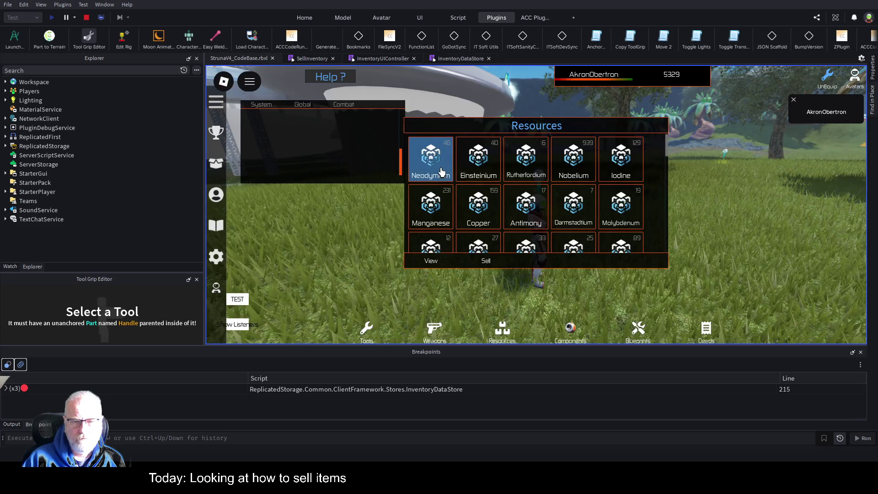
click(431, 263)
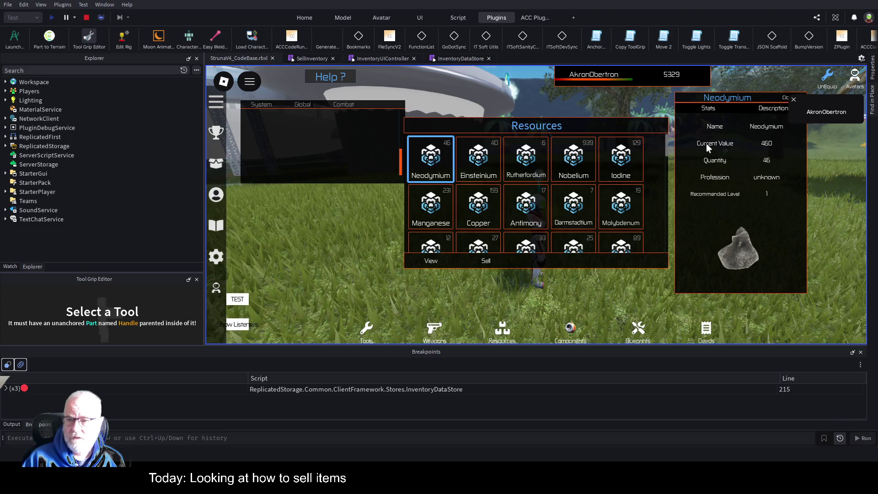
click(793, 99)
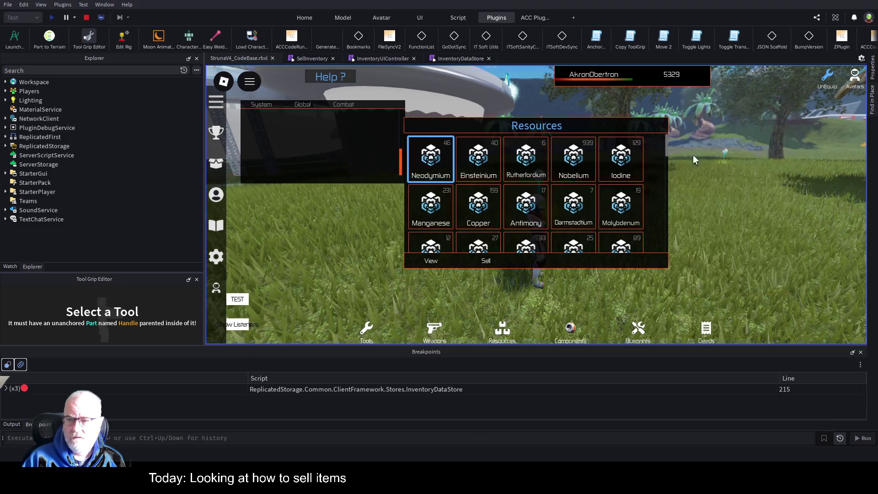
click(485, 259)
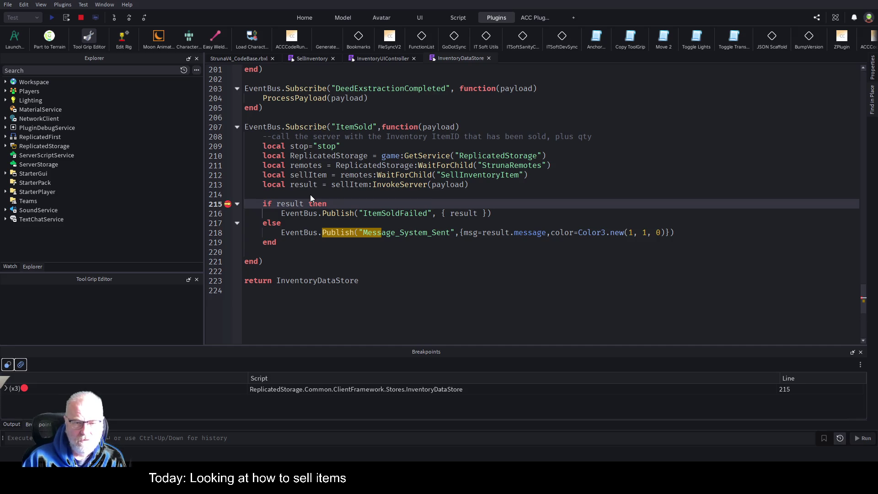
- Stop the test session and move the ItemSoldFailed publish line into the else branch
click(408, 264)
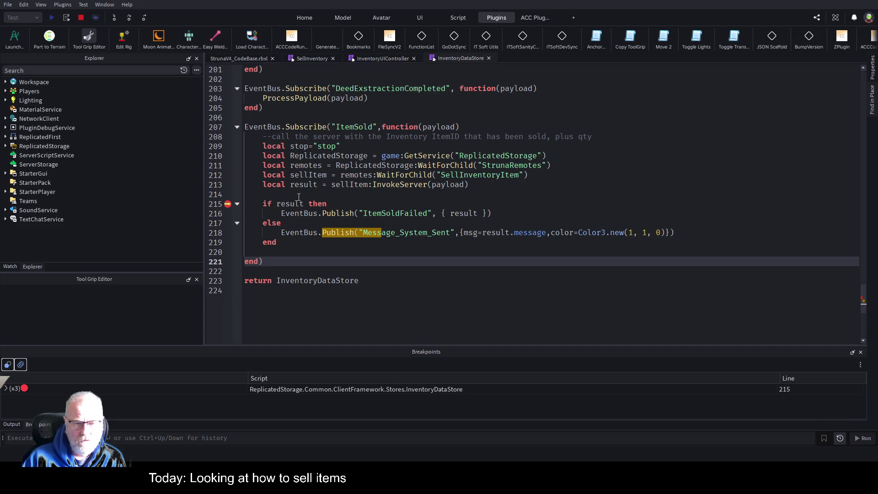
click(458, 286)
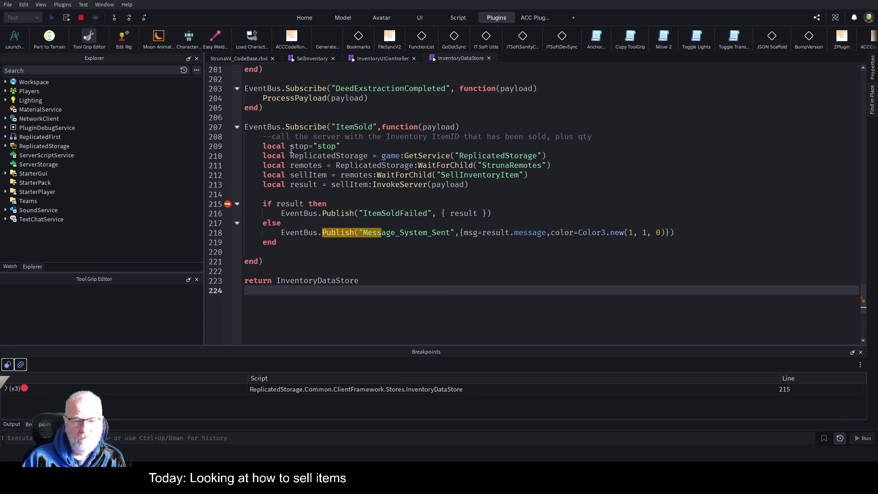
click(81, 19)
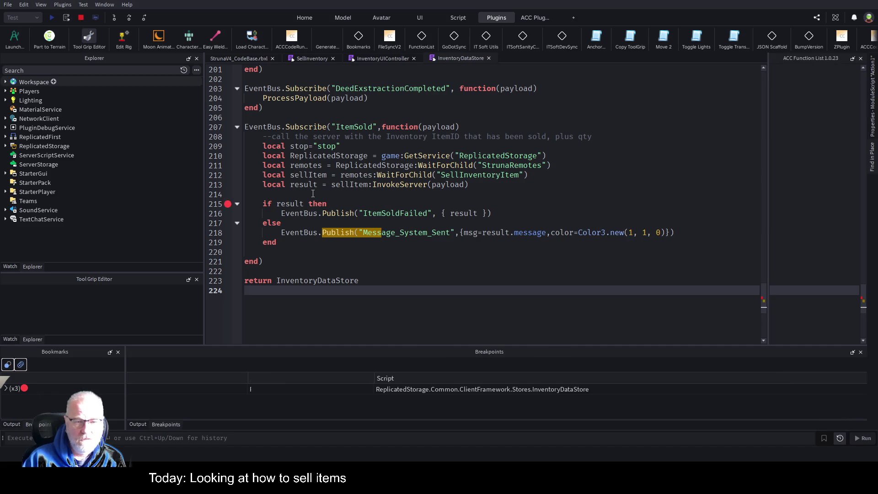
click(278, 203)
key(Down)
key(shift+End)
key(ctrl+x)
key(Down)
key(Down)
key(Return)
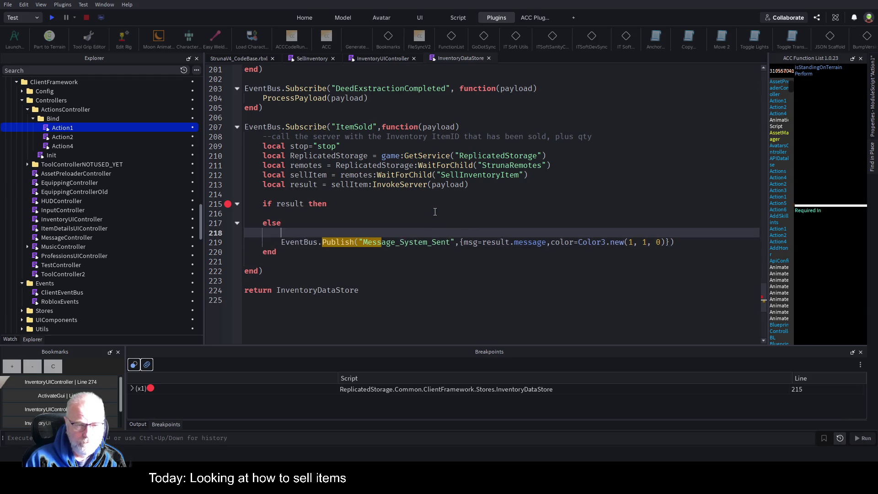
key(Up)
key(ctrl+v)
- Move the Message_System_Sent publish under 'if result then', save, disable the line 215 breakpoint, and replay
key(Home)
key(shift+End)
key(ctrl+x)
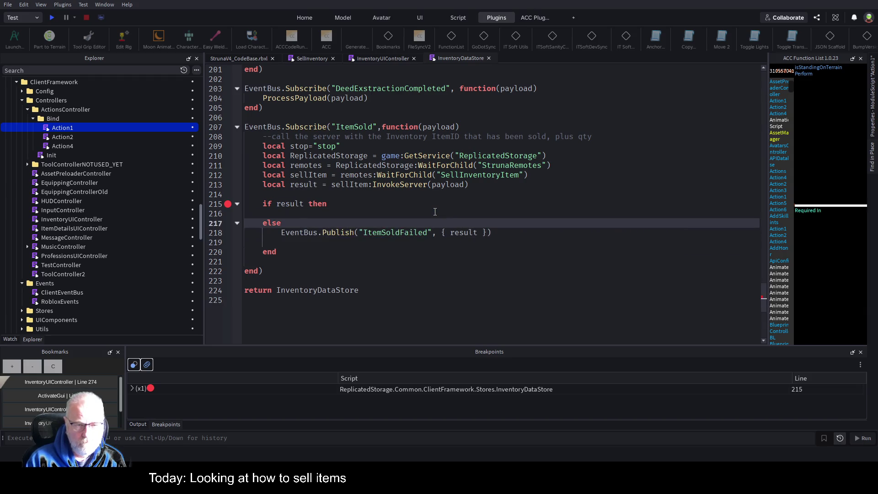
key(Up)
key(Up)
key(Up)
key(ctrl+v)
key(ctrl+s)
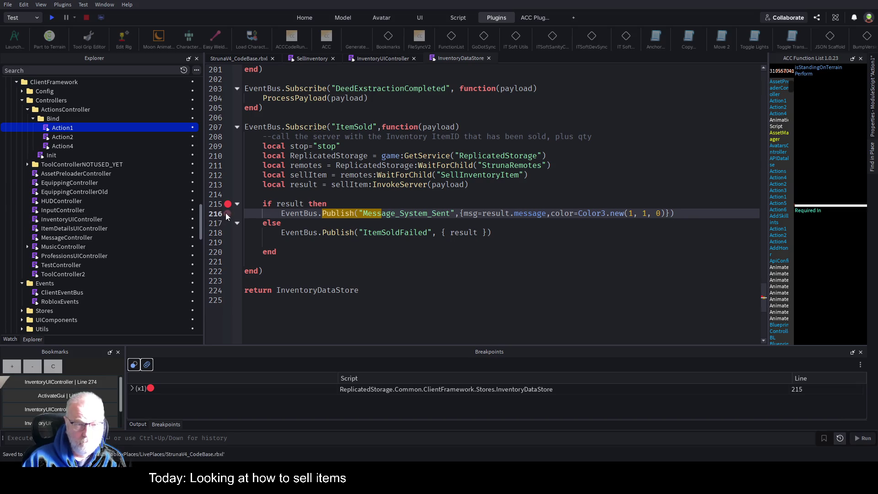
click(228, 204)
click(420, 175)
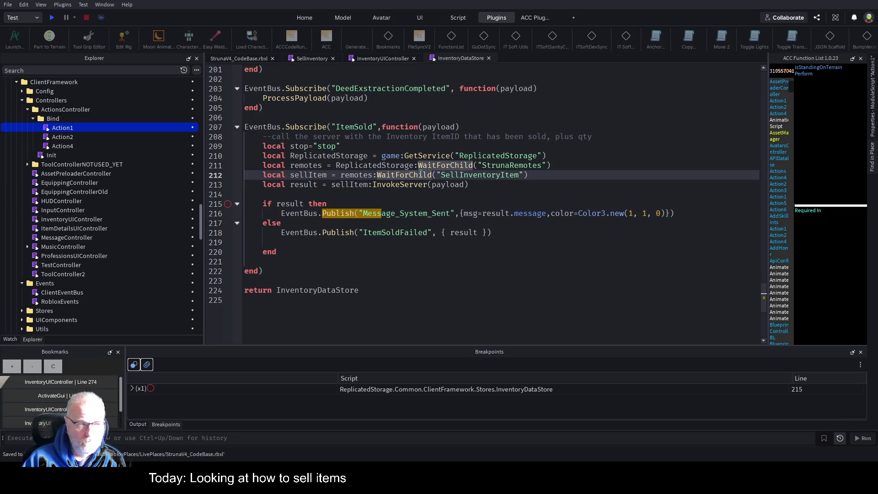
key(F5)
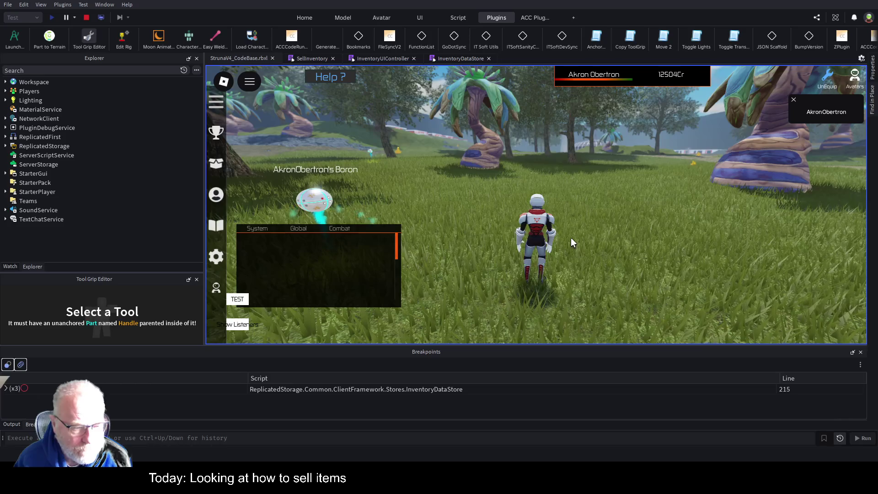
- In the Resources inventory, move the chat window up, view Mendelevium's details, and sell it
key(i)
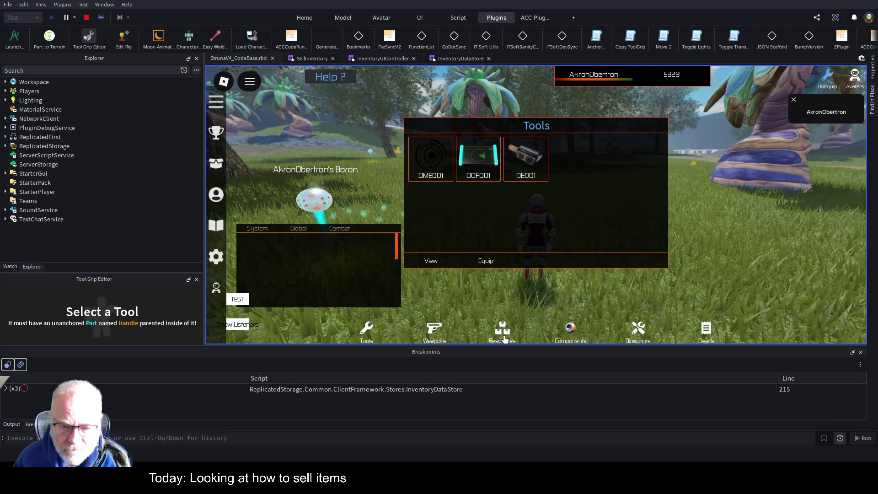
click(502, 336)
drag(335, 273, 327, 164)
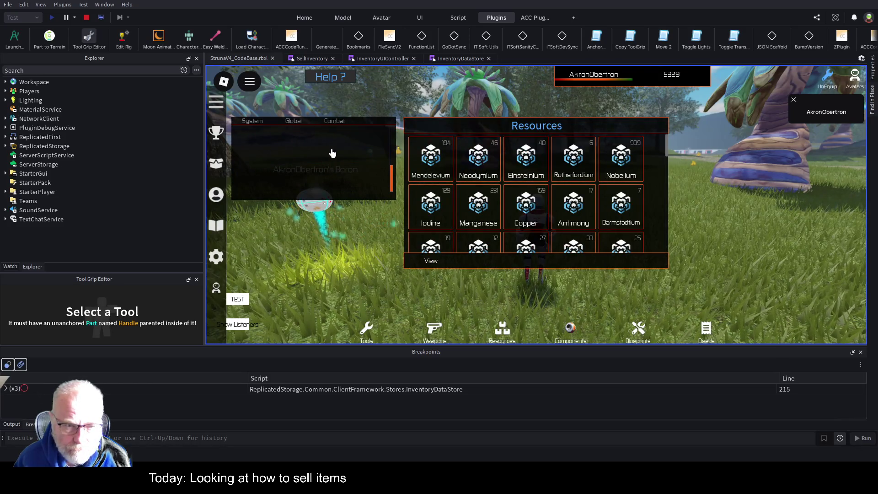
click(430, 161)
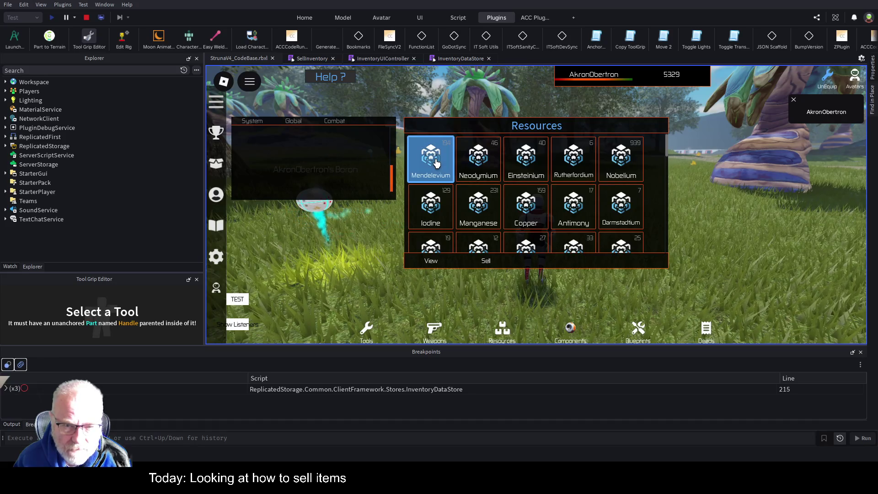
click(429, 261)
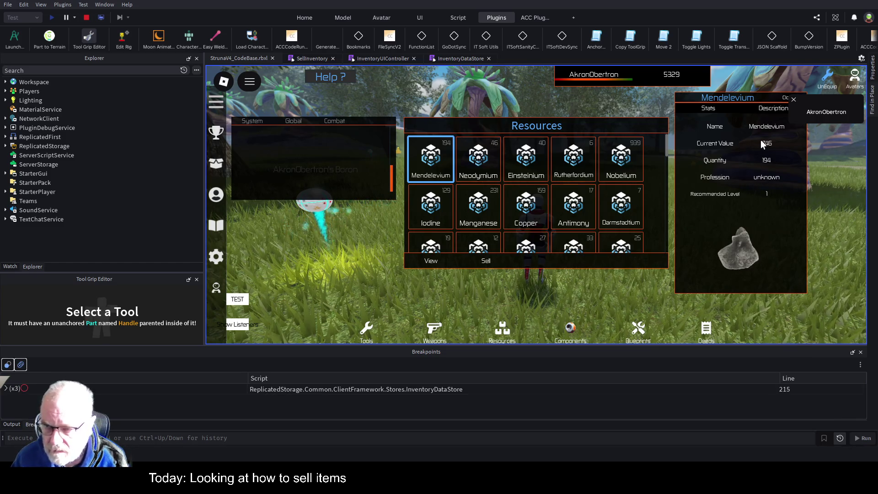
click(788, 99)
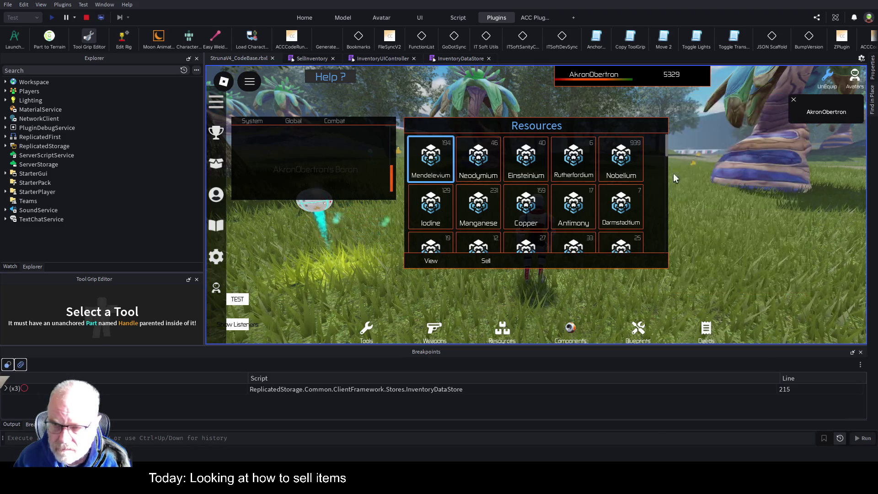
click(479, 263)
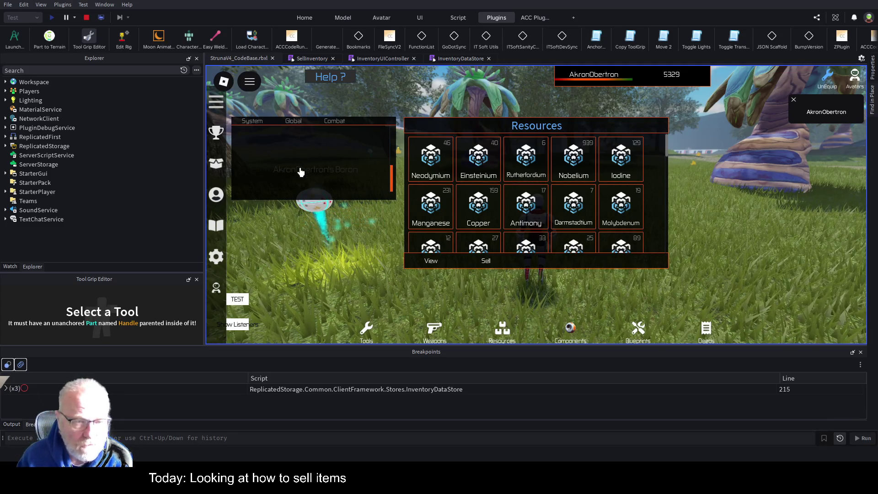
click(476, 59)
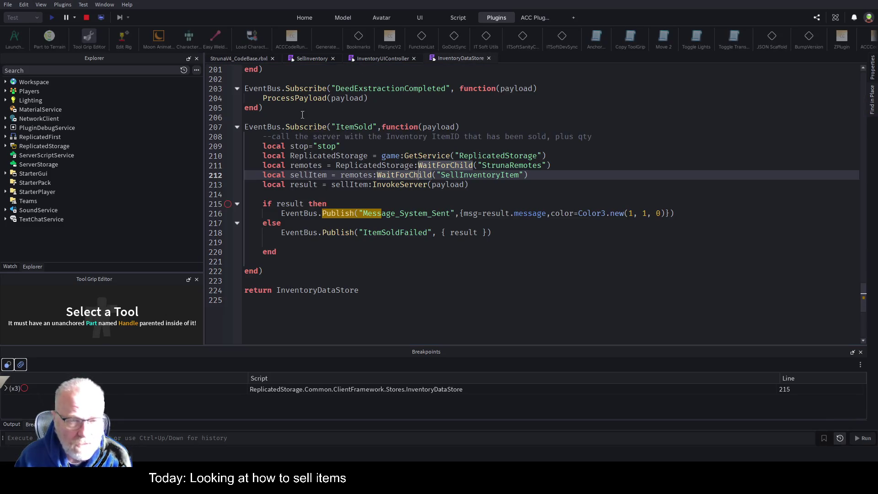
- Enable the line 215 breakpoint, sell Neodymium, then step once and resume the game
click(227, 204)
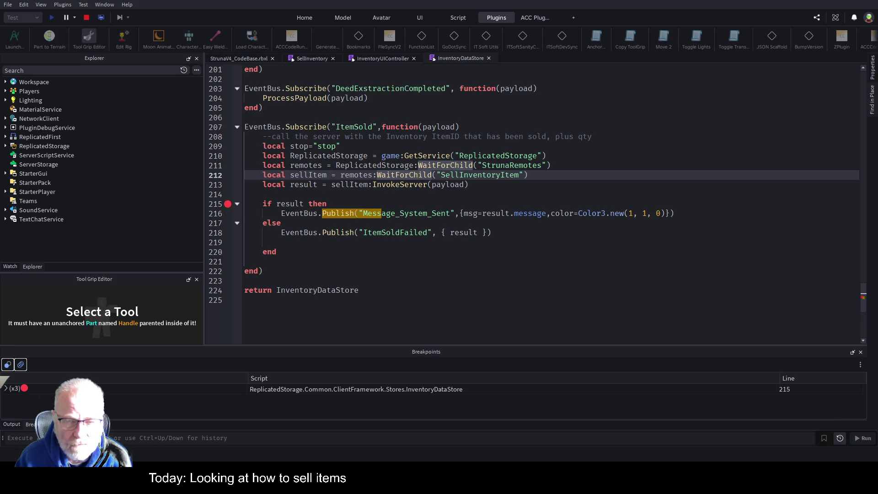
click(239, 59)
click(431, 158)
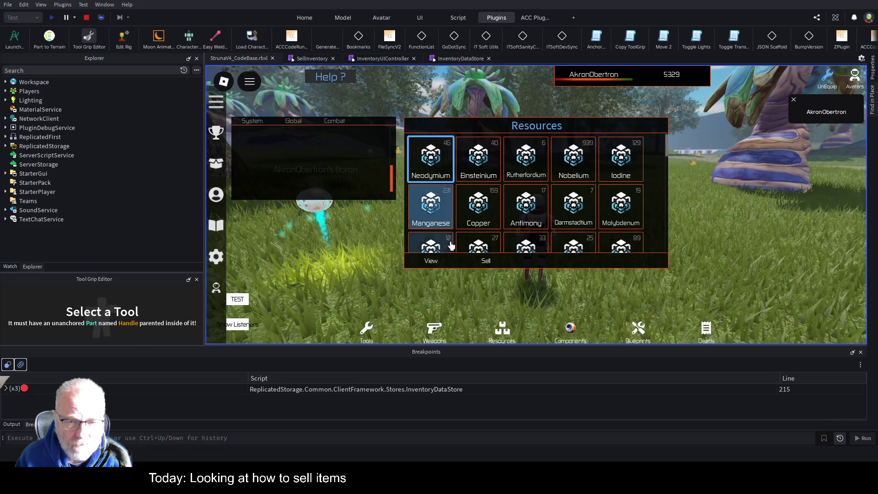
click(493, 264)
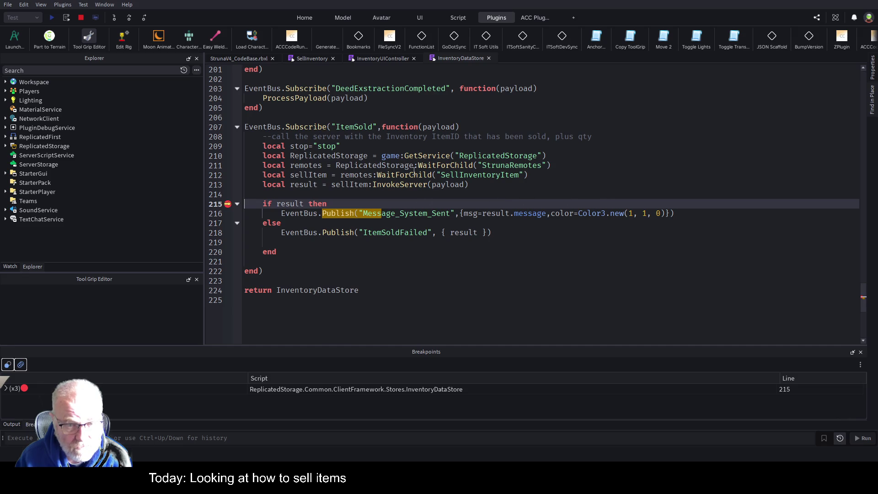
click(127, 21)
click(127, 21)
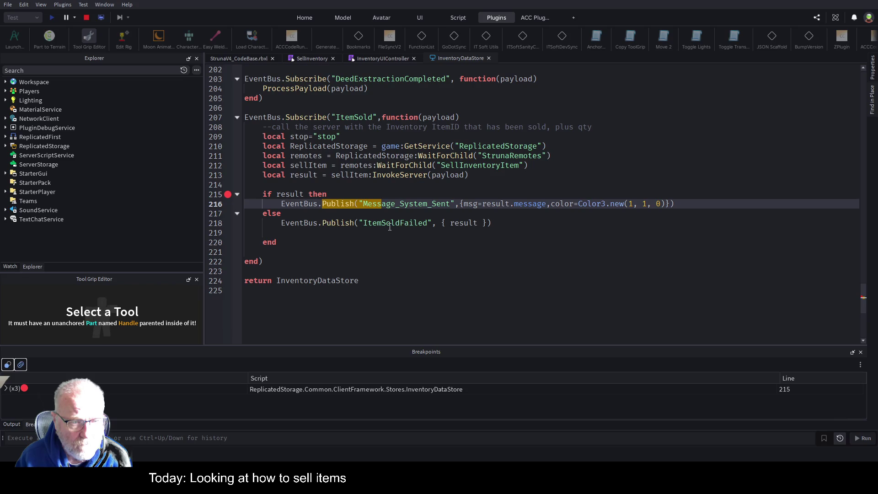
click(245, 58)
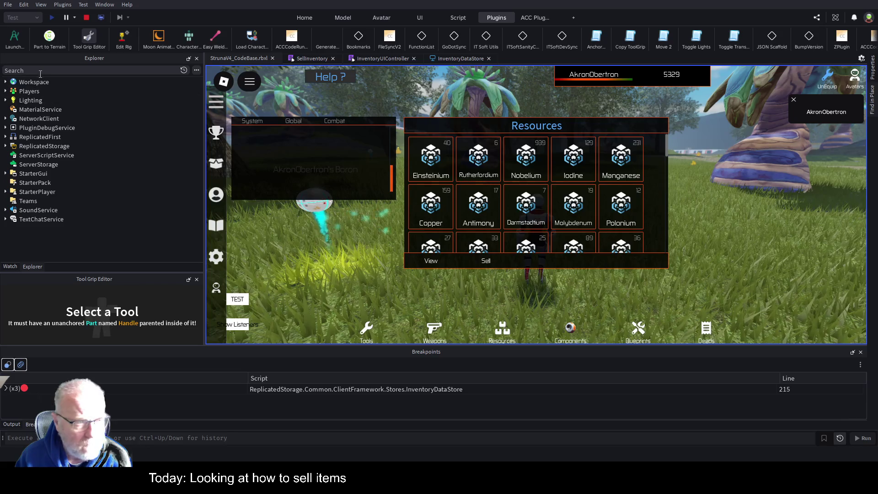
- Expand Players > player > PlayerGui > Common > HUDUI > SGUI_HUD > MessageWindow > System and select the first MessageRow
click(6, 91)
click(10, 100)
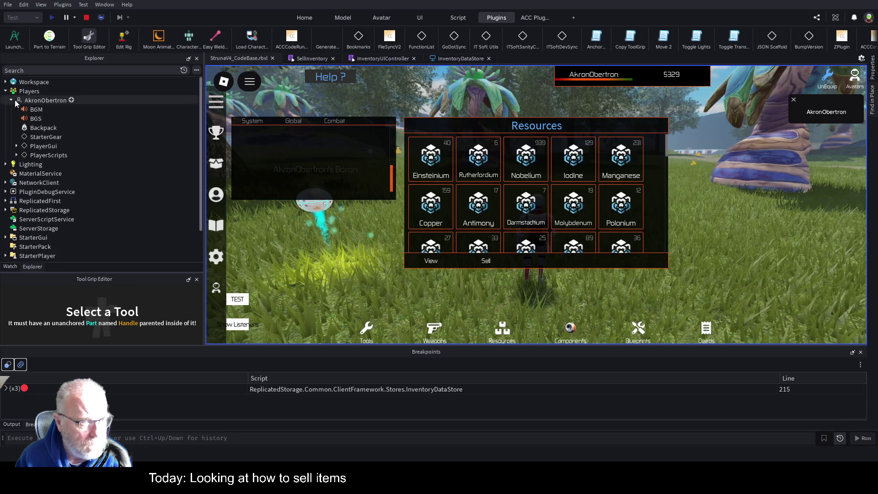
click(17, 146)
click(22, 155)
click(28, 164)
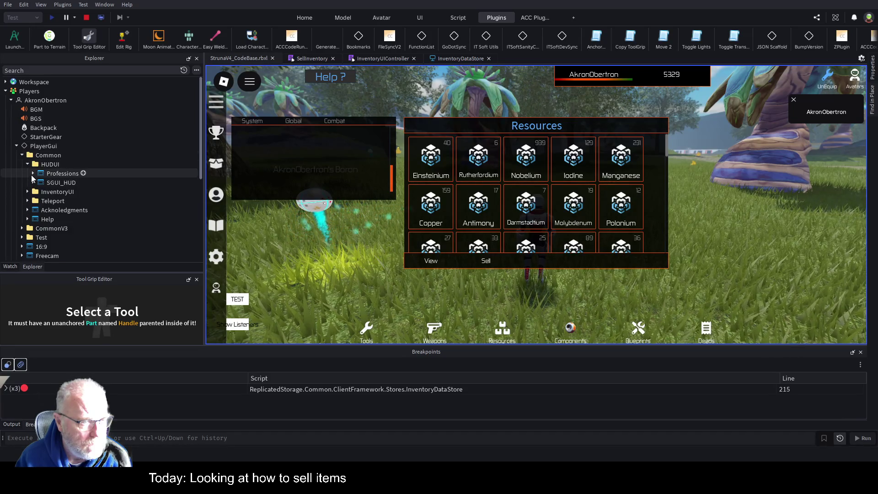
click(33, 182)
click(39, 201)
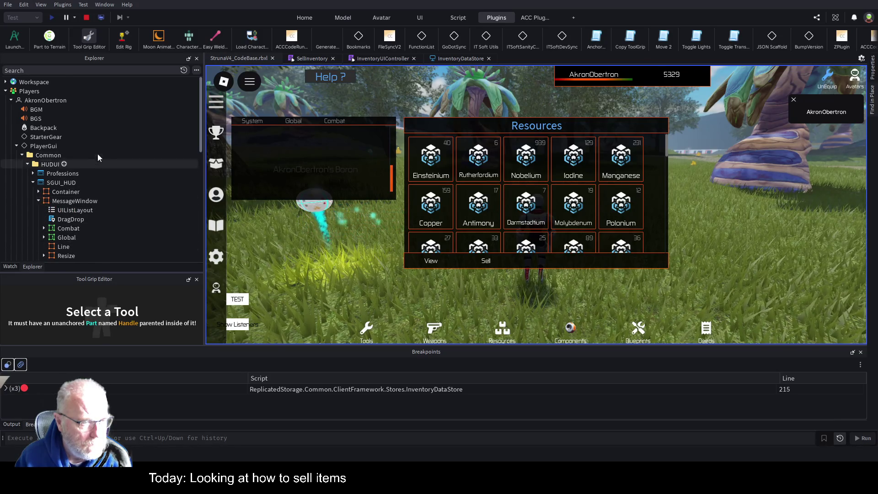
scroll(98, 151, down, 3)
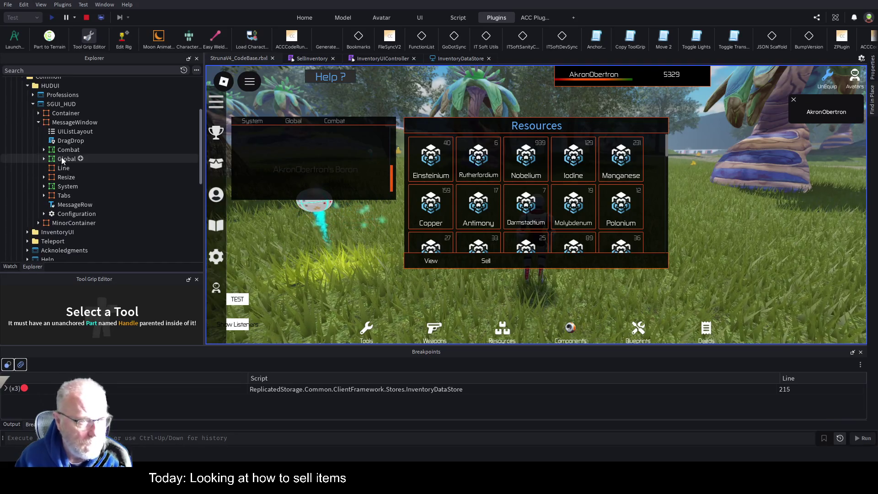
double_click(59, 185)
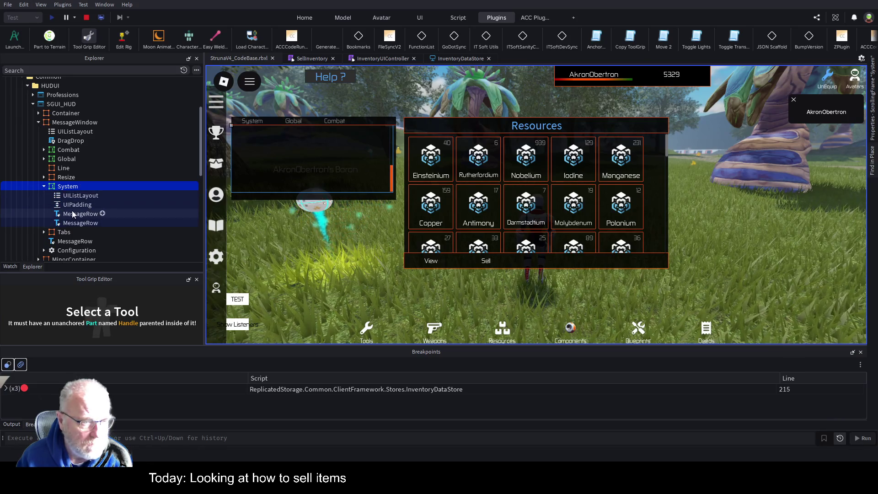
click(77, 214)
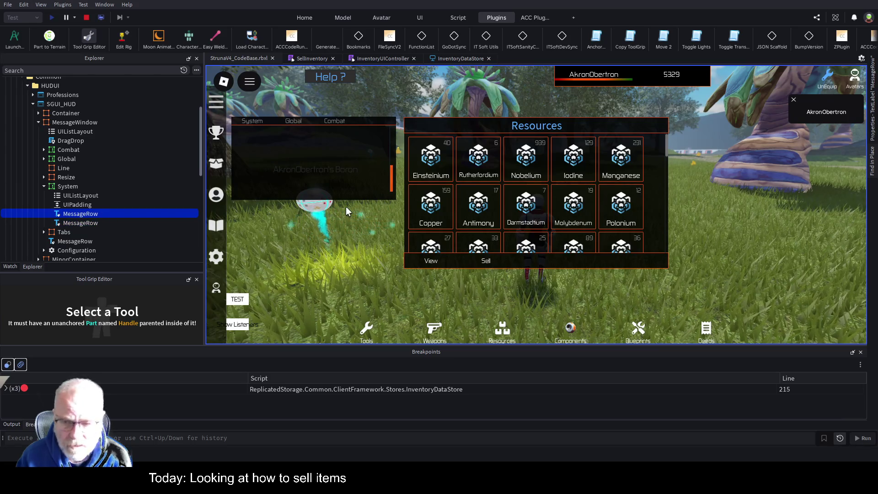
- Inspect the first MessageRow's properties, then hide the Properties panel
click(871, 128)
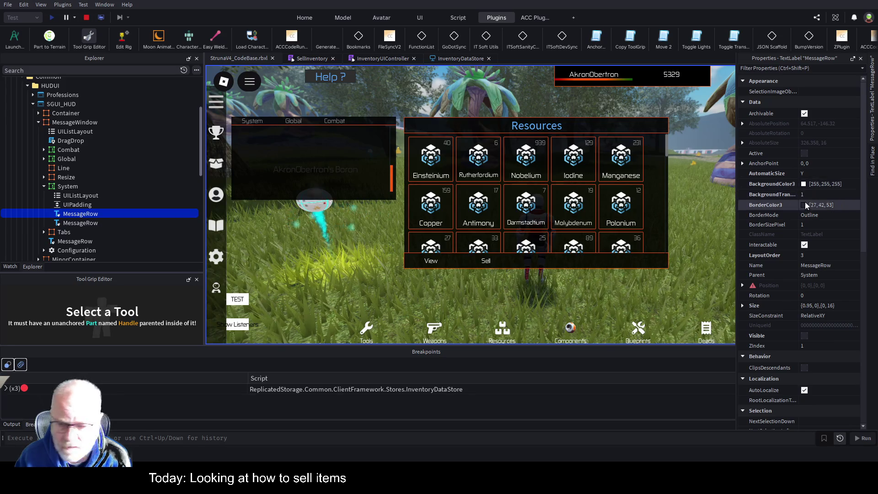
scroll(807, 229, down, 5)
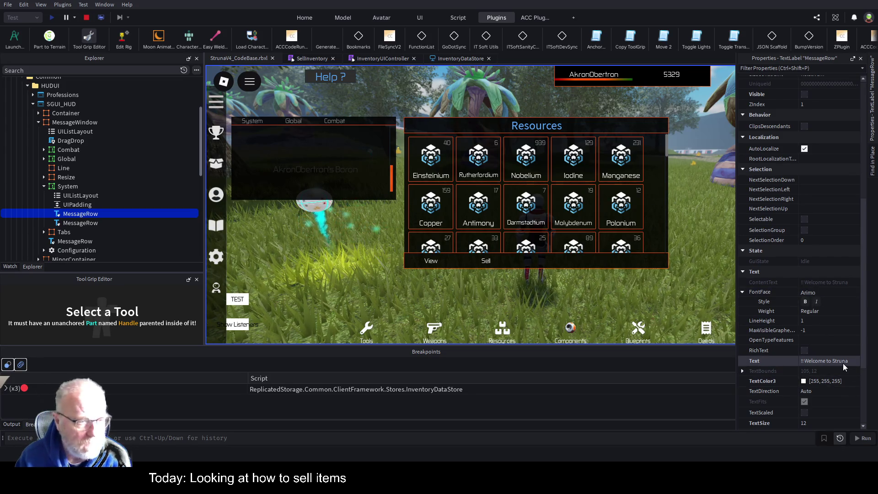
scroll(338, 175, up, 3)
scroll(339, 174, down, 3)
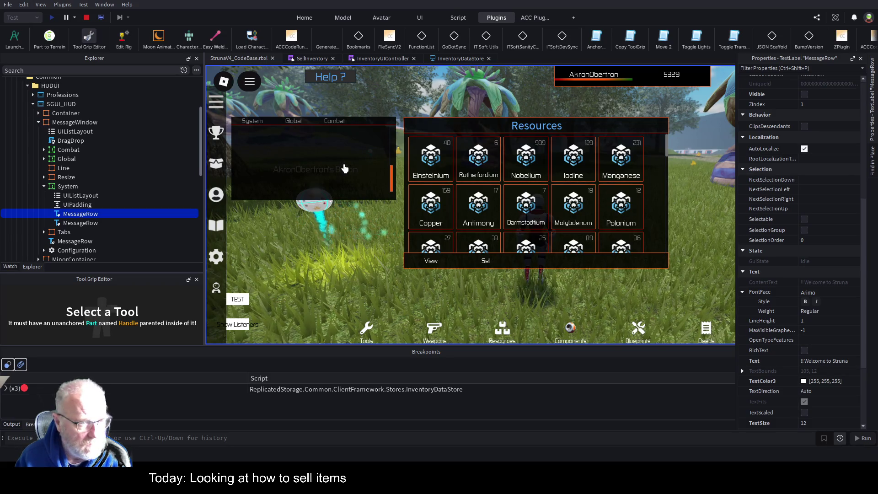
click(270, 122)
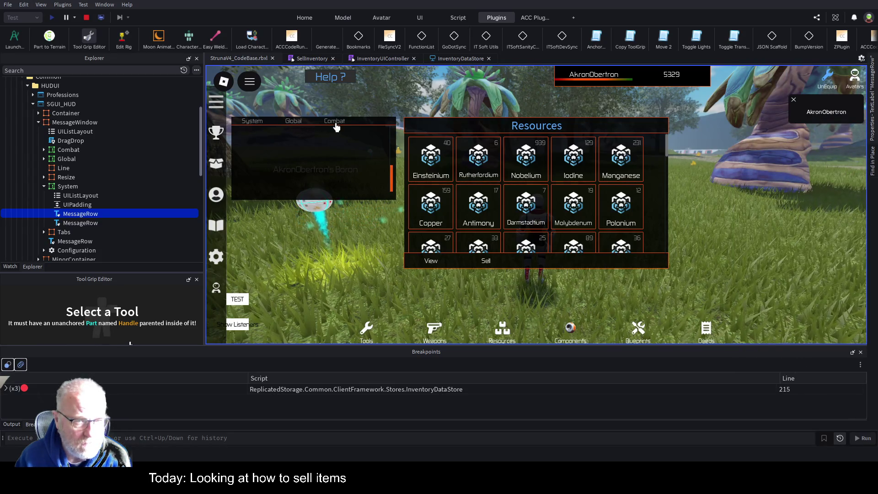
- Show the System scrolling frame's properties with the Properties panel pinned and widened
click(69, 186)
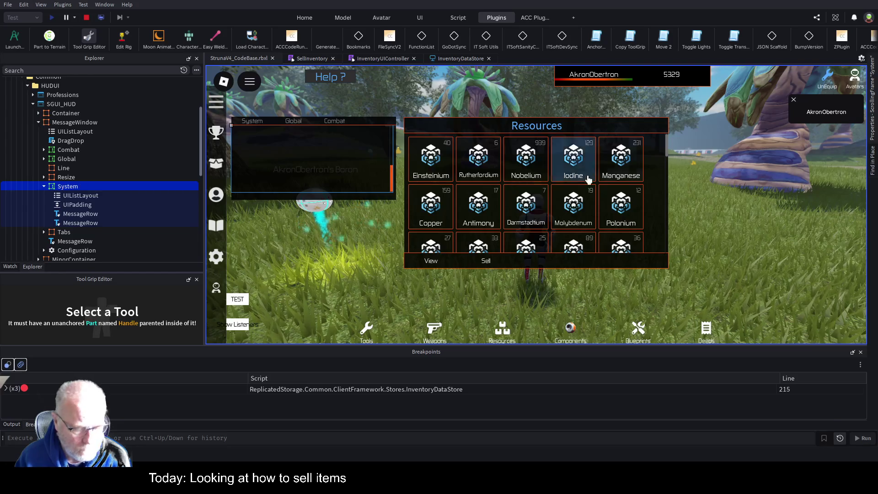
click(873, 145)
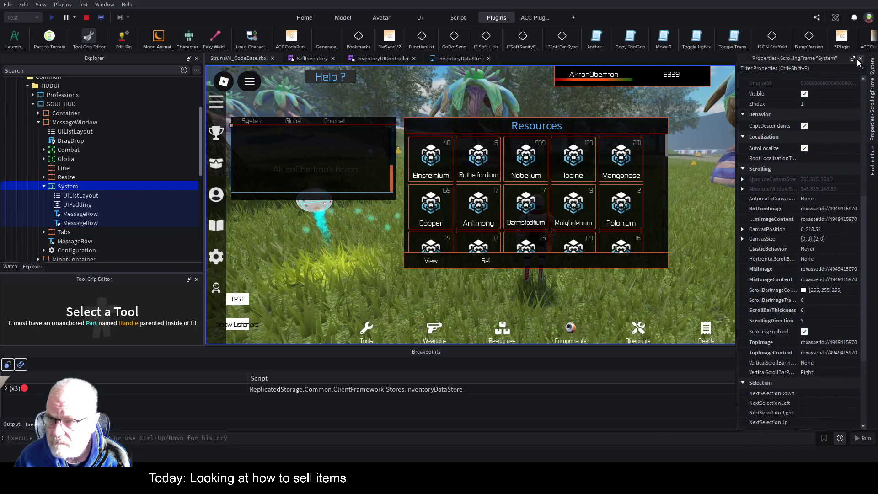
click(860, 59)
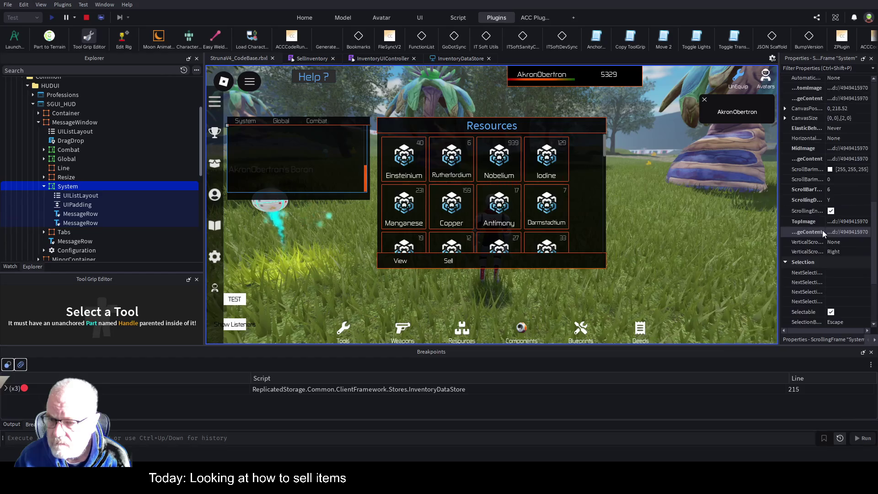
scroll(831, 251, down, 3)
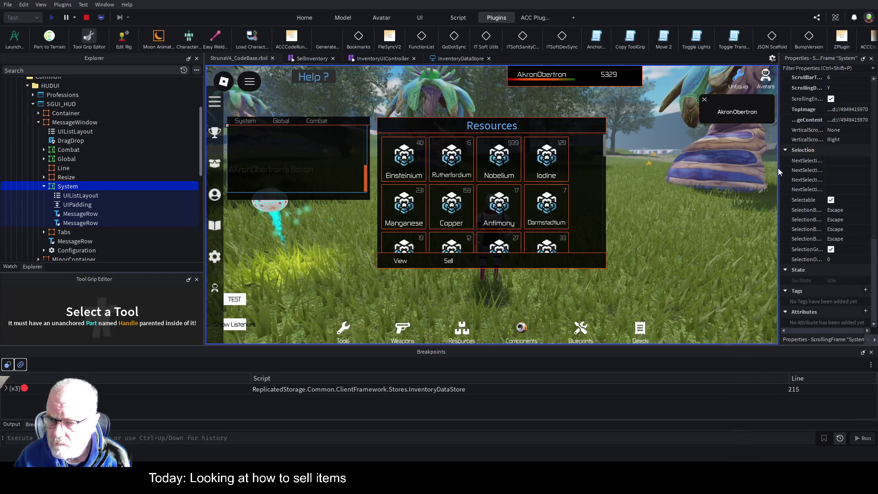
drag(779, 178, 651, 196)
- Reselect the first System MessageRow: Visible off, LayoutOrder 3, Size {0.95, 0},{0, 16}
scroll(748, 189, up, 3)
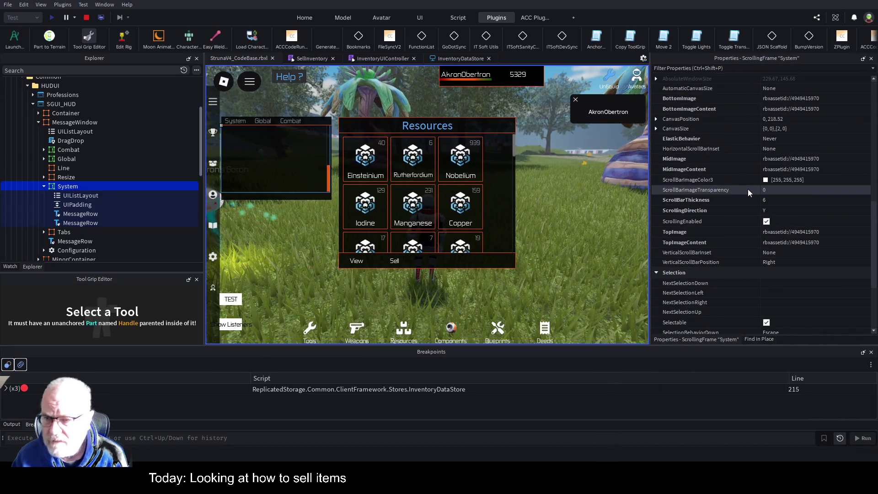
scroll(792, 175, up, 3)
scroll(792, 172, up, 4)
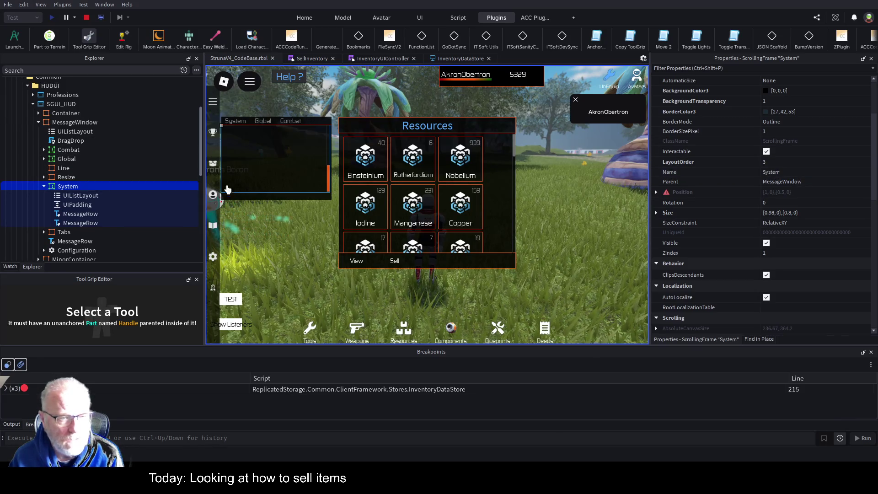
scroll(789, 231, down, 2)
scroll(803, 265, down, 2)
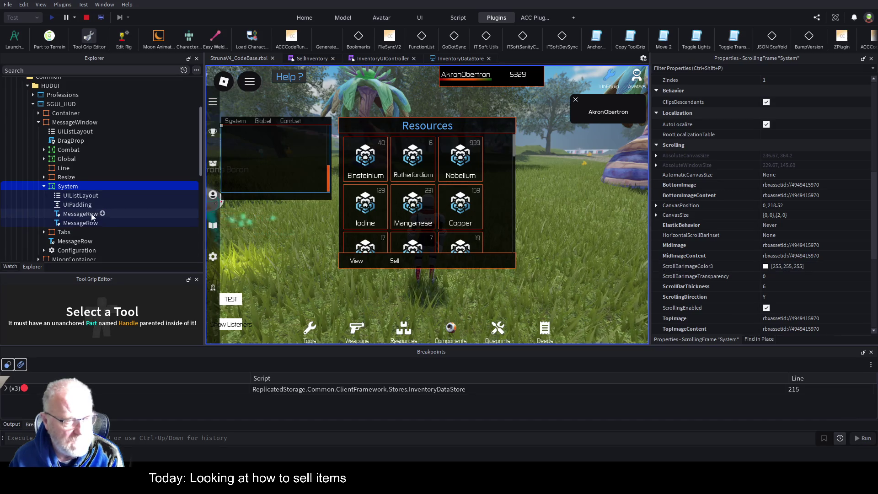
click(109, 214)
scroll(800, 184, up, 3)
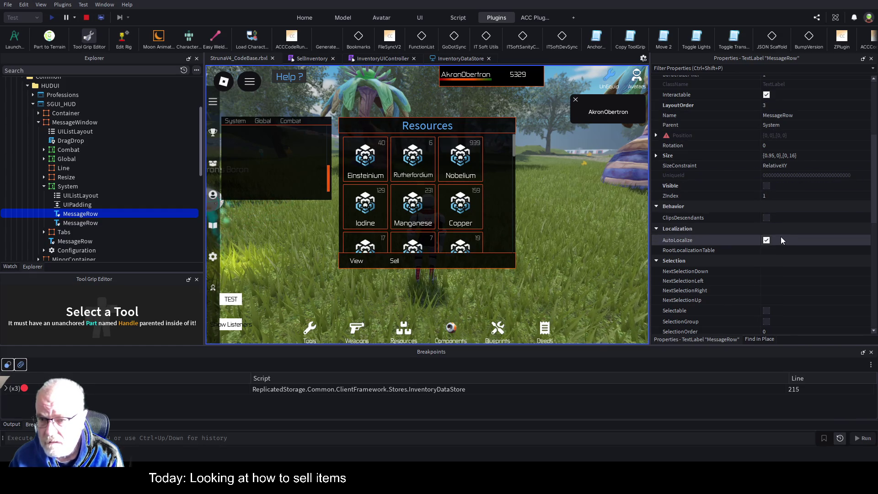
- Make the first System message row and the Global chat frame visible
click(766, 185)
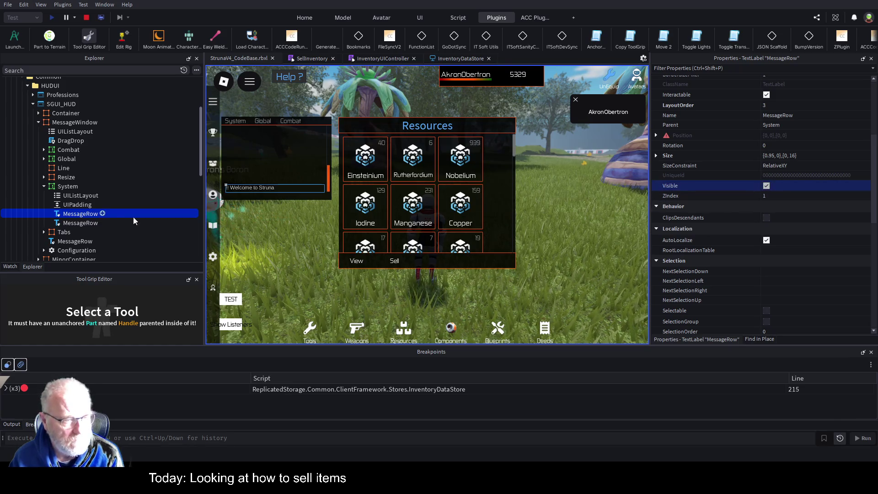
click(89, 223)
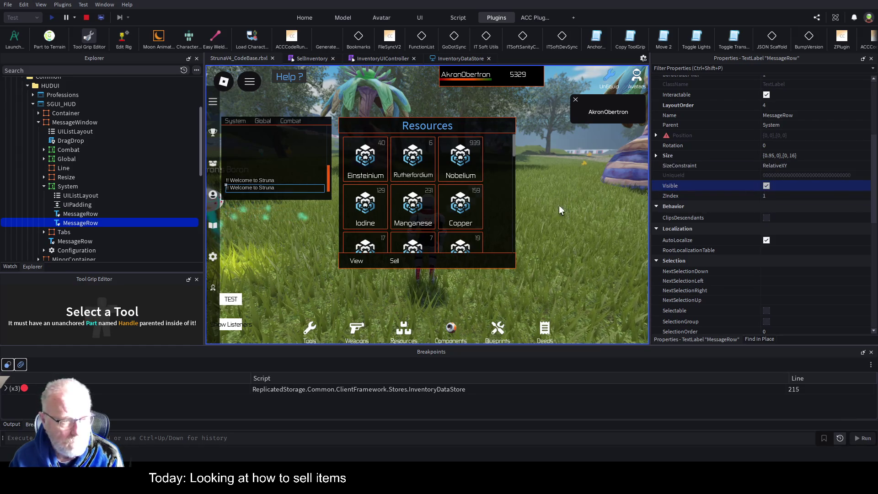
click(44, 158)
click(80, 187)
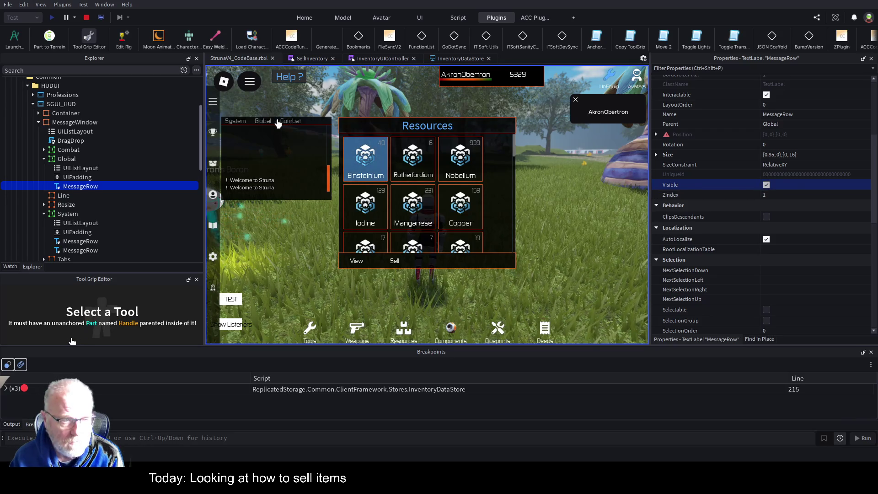
click(63, 160)
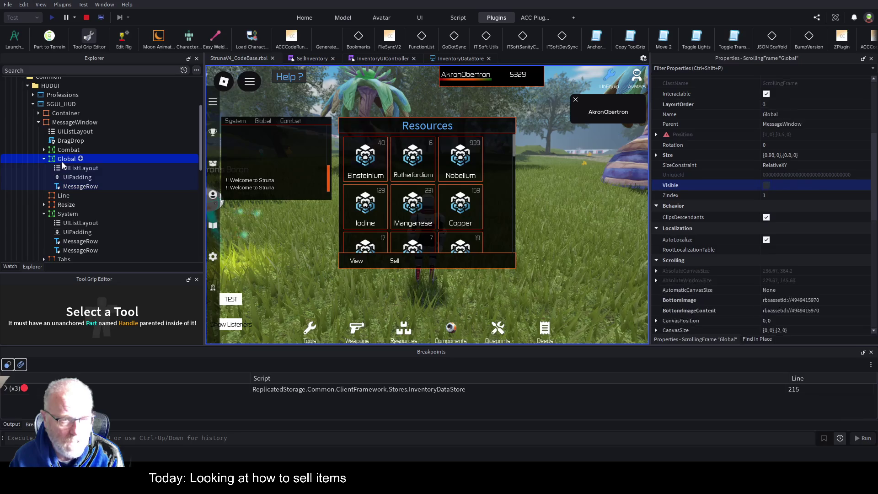
click(766, 186)
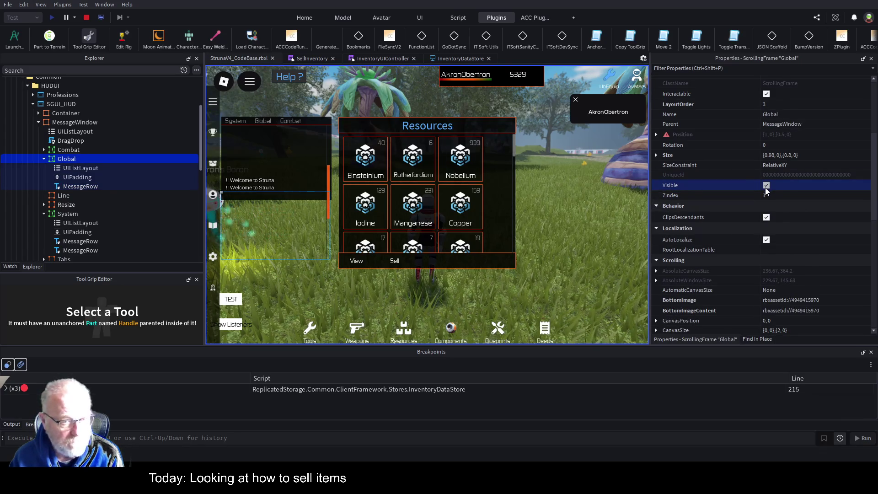
- Collapse Combat and Global, then view the MessageRow template's Text properties under System
click(69, 152)
click(44, 150)
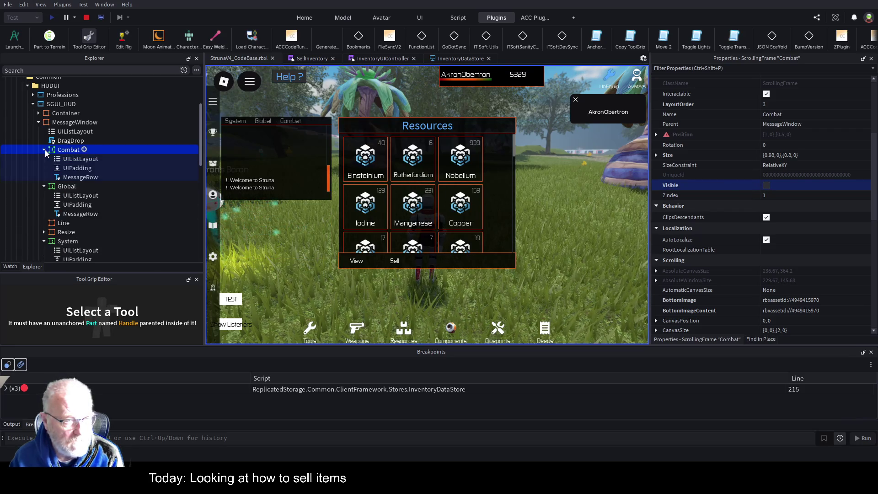
click(45, 150)
click(44, 159)
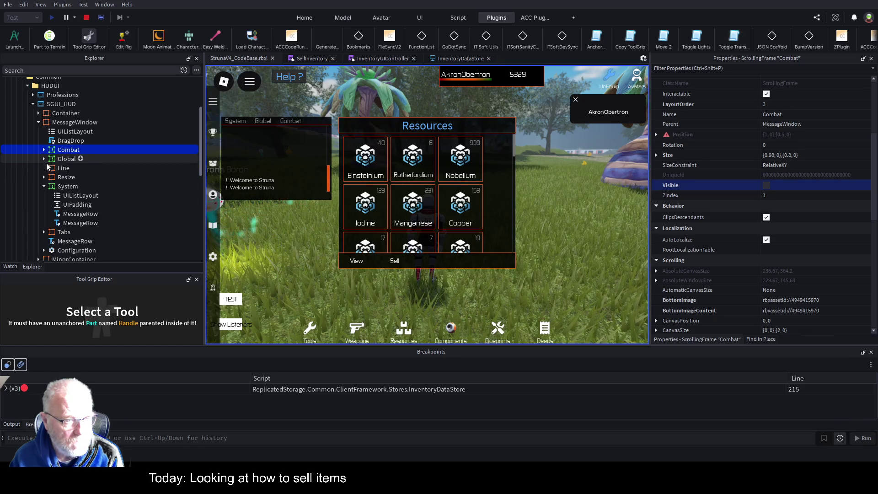
click(67, 186)
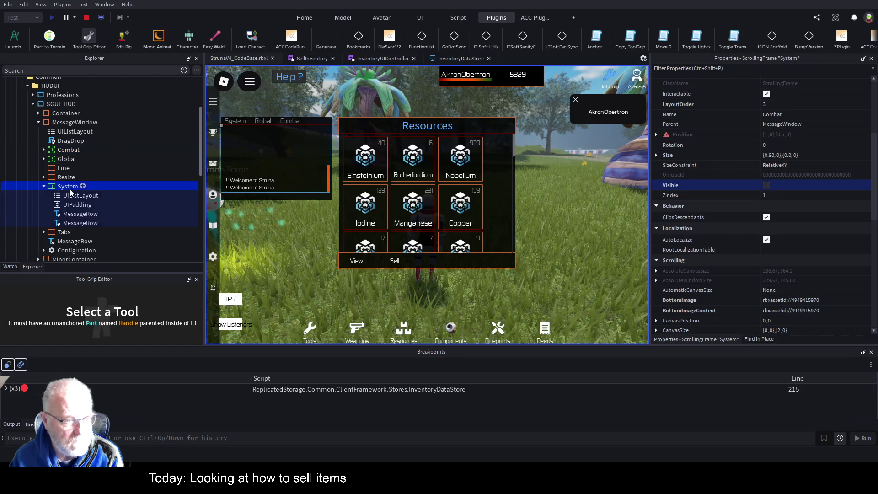
click(80, 242)
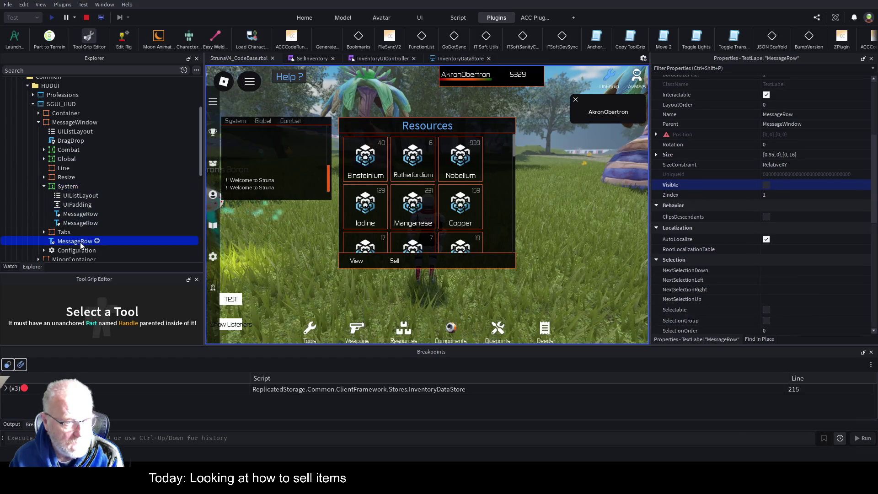
scroll(786, 227, down, 1)
scroll(792, 237, down, 6)
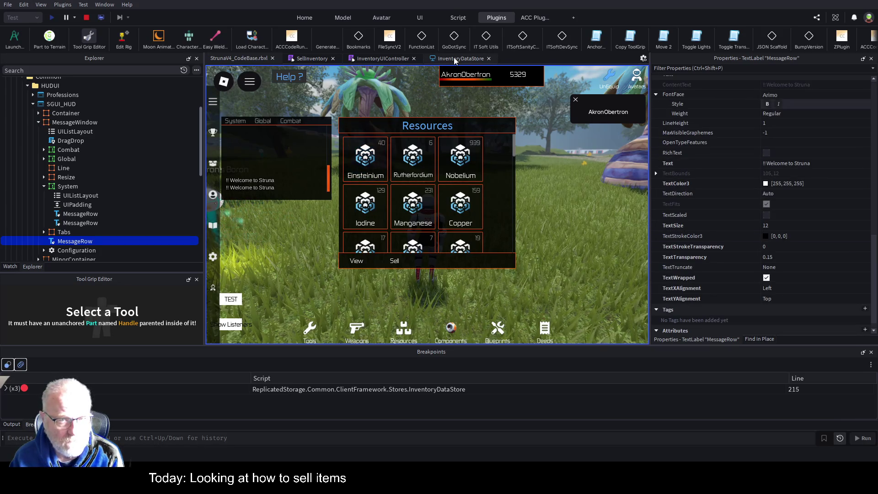
- Add a breakpoint on InventoryDataStore line 216, where Message_System_Sent is published
click(391, 59)
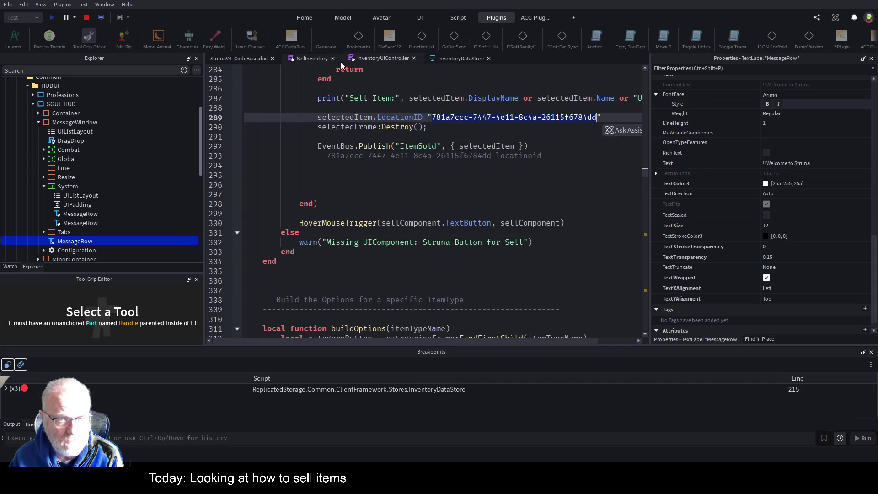
click(313, 58)
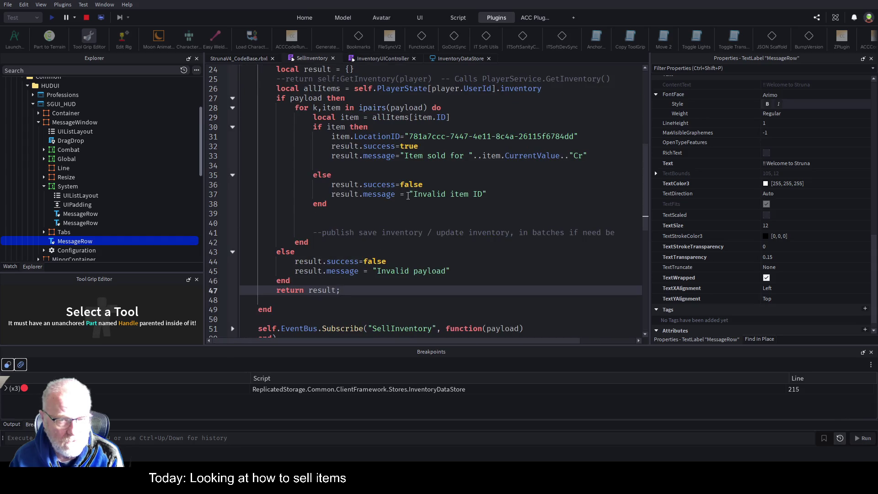
click(471, 60)
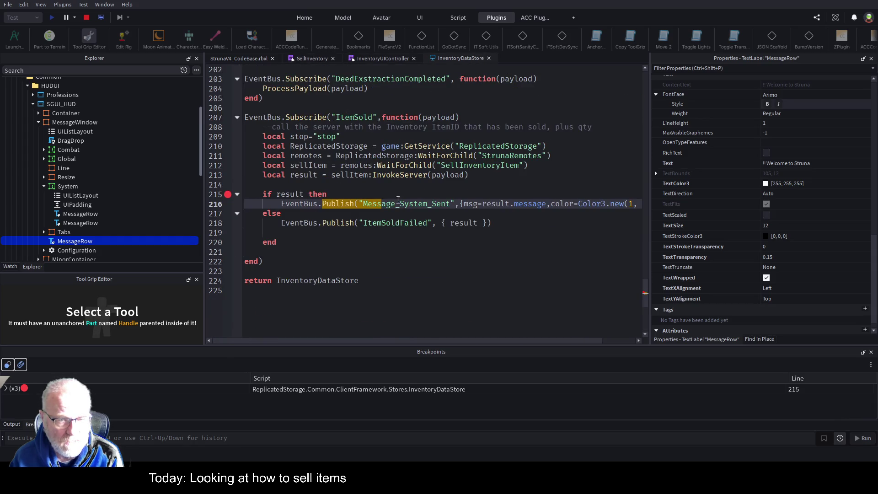
double_click(417, 202)
key(ctrl+c)
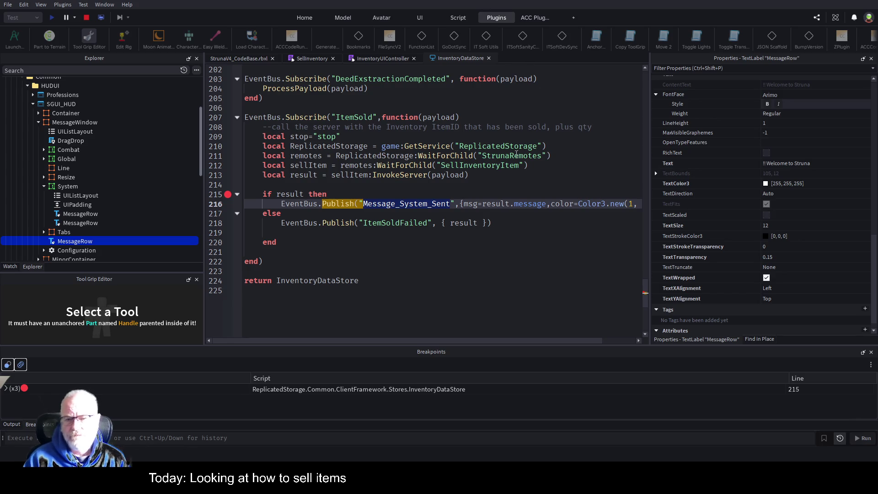
click(227, 204)
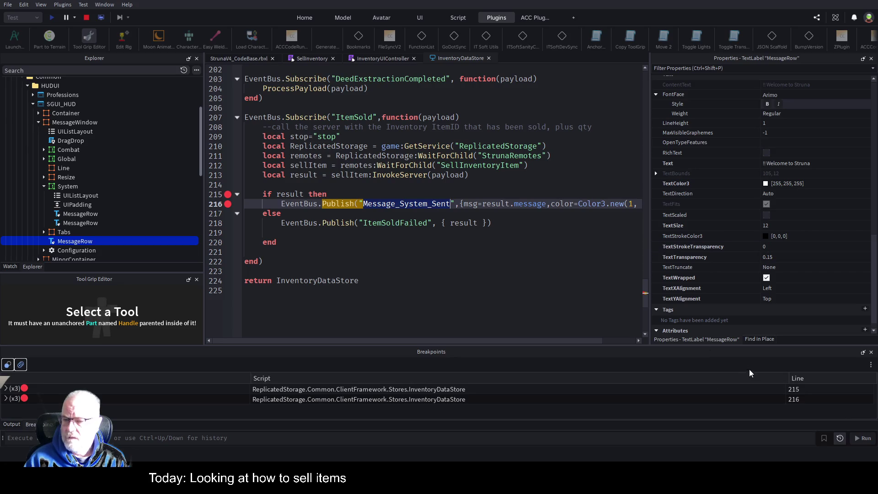
click(761, 339)
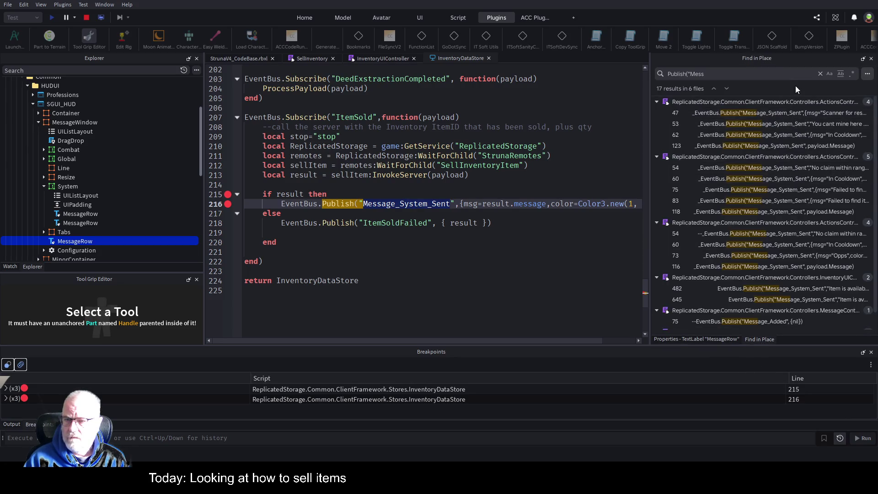
- Search for Message_System_Sent, open MessageController's subscription, and breakpoint line 111
click(703, 74)
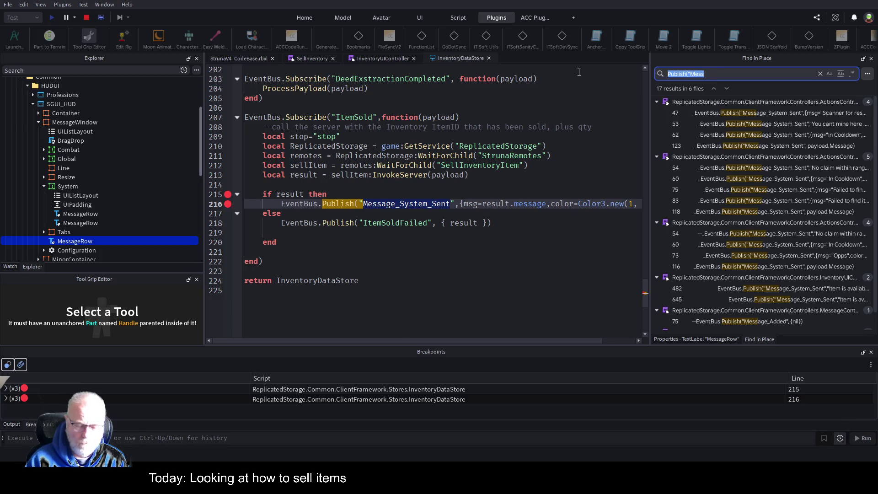
key(ctrl+v)
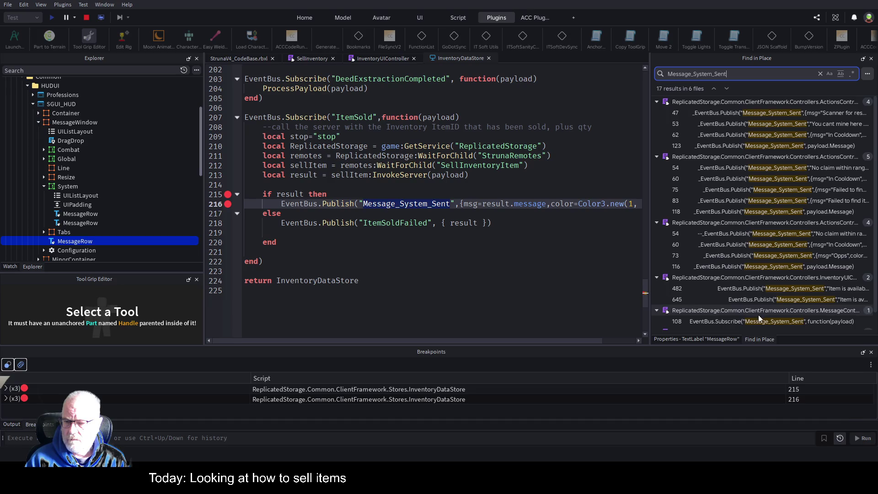
click(741, 323)
click(742, 323)
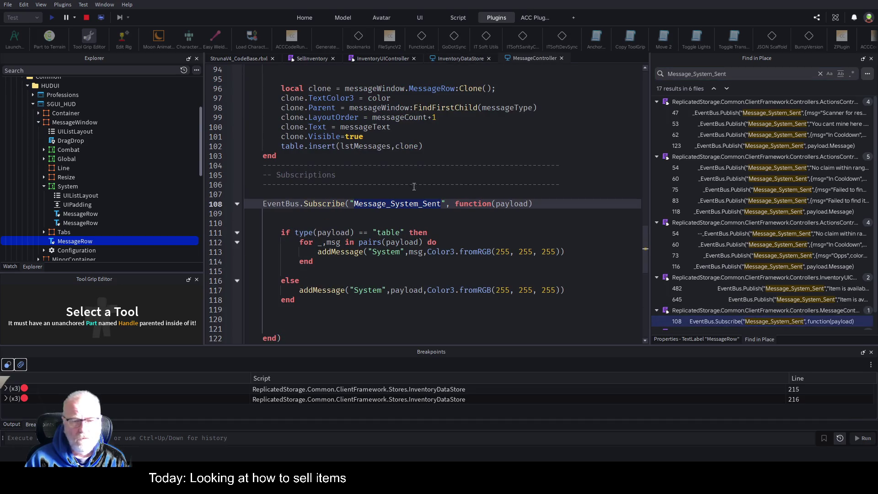
click(228, 234)
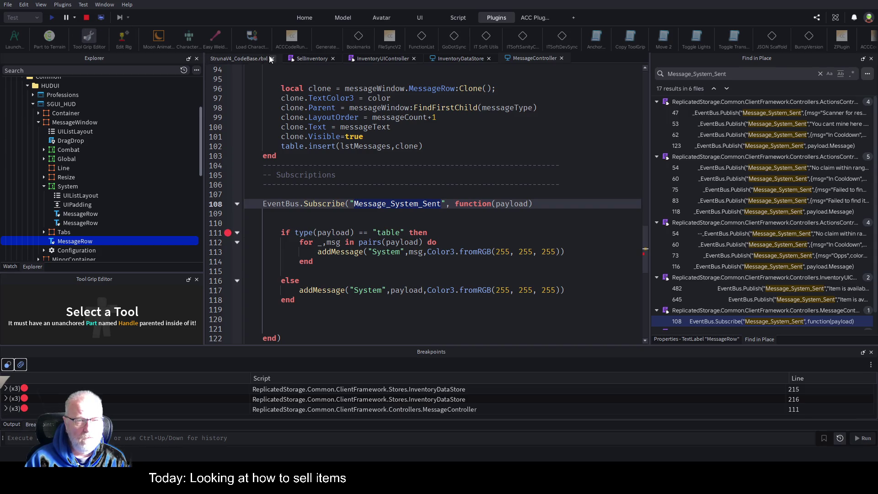
click(249, 58)
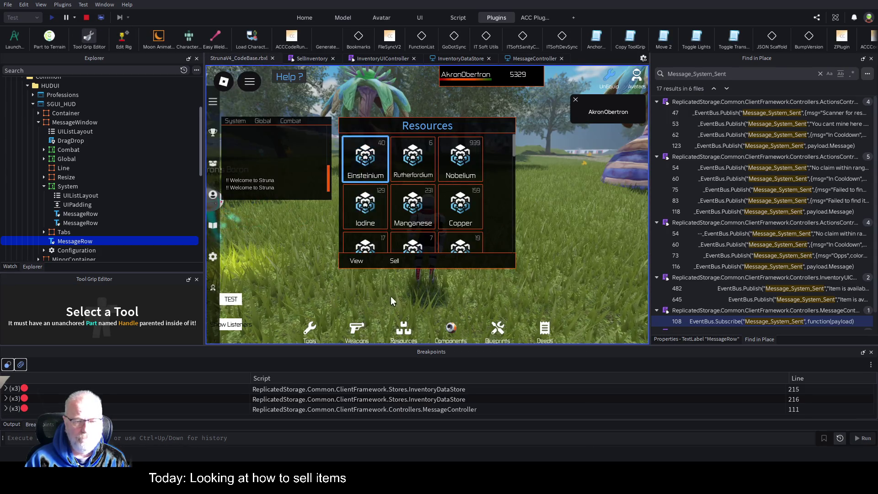
- Sell an item in-game and step through to MessageController line 113 in the payload loop
click(394, 263)
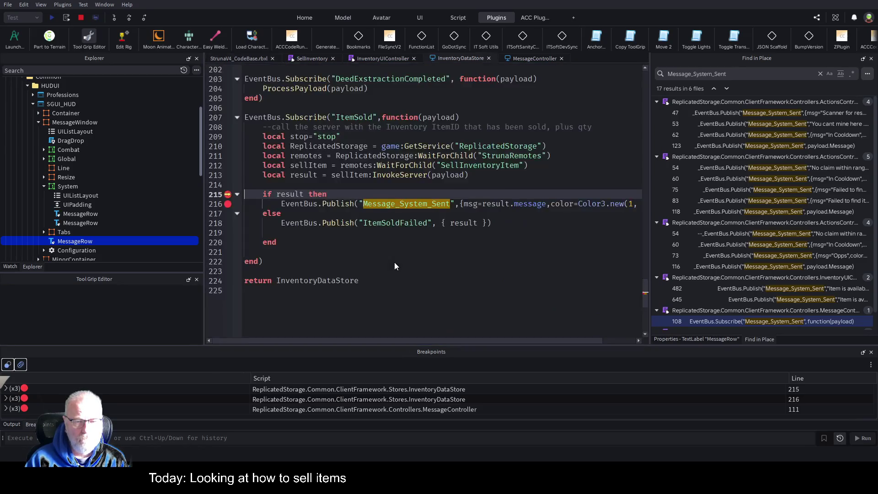
key(F10)
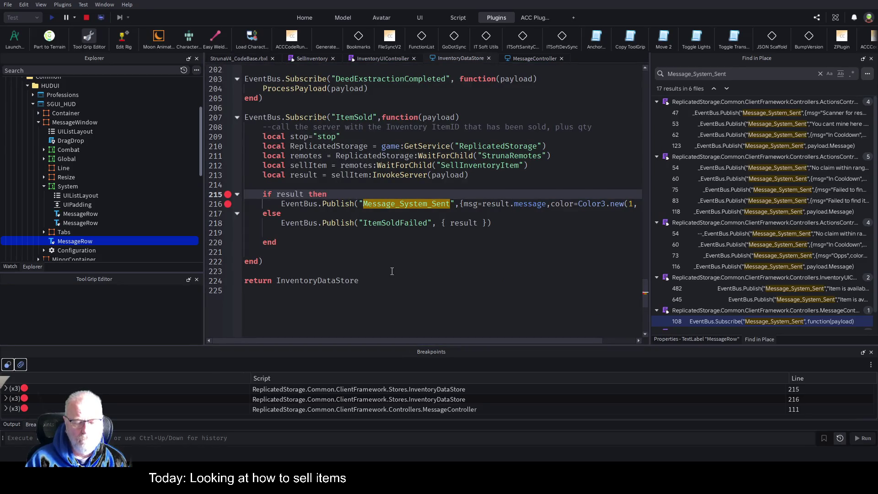
key(F10)
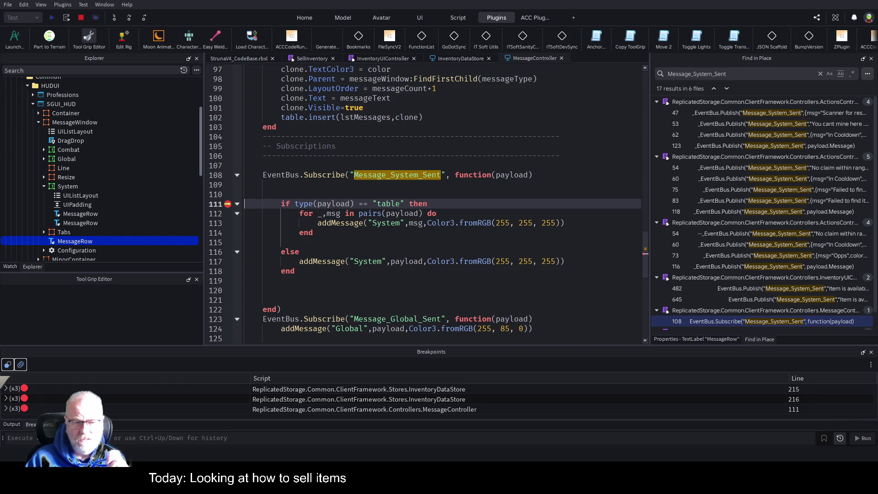
click(130, 20)
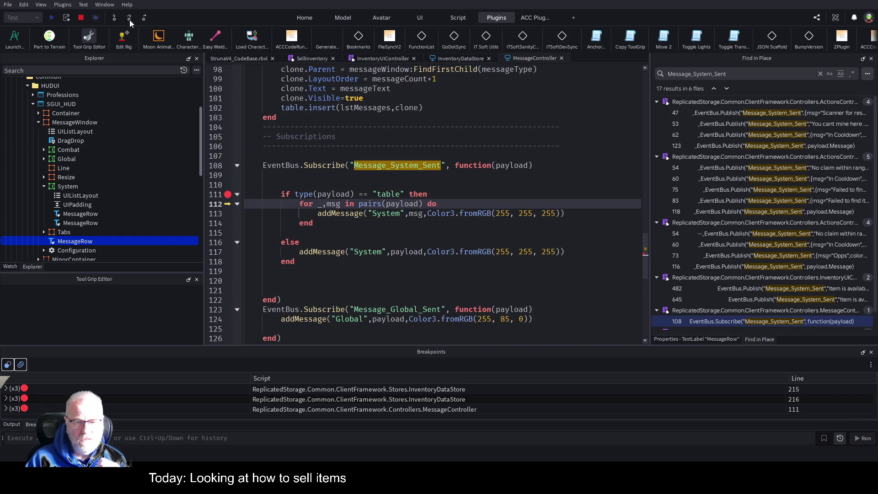
click(130, 20)
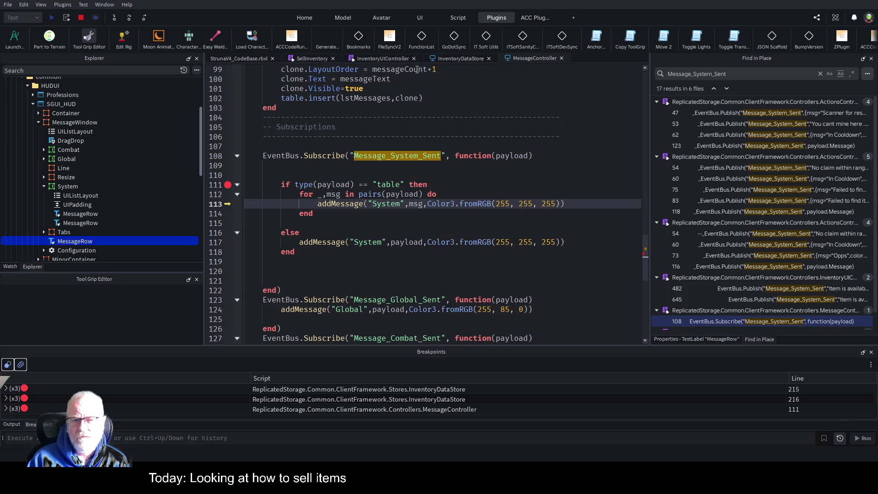
click(373, 58)
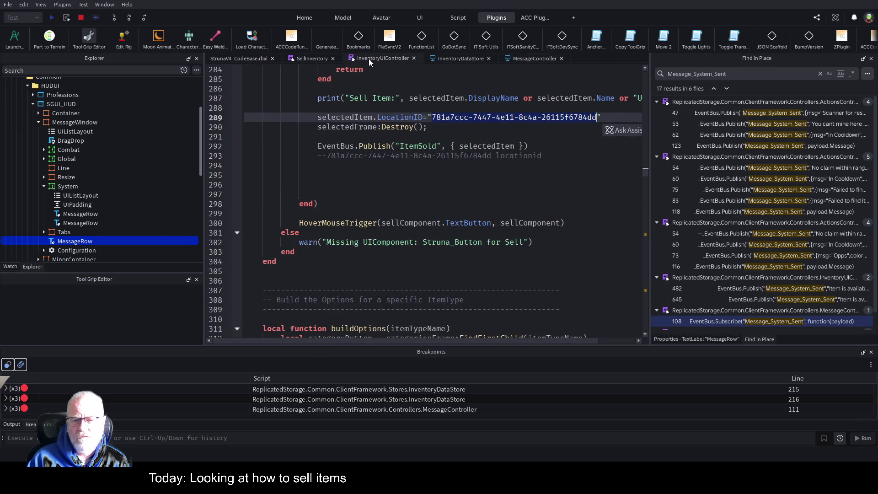
- Wrap result.message on SellInventory line 33 in { }, then restart the playtest
click(301, 61)
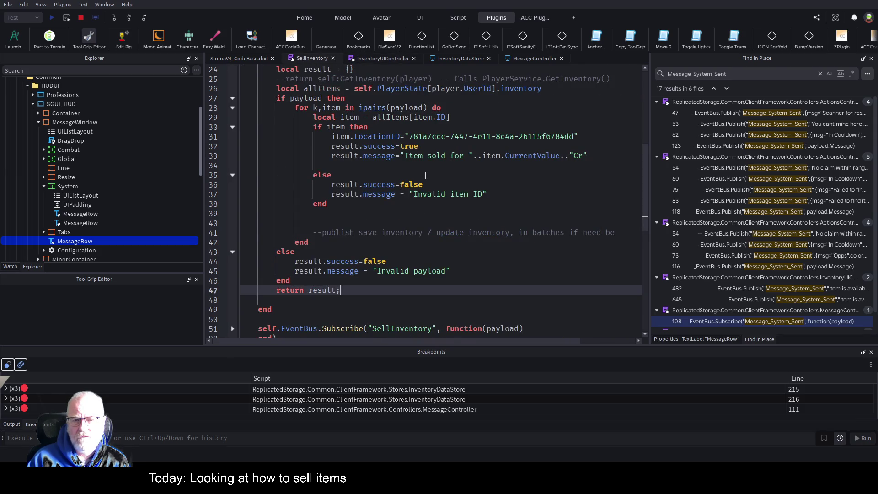
click(409, 158)
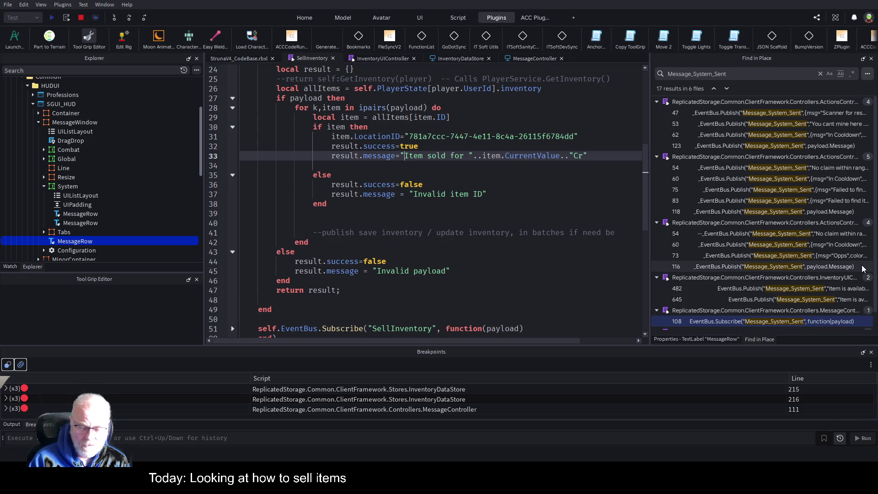
text({)
text(})
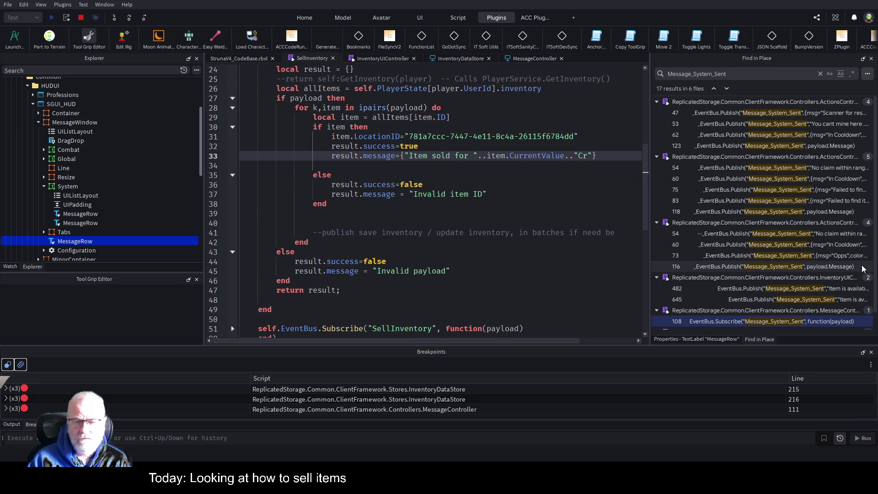
click(81, 18)
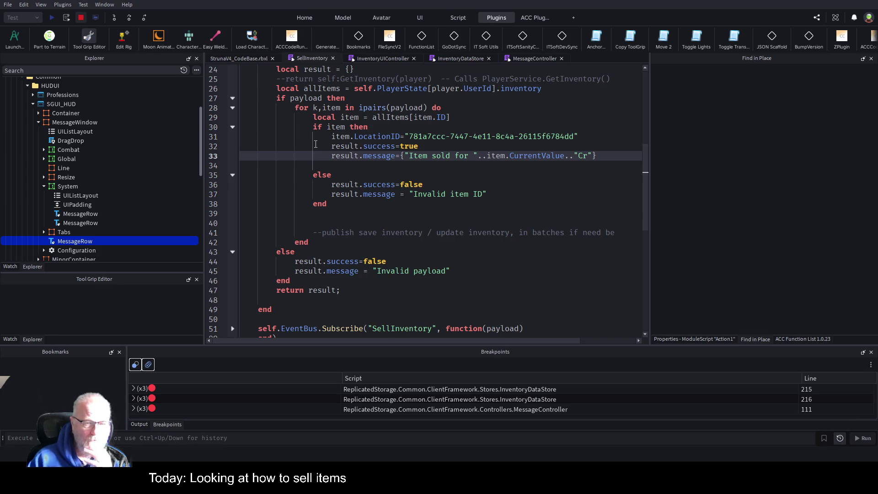
key(F5)
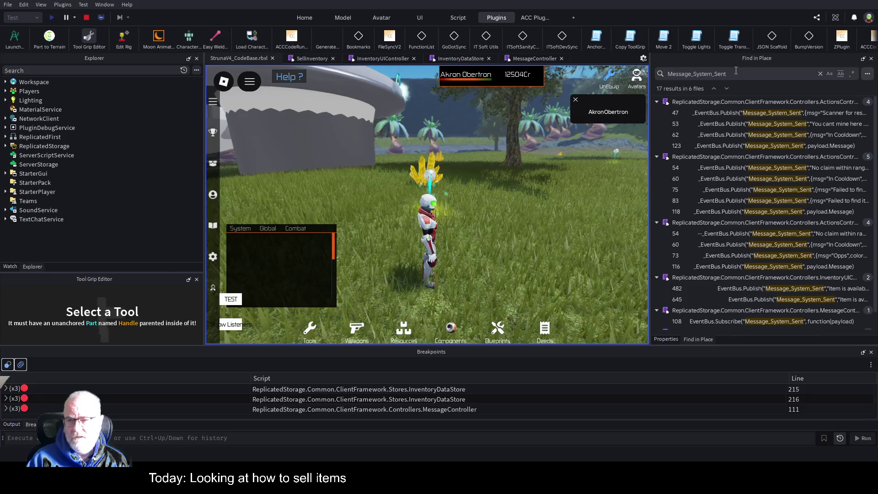
- Close the search results and sell Mendelevium from the in-game Resources inventory
click(821, 74)
click(863, 59)
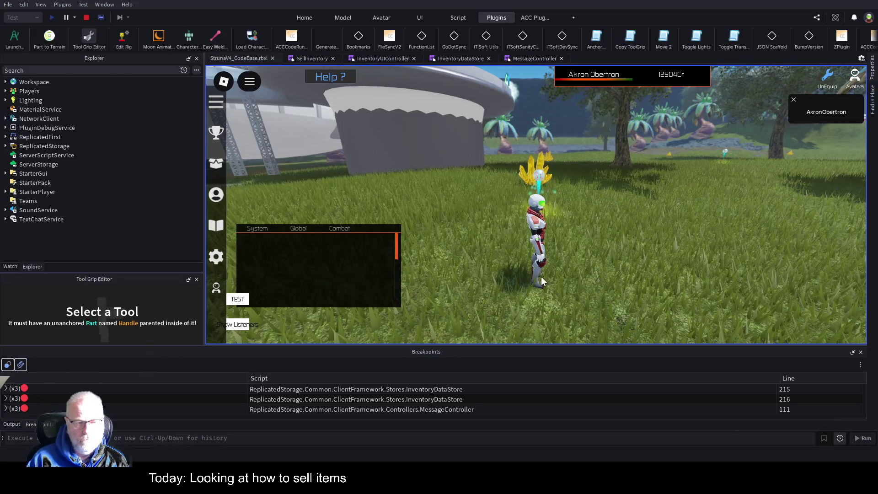
key(i)
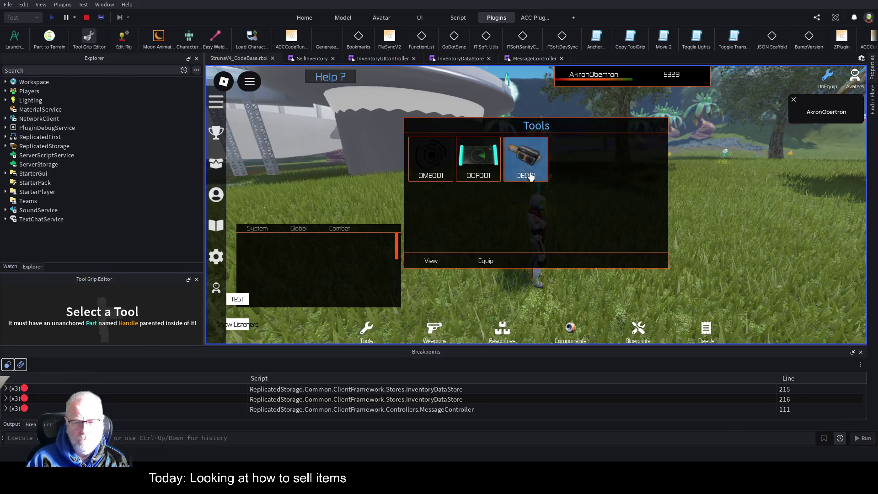
click(502, 330)
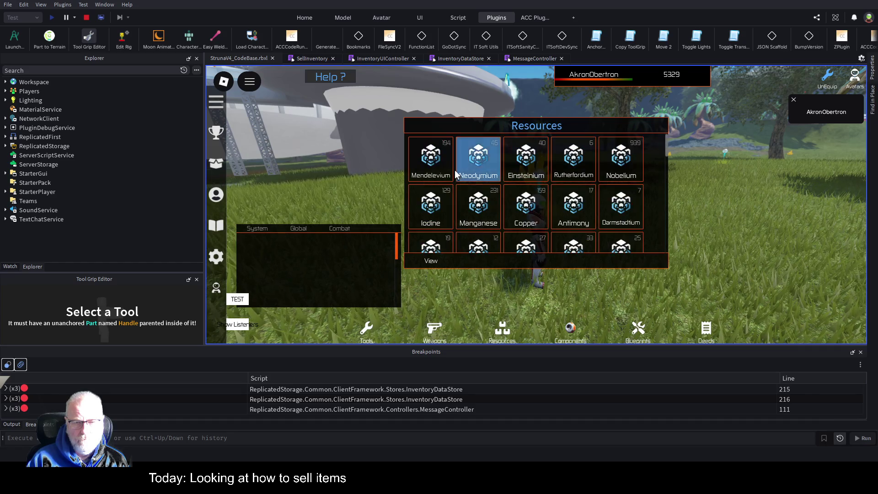
click(485, 260)
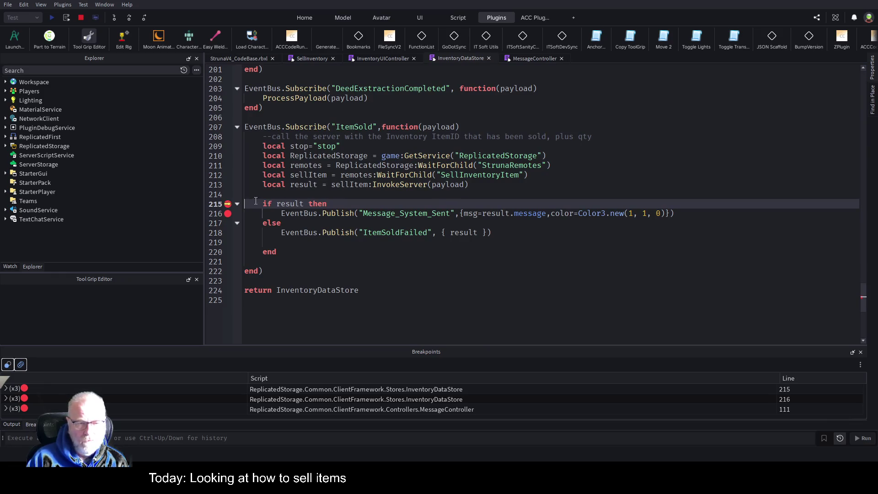
- Disable the line 215 and 216 breakpoints and continue to MessageController line 111
click(228, 204)
click(228, 214)
key(F5)
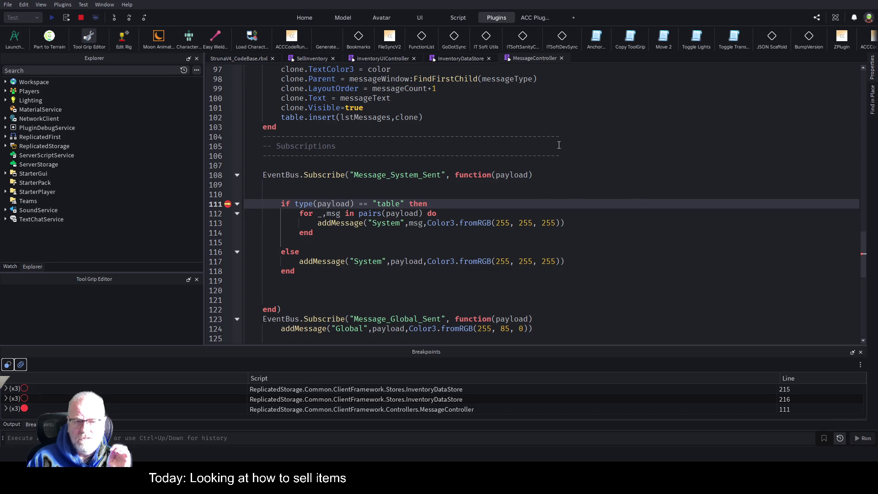
- Show the Watch panel's Variables and expand payload, msg and its color values
click(10, 267)
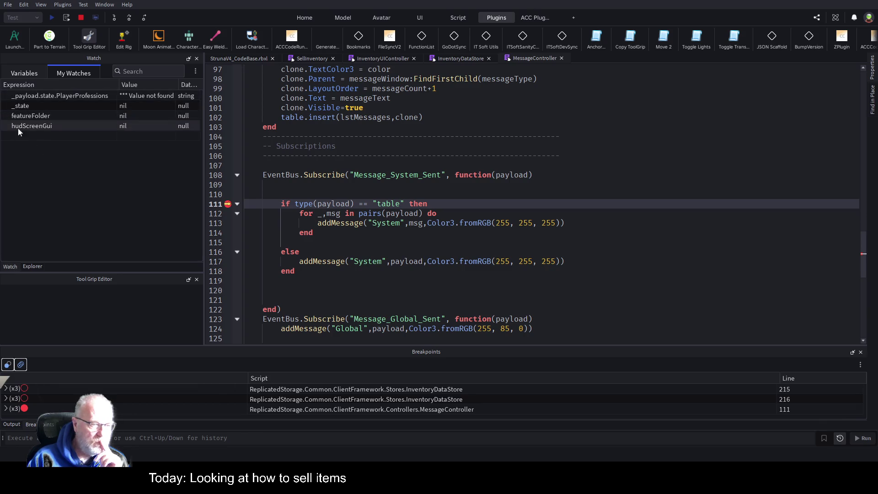
click(24, 73)
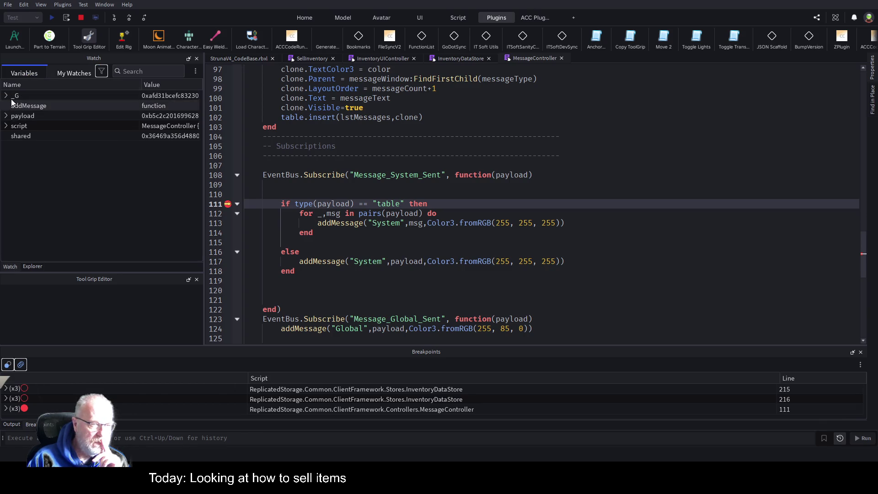
click(5, 115)
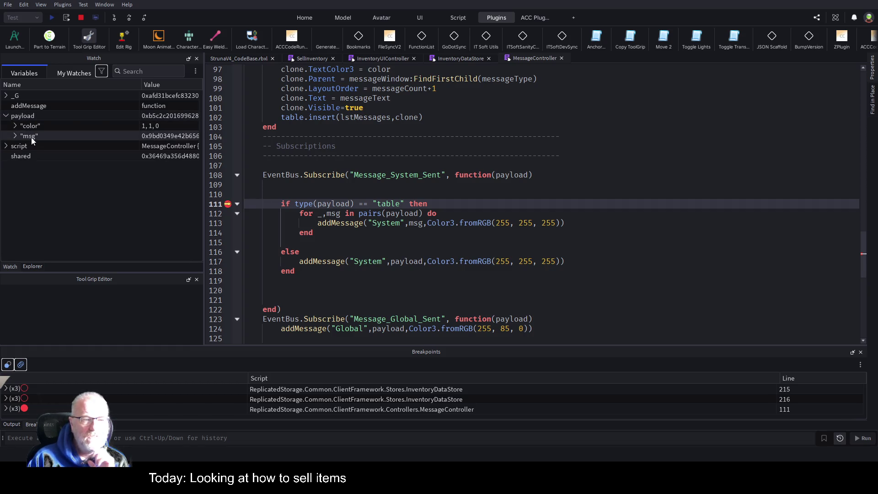
click(15, 137)
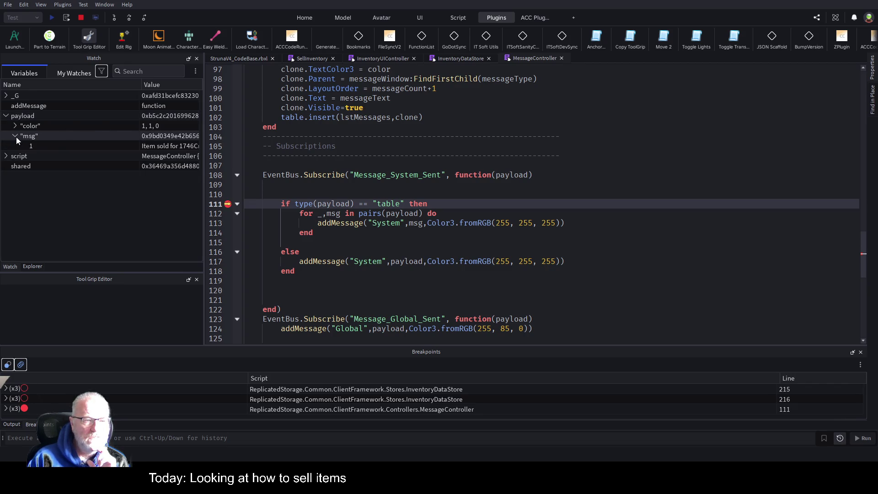
click(15, 136)
click(14, 125)
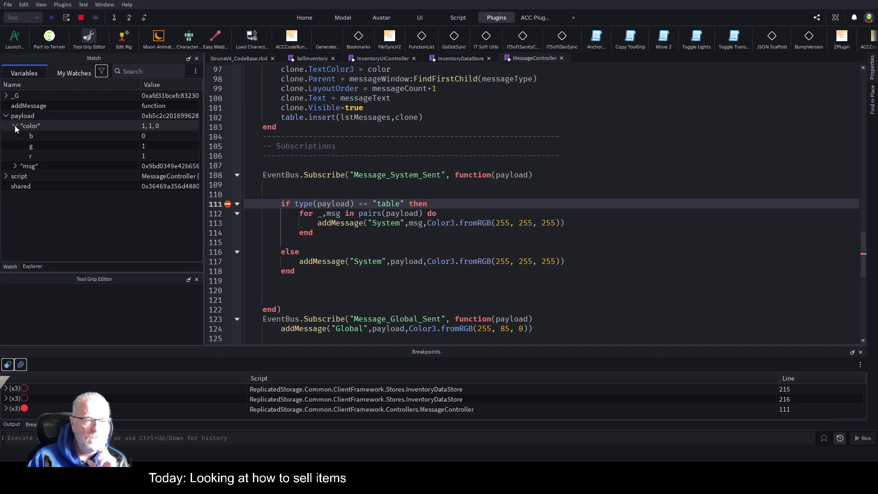
click(15, 125)
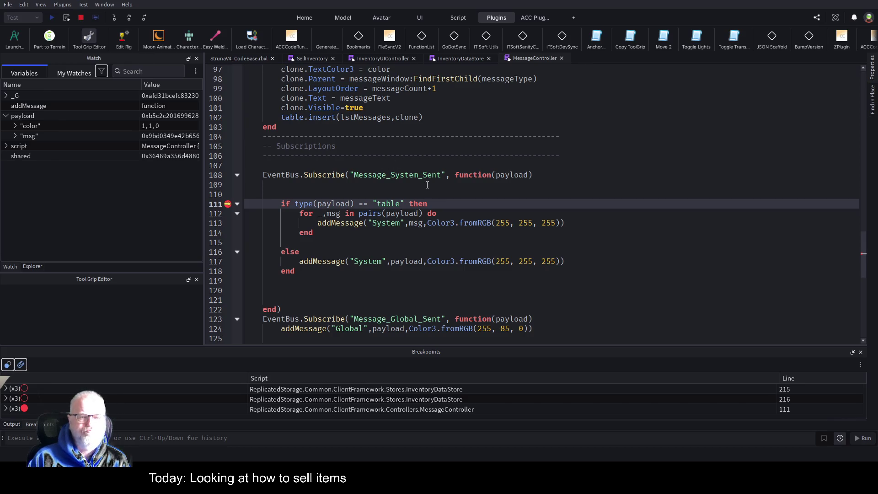
- Step over twice to line 113 and inspect msg, holding colour values 1, 1, 0
click(130, 18)
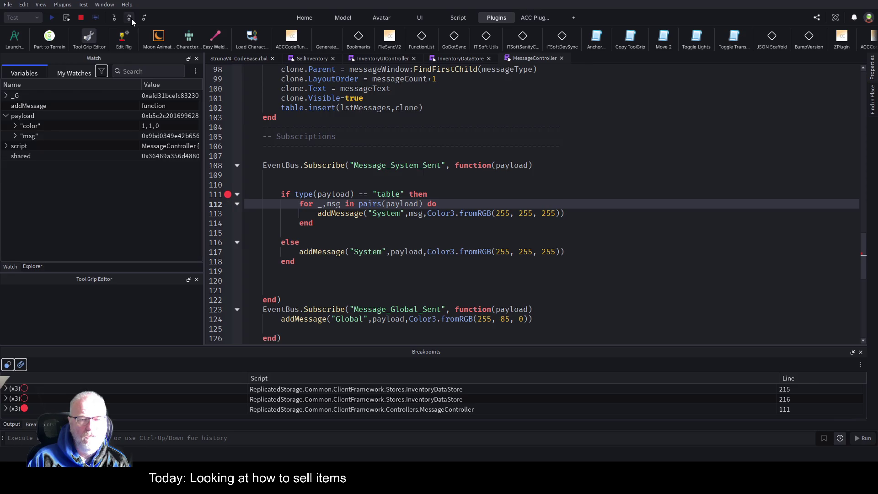
click(131, 19)
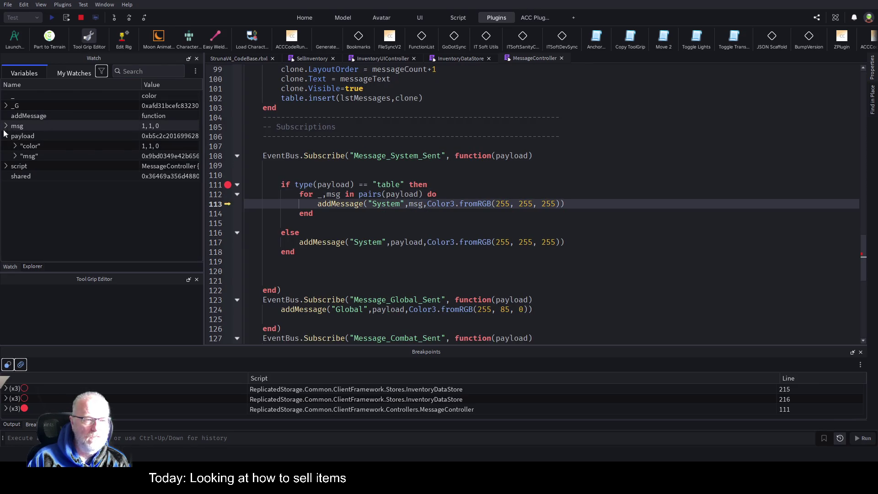
click(7, 126)
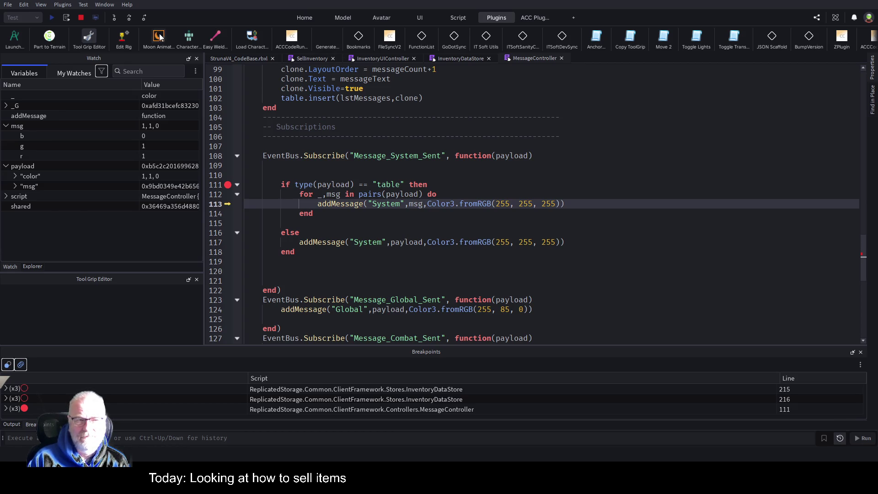
key(F5)
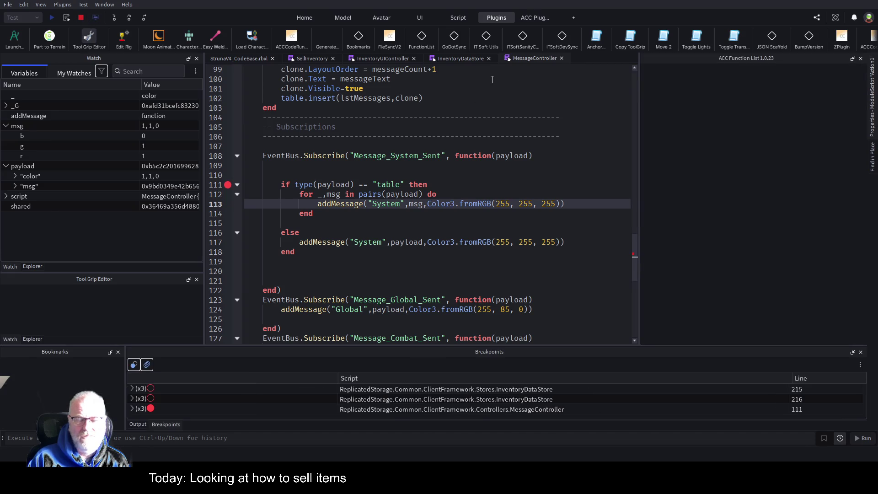
- Delete the braces around result.message on SellInventory line 33
click(317, 59)
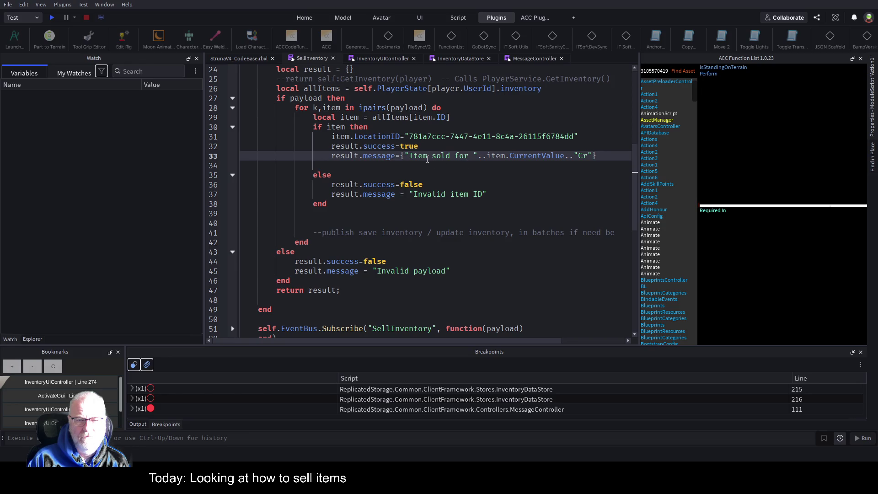
click(399, 155)
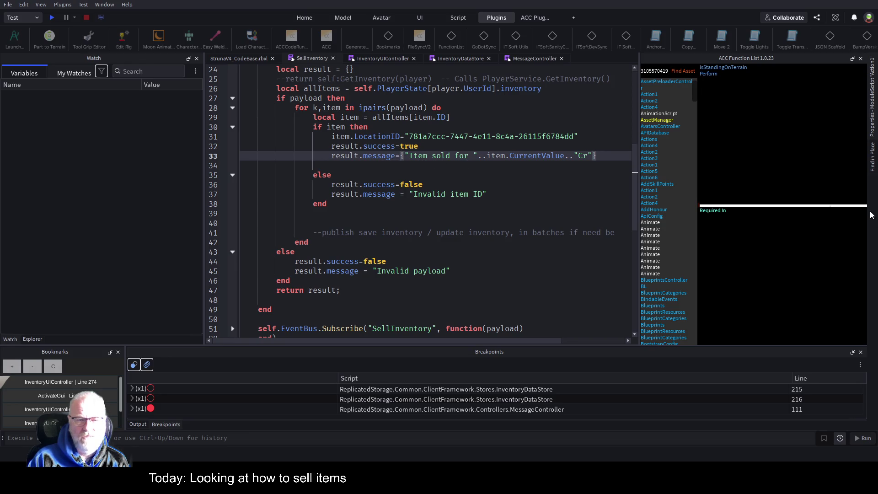
key(Delete)
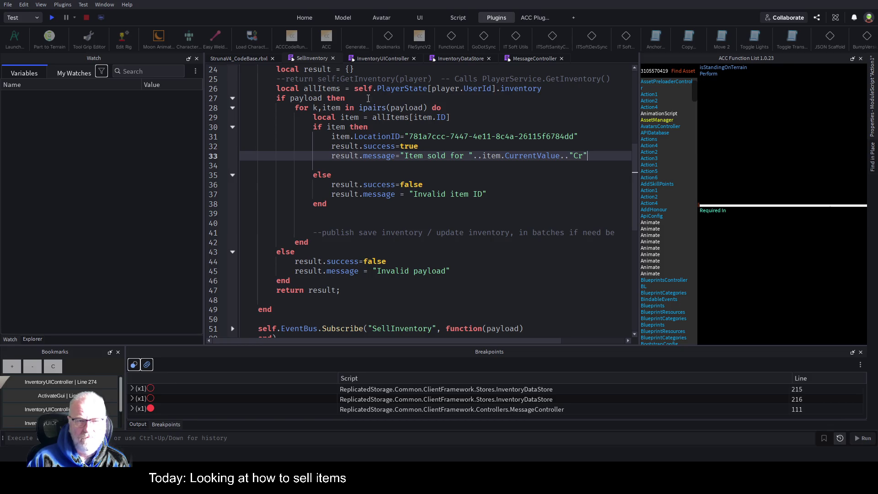
click(388, 61)
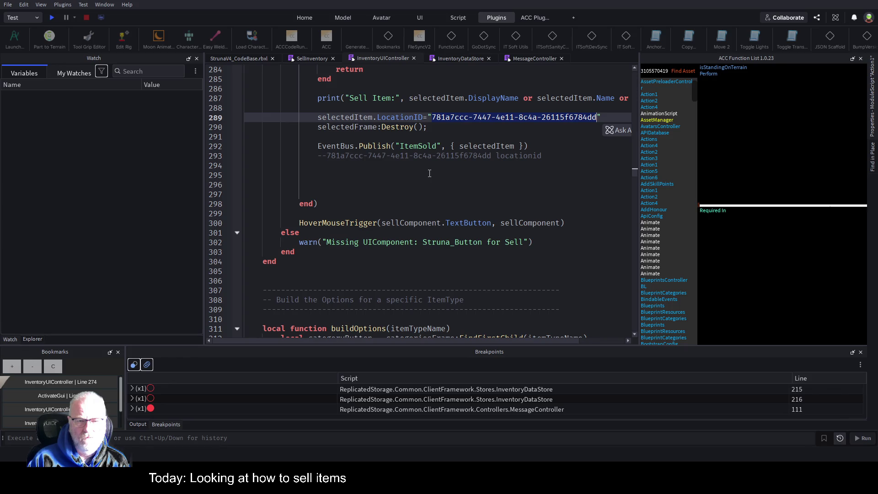
scroll(429, 173, up, 3)
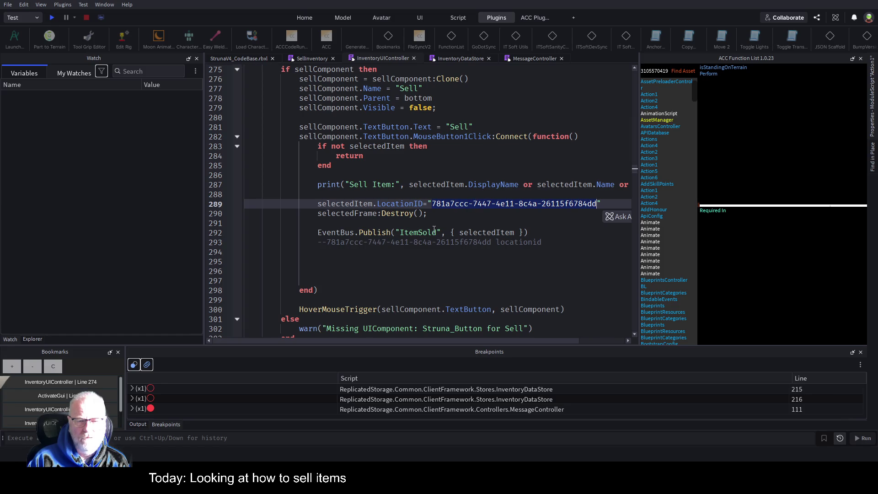
- Reset InventoryDataStore breakpoints to line 215 only and start a new playtest
click(456, 56)
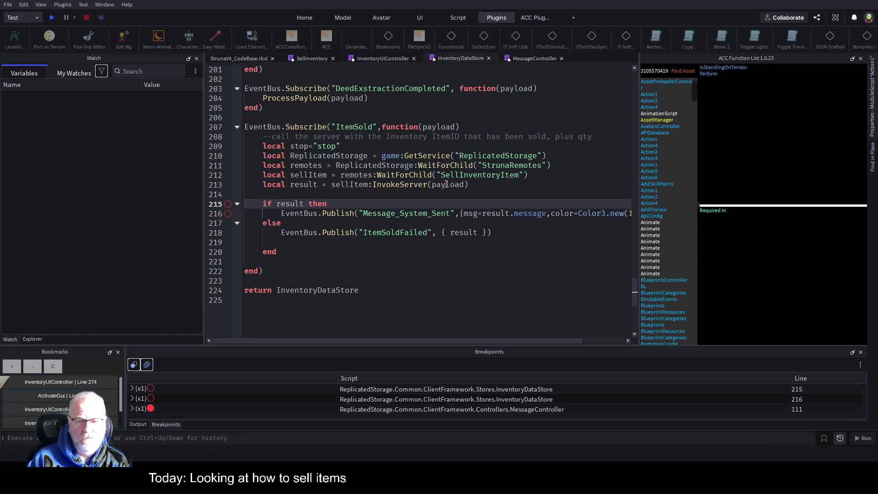
key(Down)
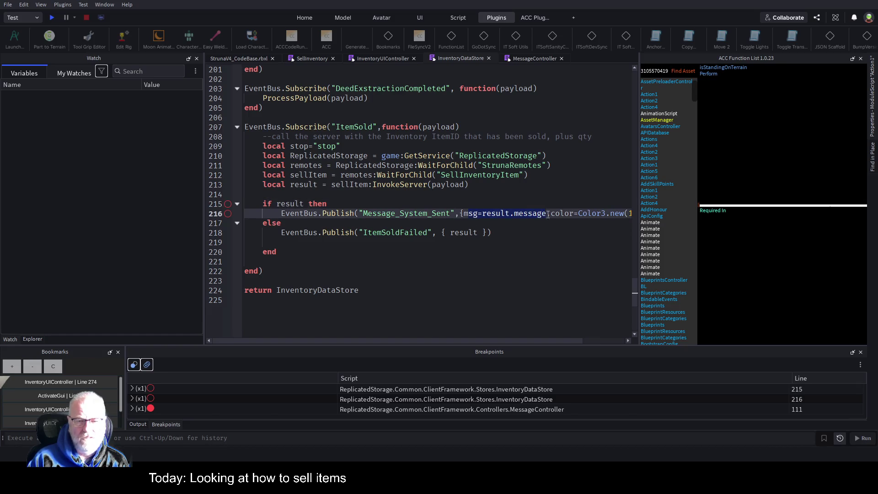
key(Down)
key(Down)
key(Down)
click(228, 201)
click(227, 213)
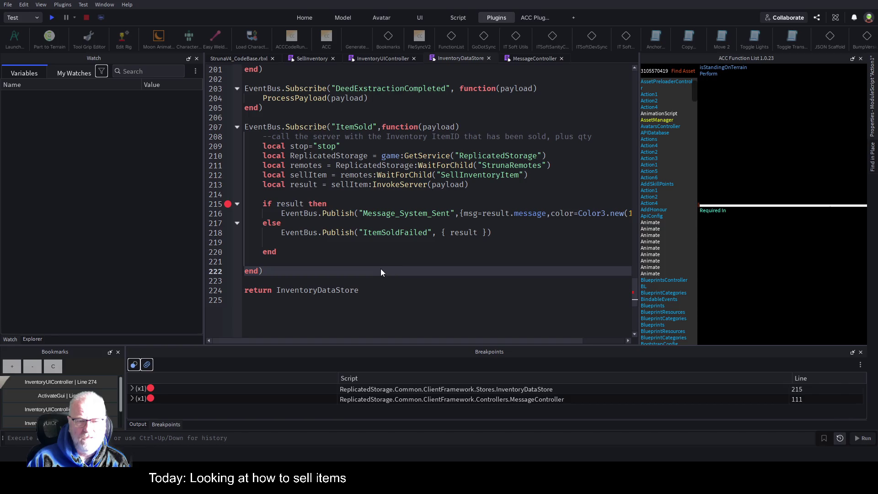
key(ctrl+shift+F9)
click(228, 204)
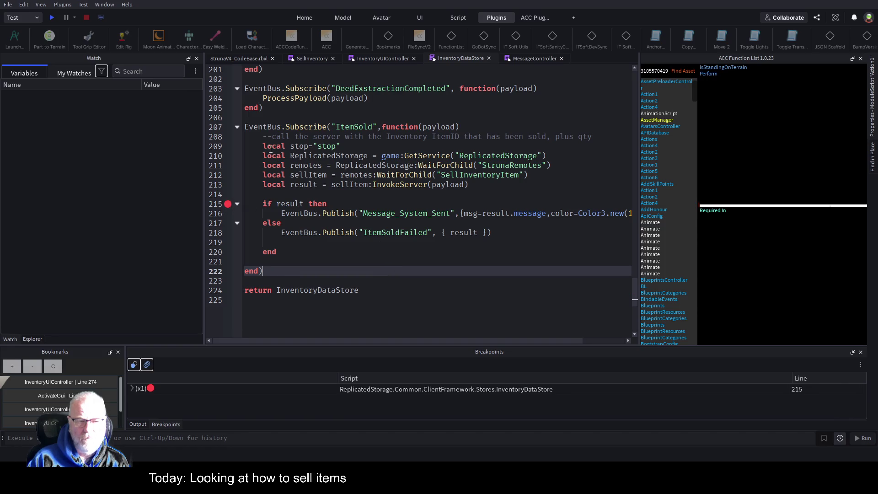
key(F5)
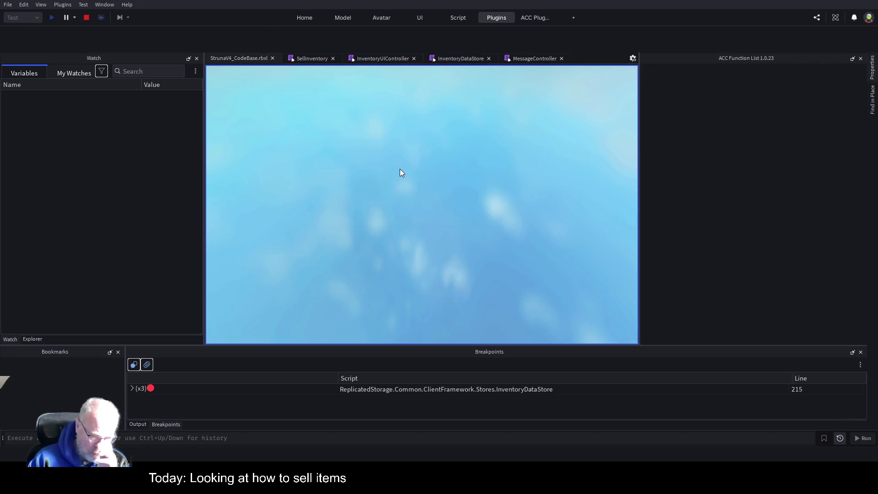
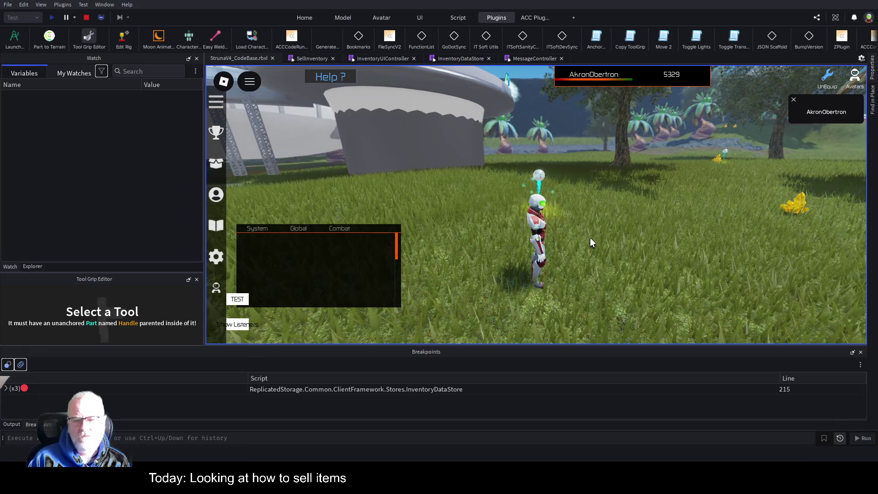
- Sell Mendelevium from the Resources inventory so the line-215 InventoryDataStore breakpoint triggers
key(i)
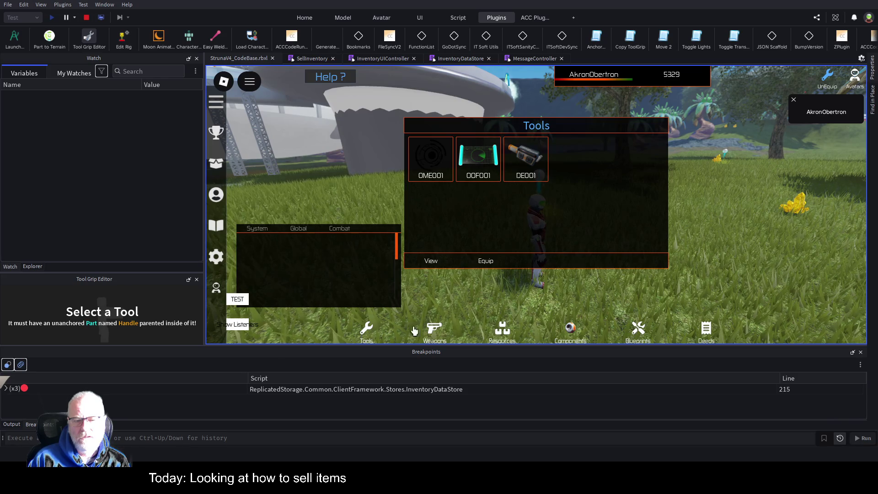
click(505, 338)
click(450, 182)
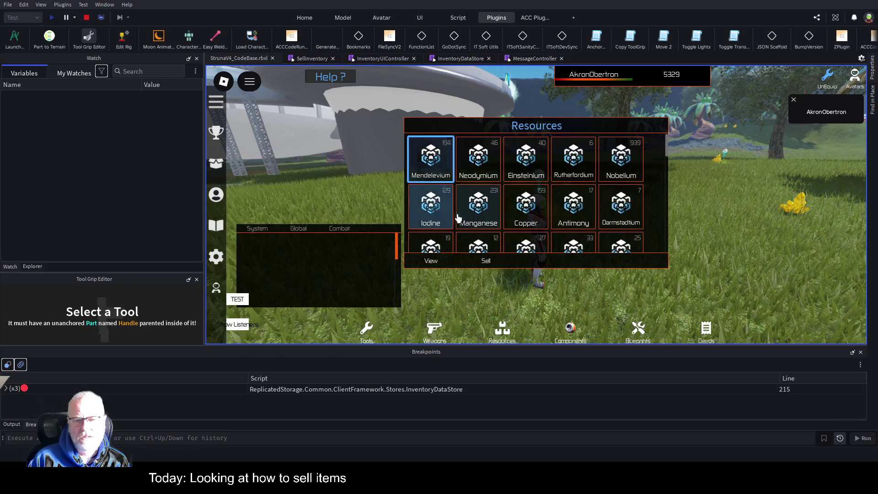
click(485, 257)
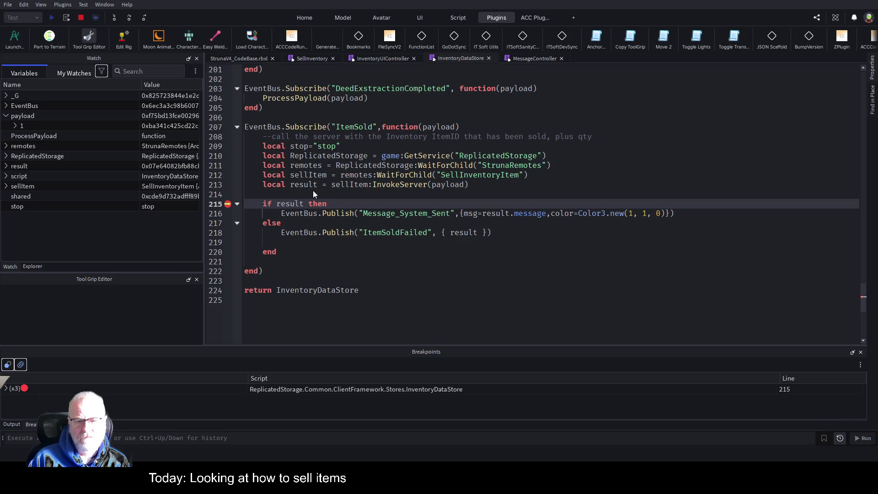
click(652, 176)
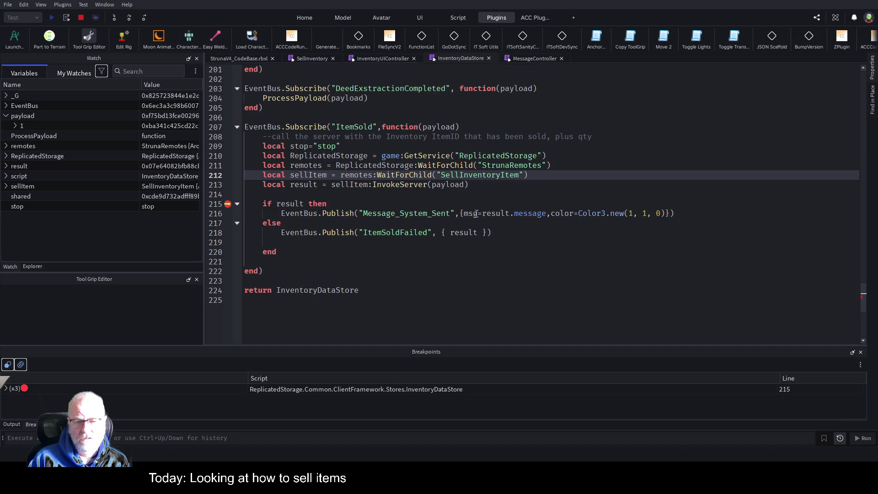
click(526, 58)
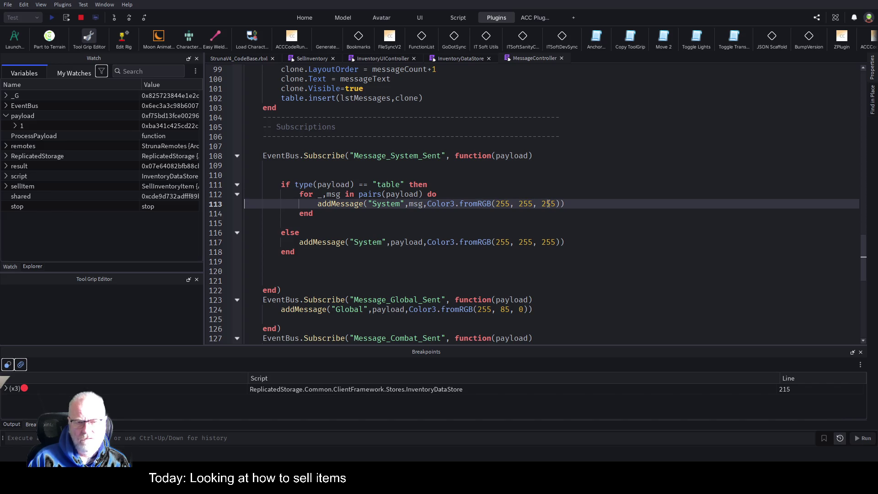
click(454, 60)
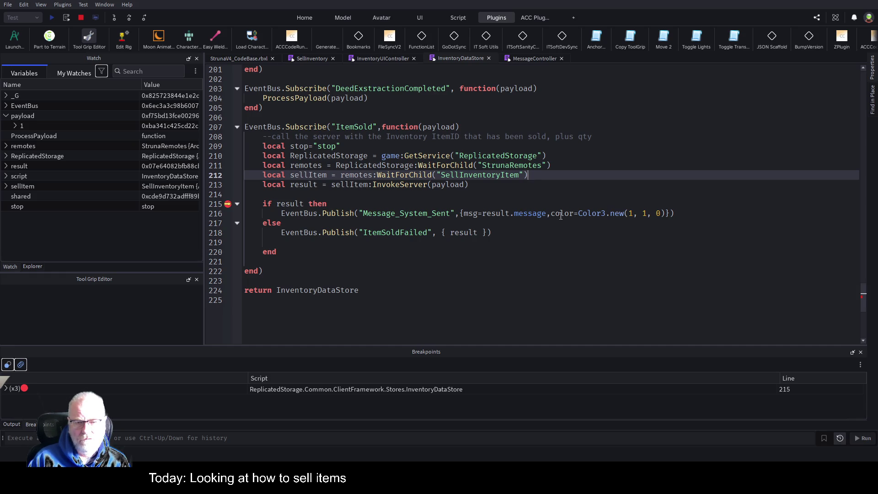
drag(548, 214, 665, 213)
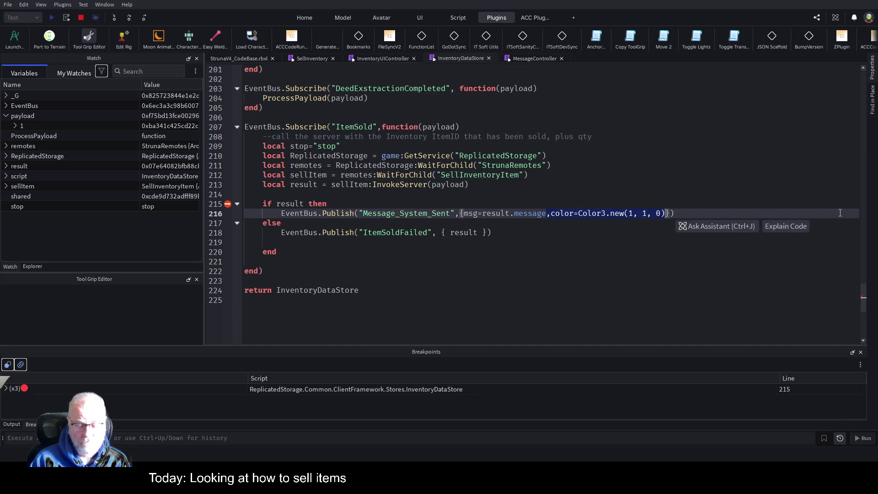
- Delete ',color=Color3.new(1, 1, 0)' so line 216 publishes only msg=result.message
key(Delete)
click(549, 271)
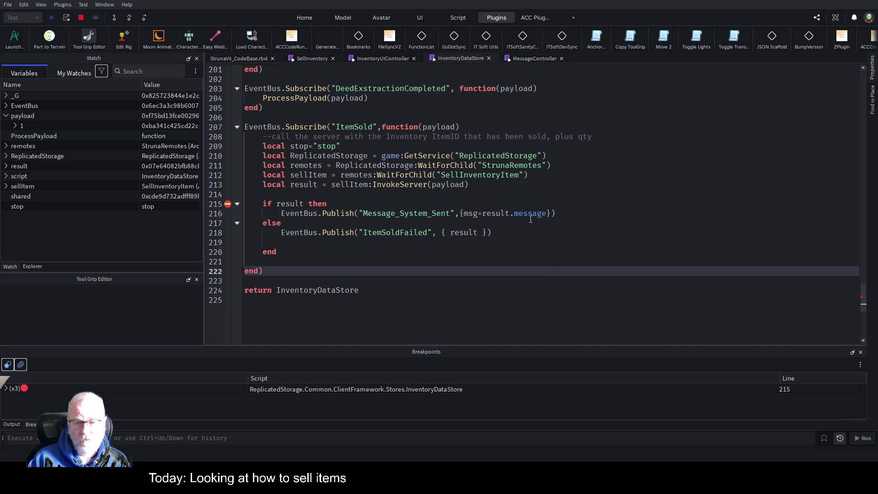
click(545, 220)
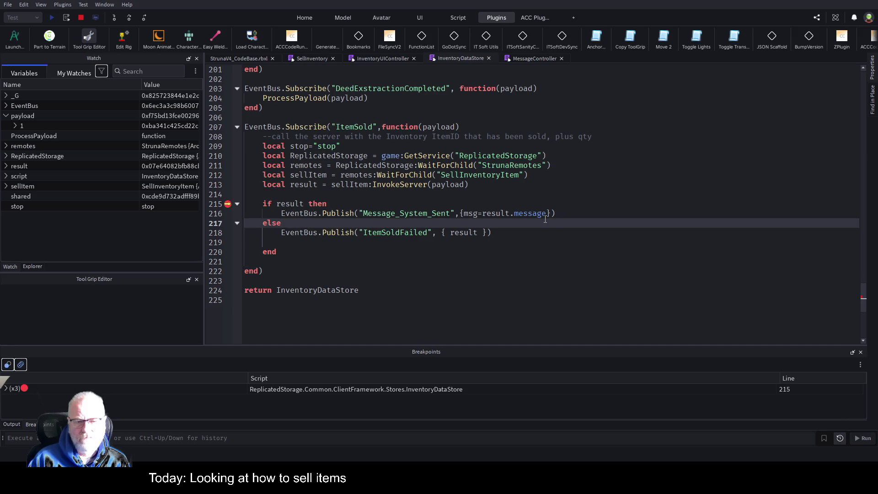
- Stop debugging, save the place, and start a fresh play-test
click(82, 18)
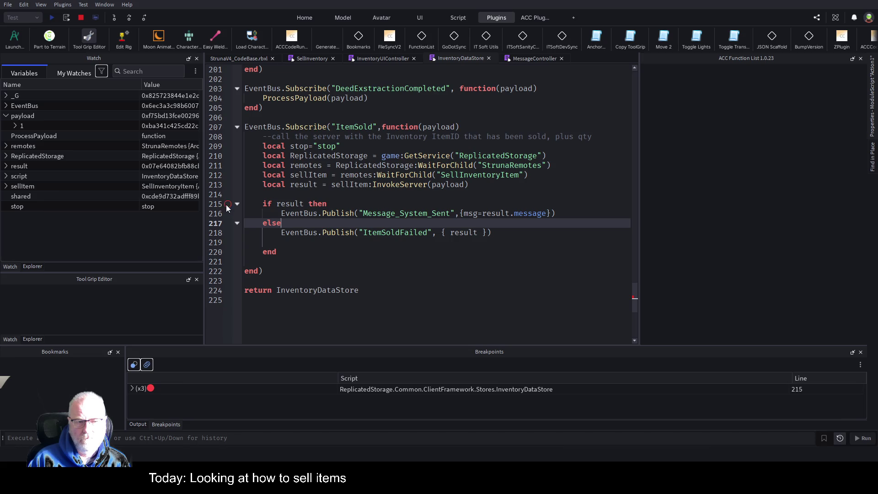
click(364, 196)
key(ctrl+s)
key(F5)
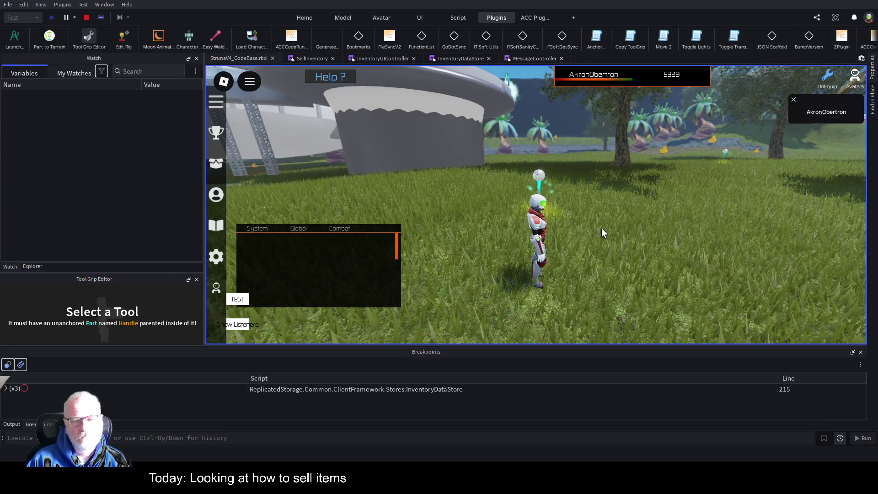
- In the Resources inventory, move the chat log higher and sell Mendelevium for 1746Cr
key(i)
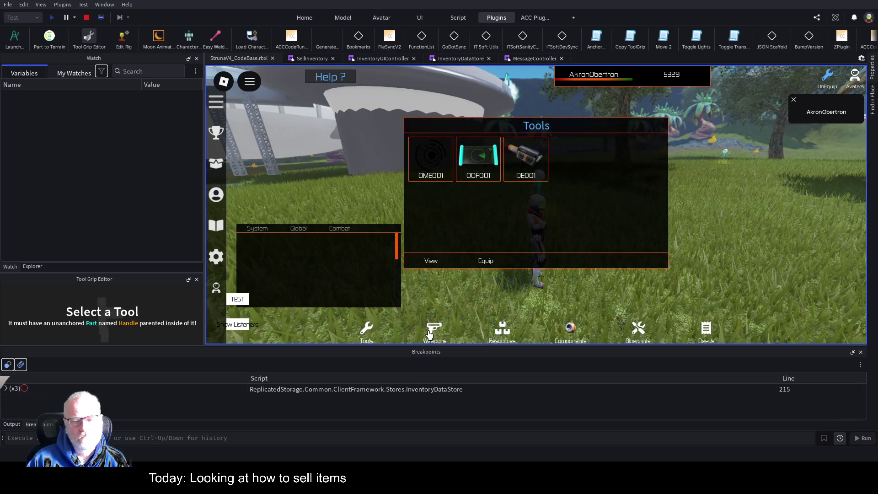
click(498, 331)
click(431, 158)
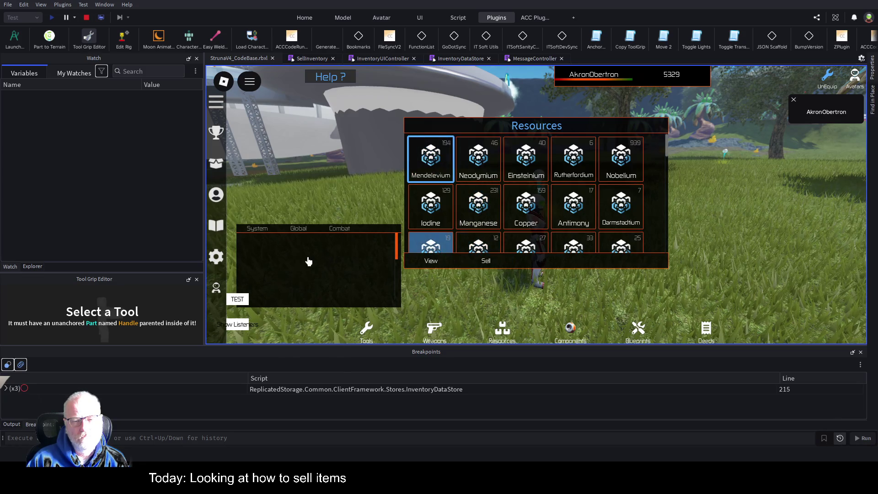
drag(310, 258, 310, 173)
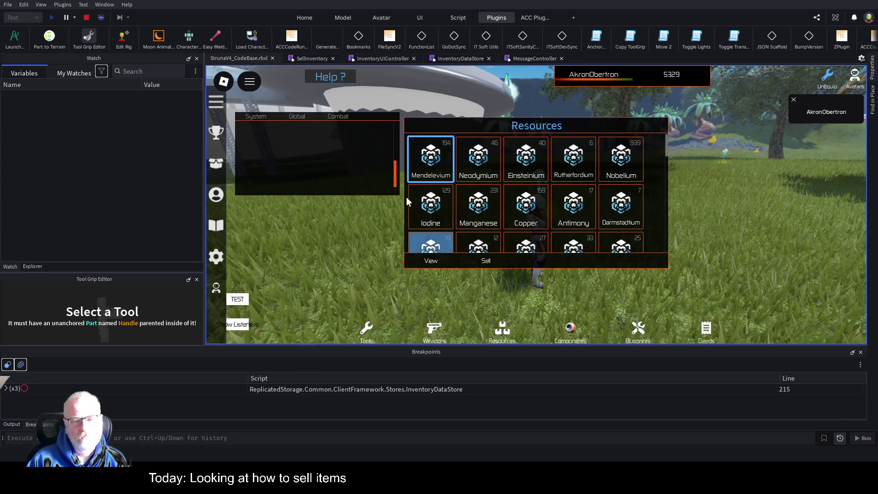
click(485, 263)
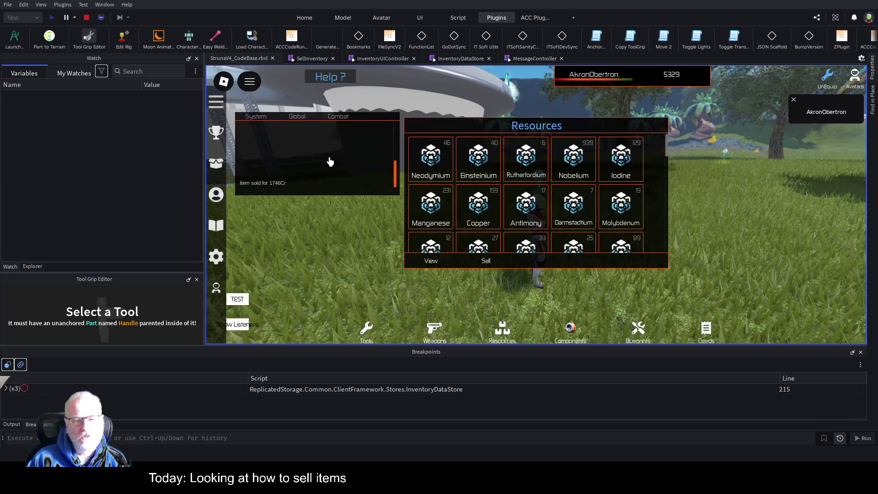
- Sell Einsteinium (240Cr) and Nobelium (4695Cr), then stop the play-test
click(482, 174)
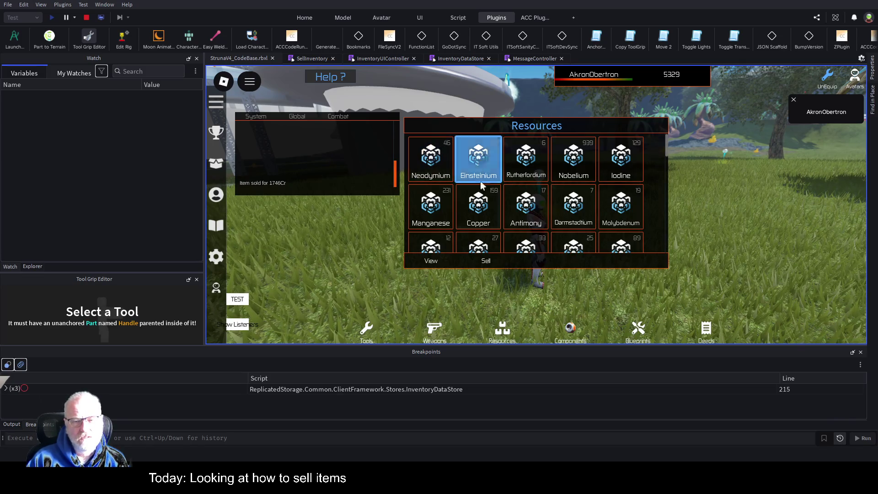
click(484, 263)
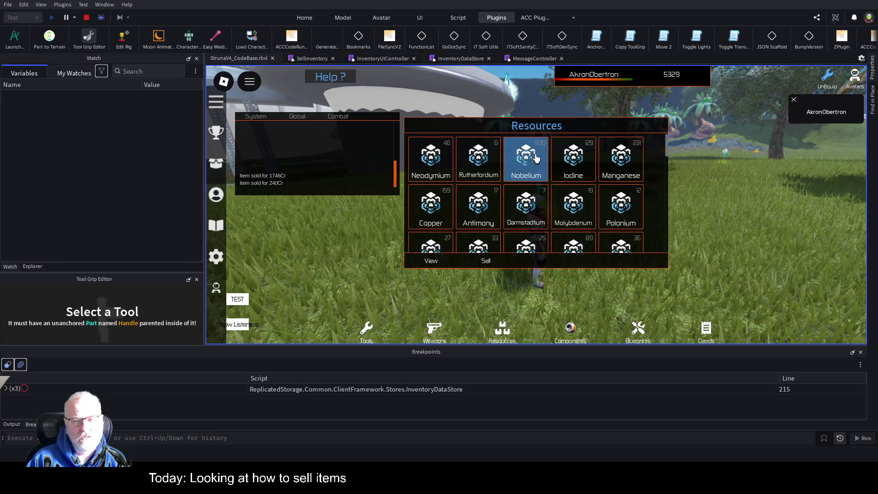
click(528, 168)
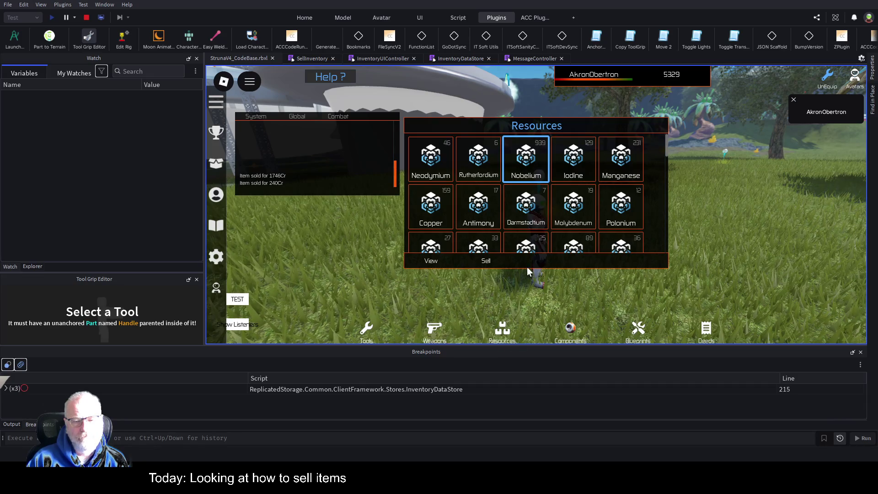
click(486, 259)
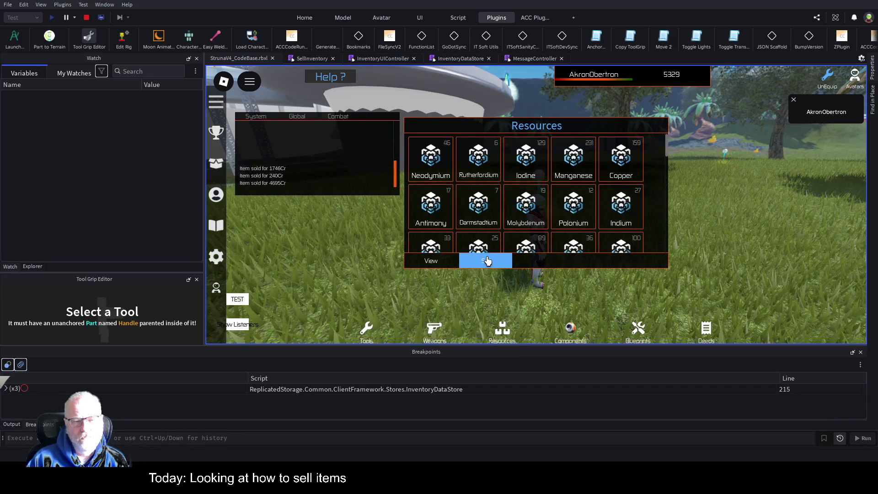
click(85, 18)
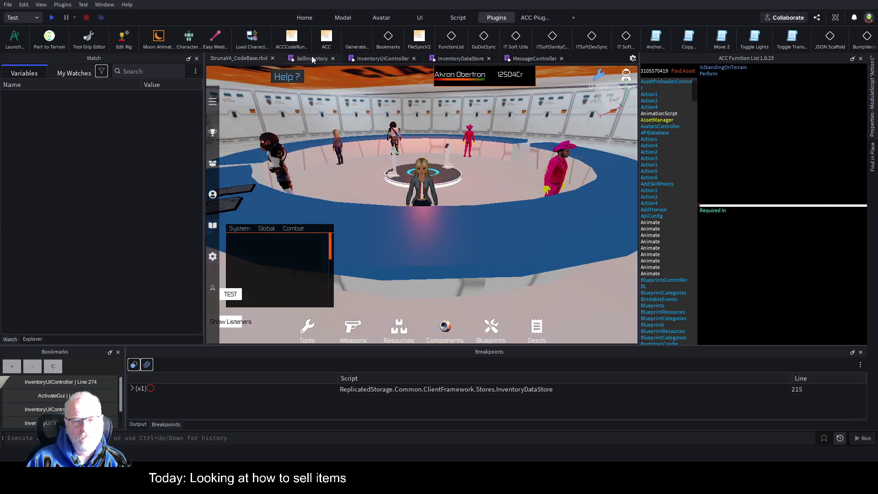
click(306, 58)
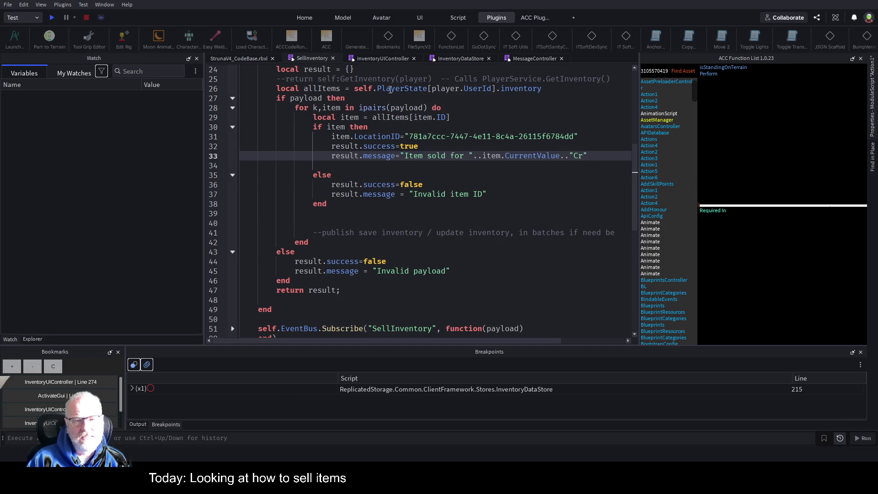
- In InventoryUIController, label the ItemSold publish payload's first entry dataitem=
click(389, 59)
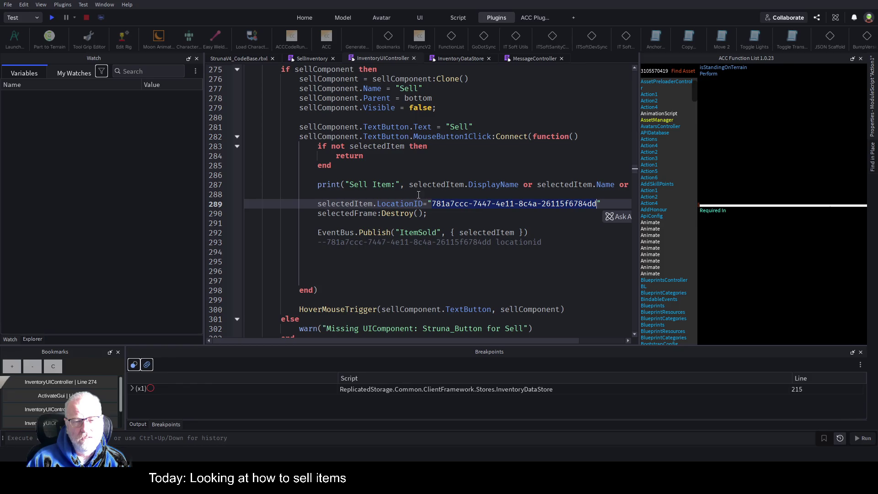
double_click(340, 211)
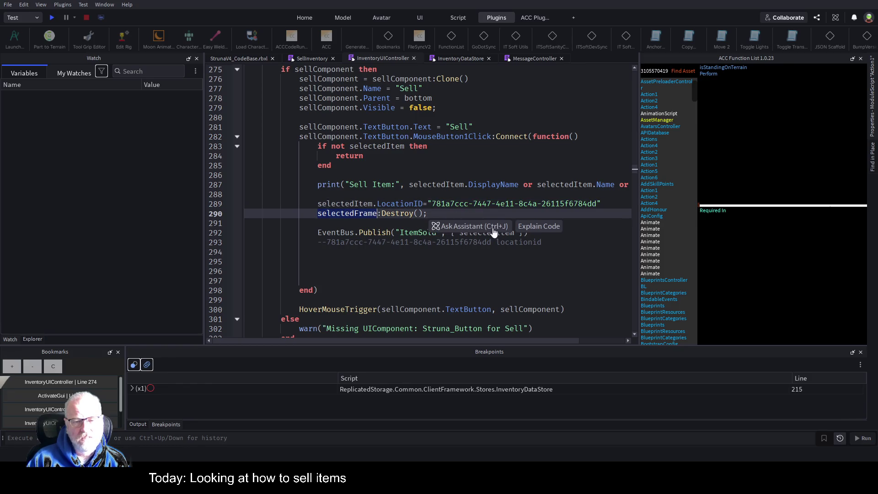
click(473, 267)
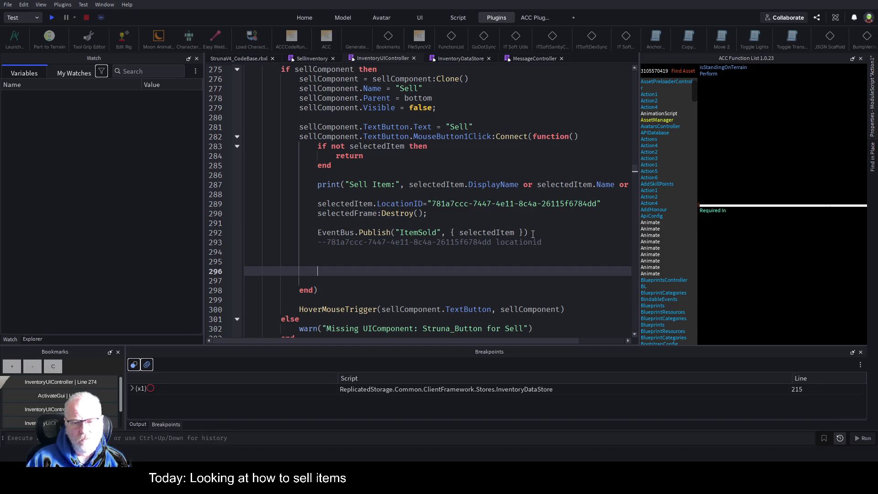
double_click(327, 214)
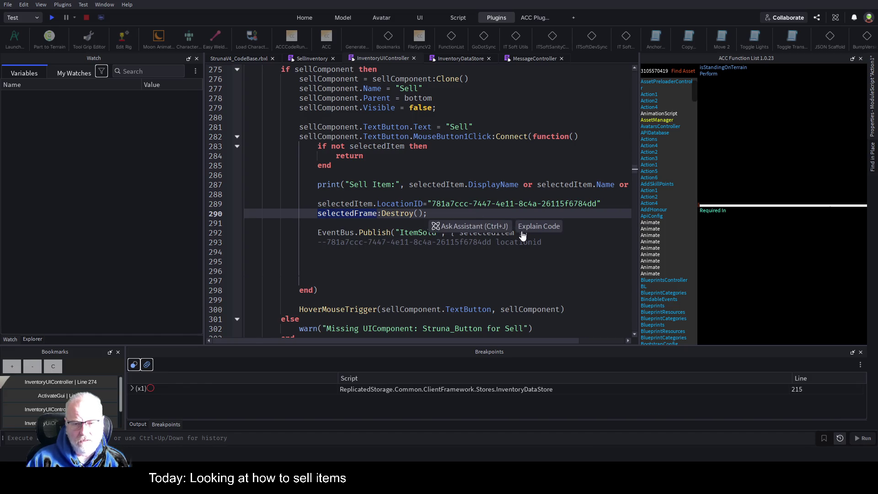
click(507, 230)
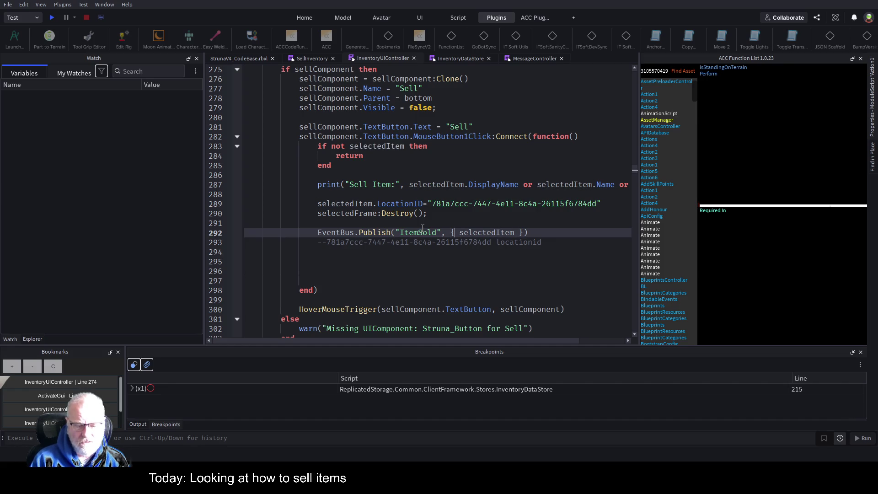
text(d)
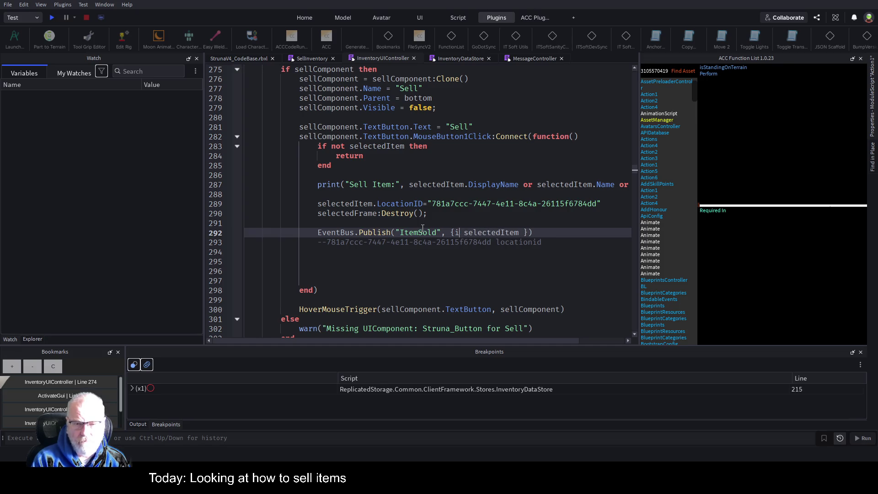
text(ataitem=)
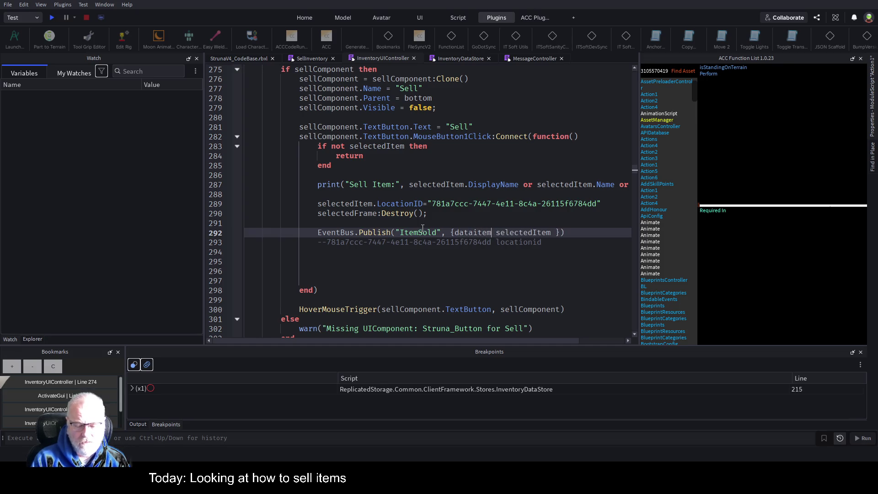
key(Delete)
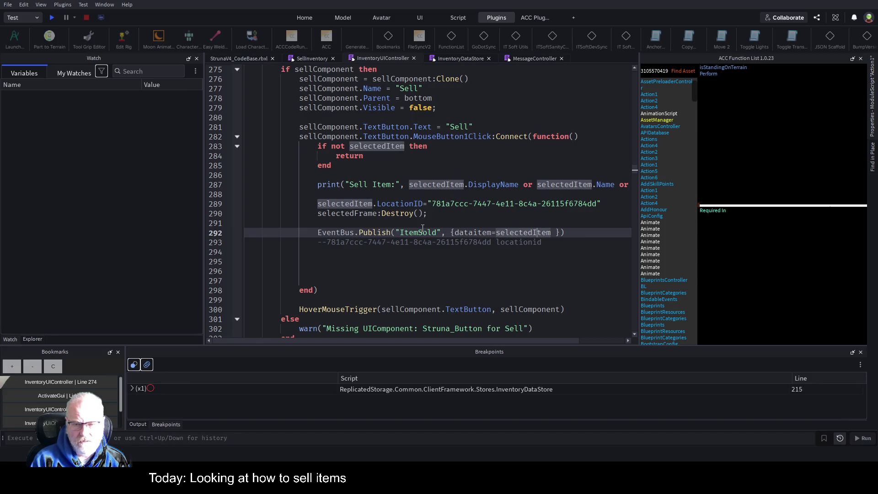
- Add uiItem=selectedFrame to the payload, save, and delete the selectedFrame:Destroy() line
key(ctrl+Right)
text(uiItem=)
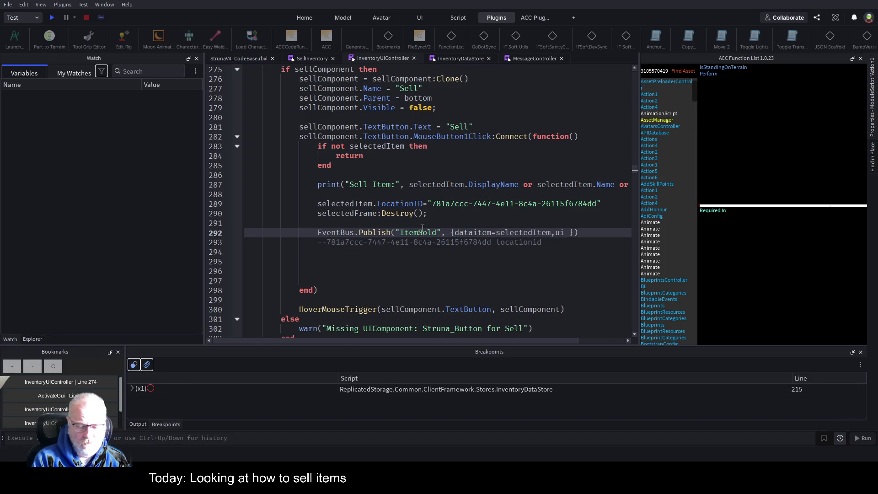
text(selectedFrame)
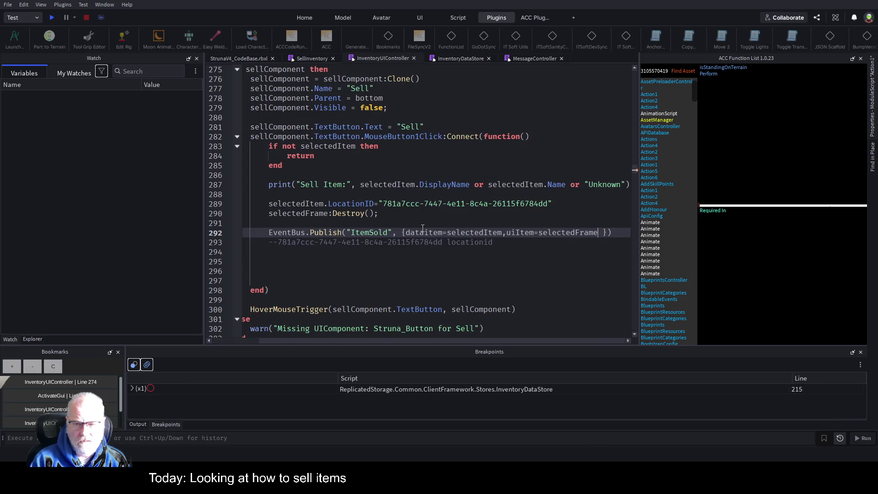
key(Home)
key(Home)
key(ctrl+s)
drag(317, 213, 441, 213)
key(ctrl+c)
key(Delete)
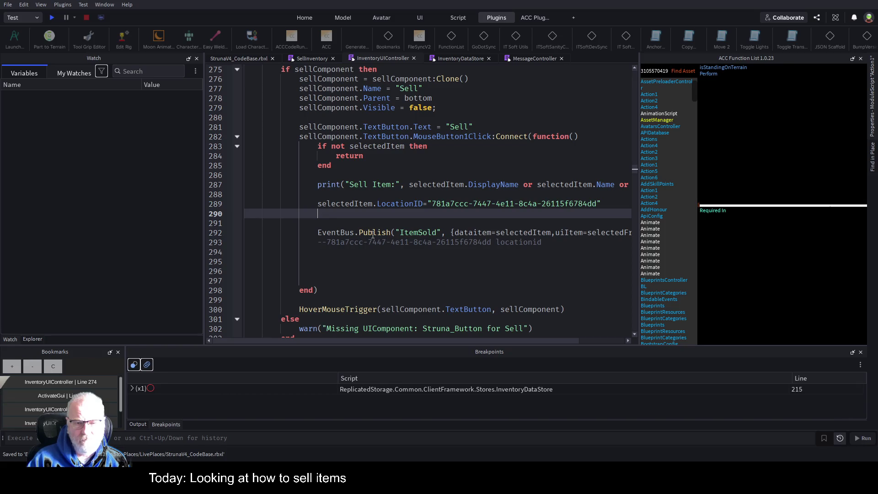
- In InventoryDataStore, add payload.uiItem:Destroy() after the Message_System_Sent publish and save
click(454, 58)
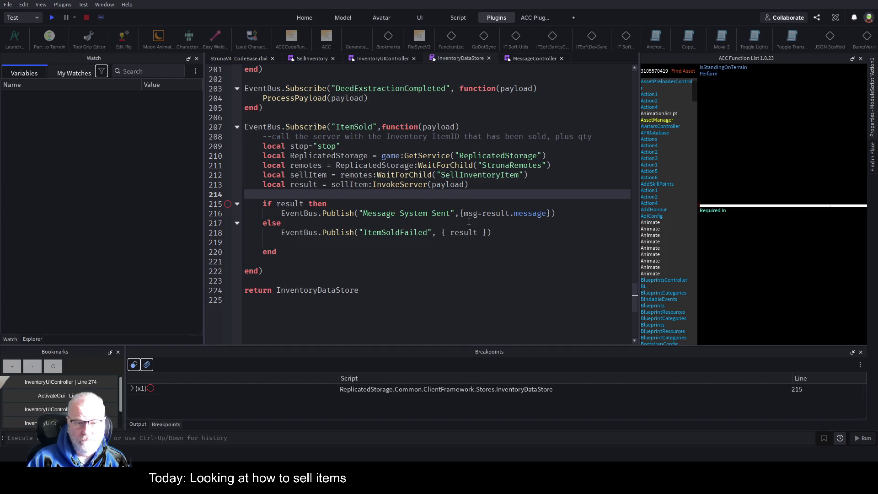
click(570, 213)
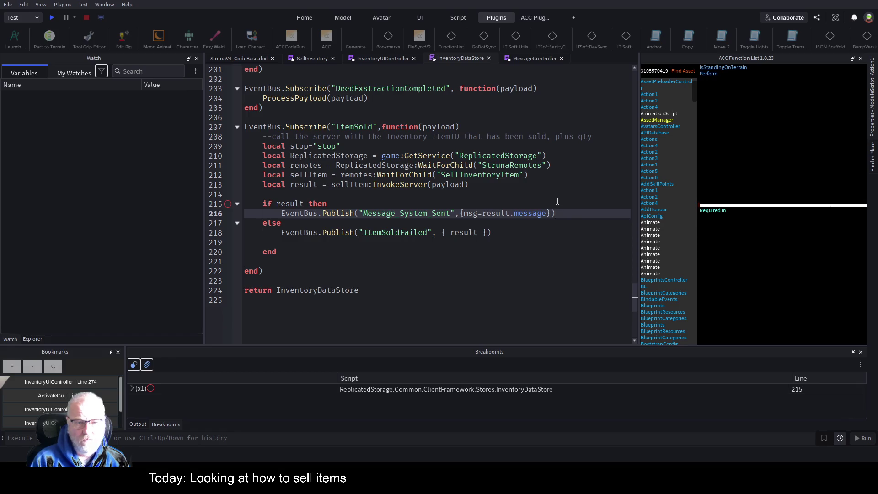
key(Return)
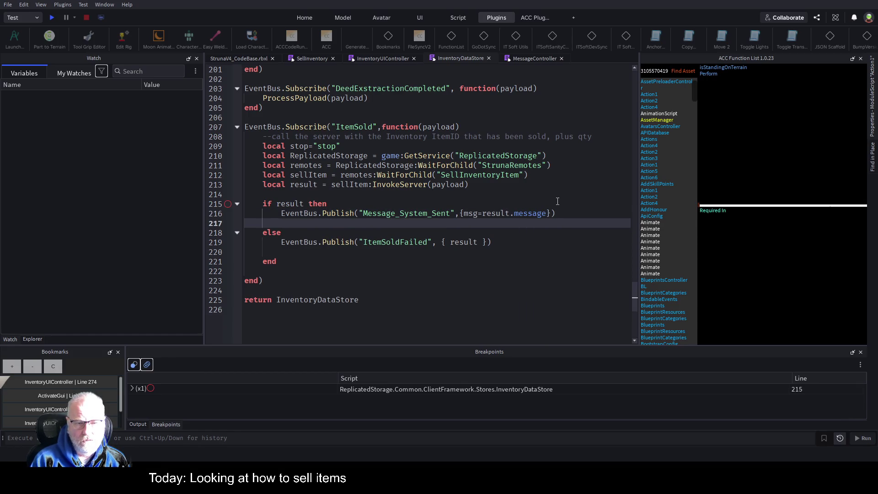
key(ctrl+v)
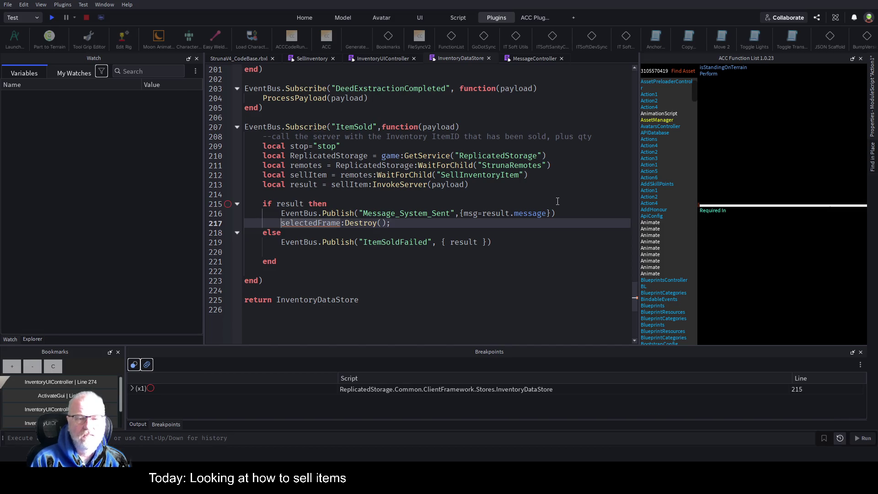
text(payloadui)
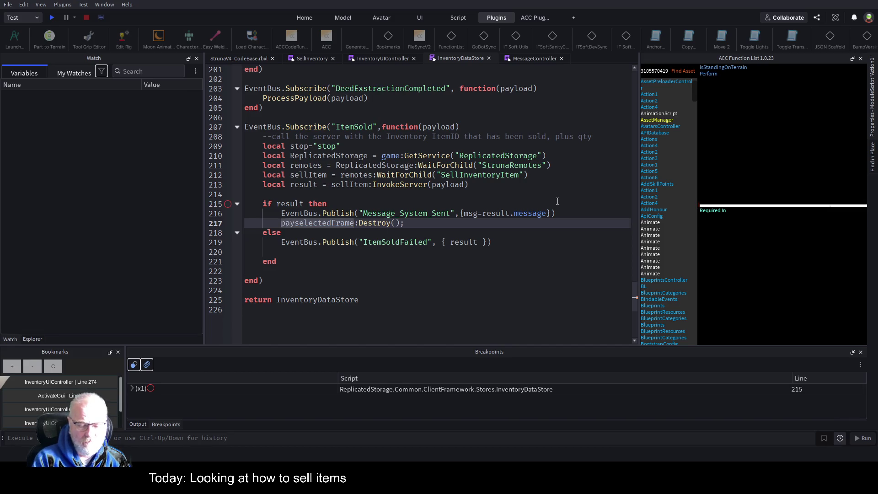
text(Item)
key(Delete)
key(Delete)
key(Delete)
key(Delete)
key(Delete)
key(Delete)
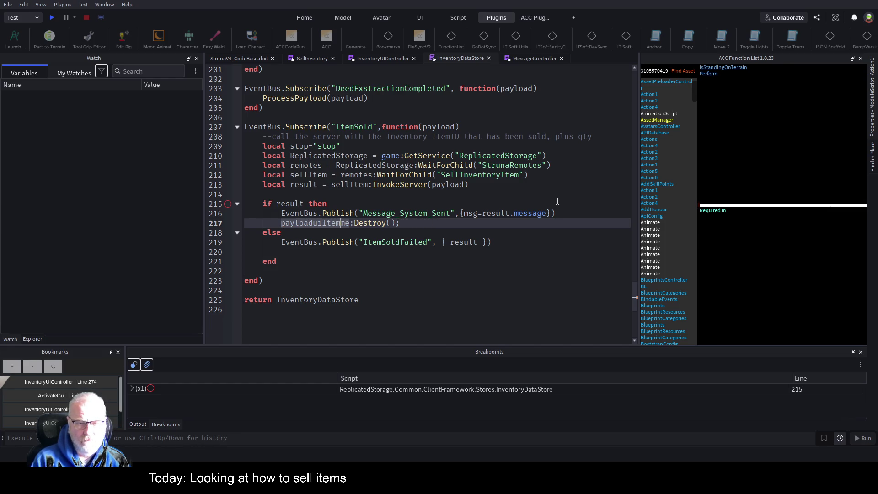
key(ctrl+s)
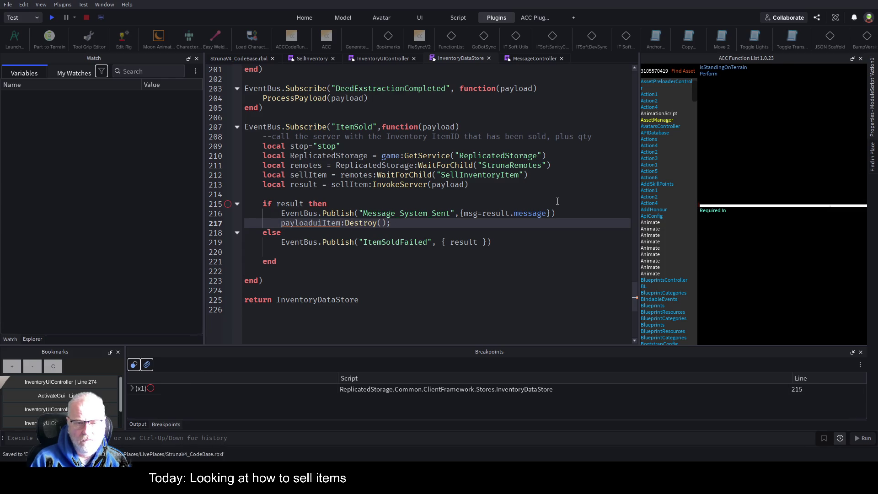
text(.)
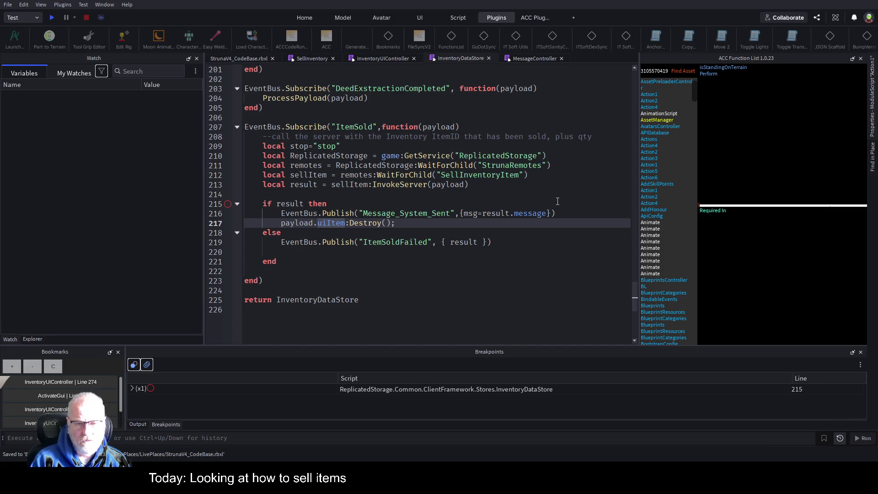
key(Down)
key(Down)
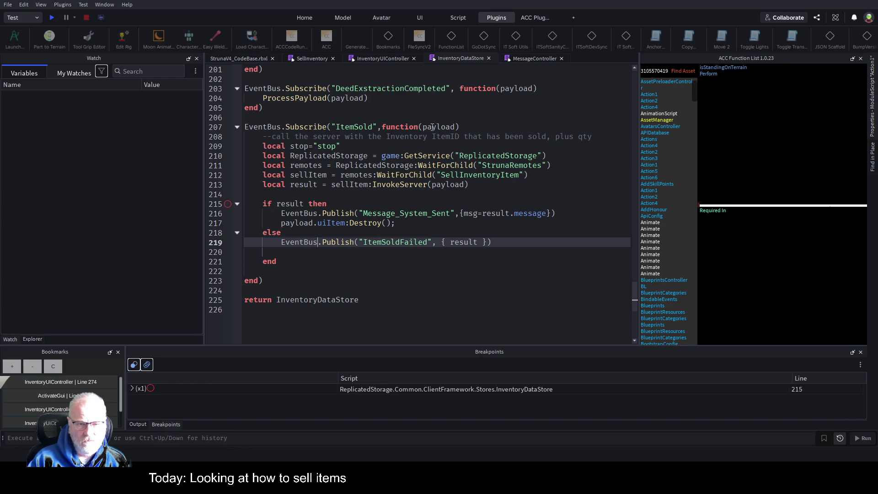
click(382, 58)
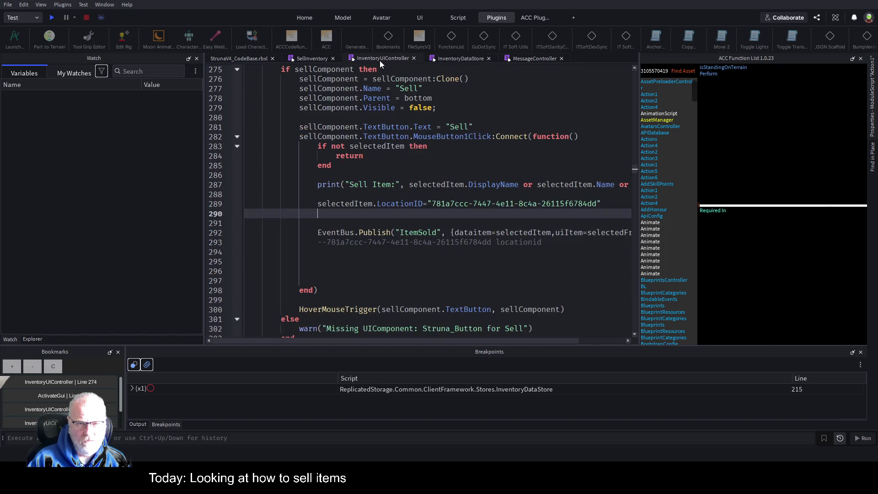
click(455, 59)
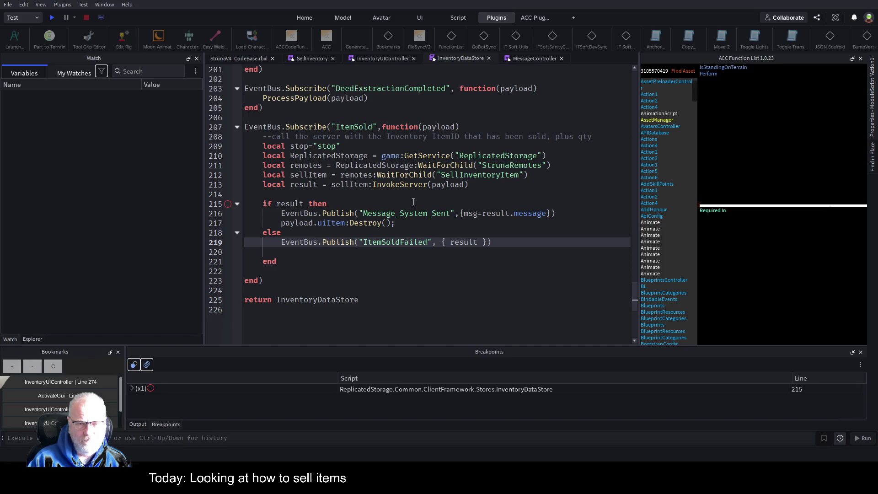
click(391, 60)
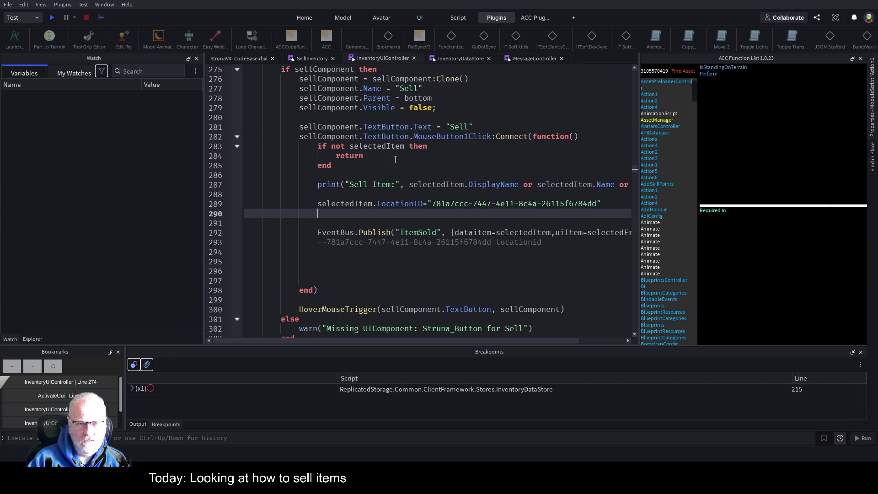
click(305, 58)
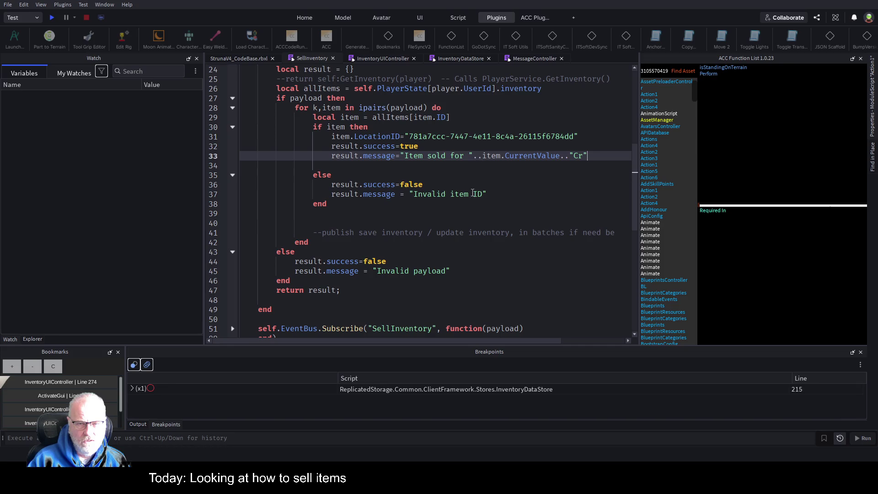
click(382, 57)
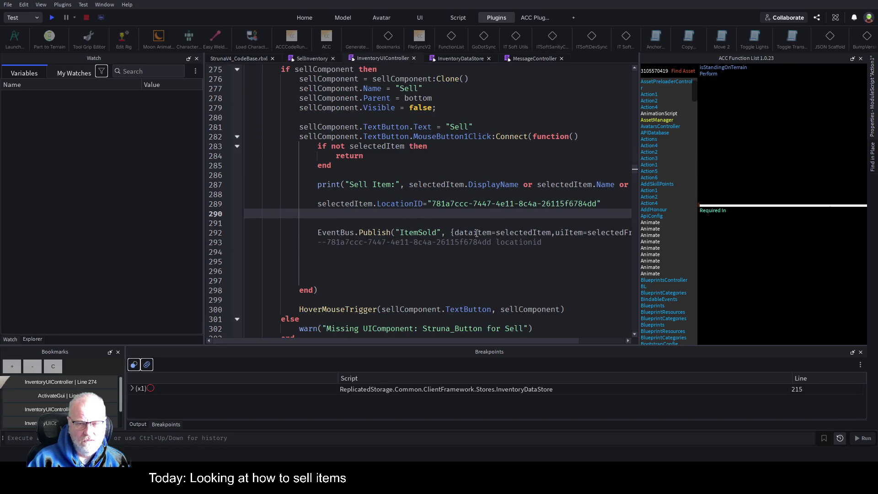
drag(496, 339, 566, 351)
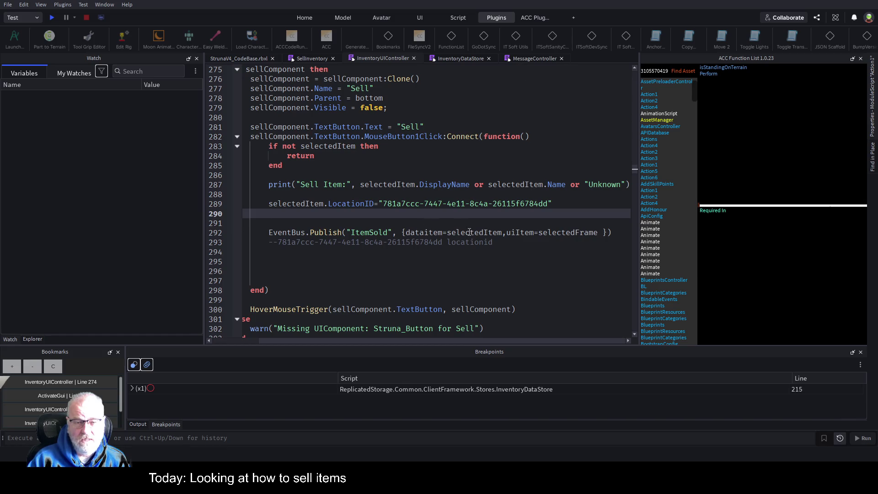
click(462, 59)
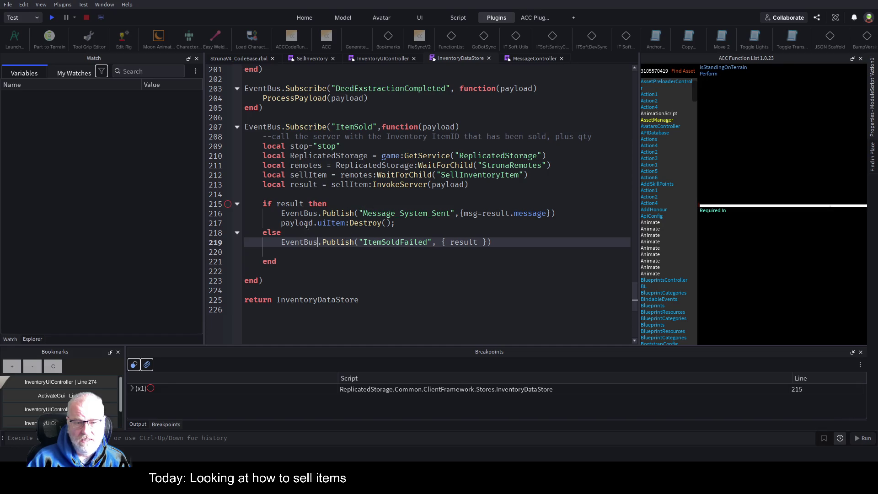
click(431, 223)
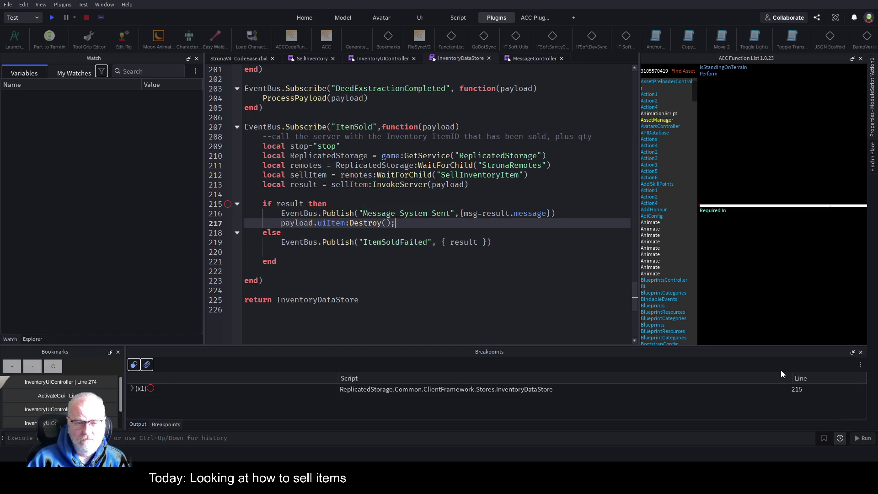
- Insert a 'for _,item in ipairs(payload) do' loop header above the destroy call
key(Home)
key(Return)
key(Up)
text(fo)
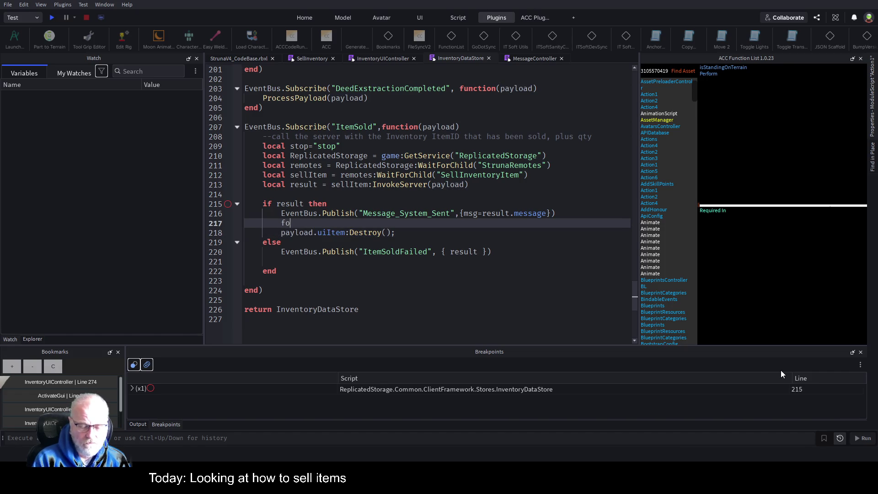
text(r _m,)
key(BackSpace)
key(BackSpace)
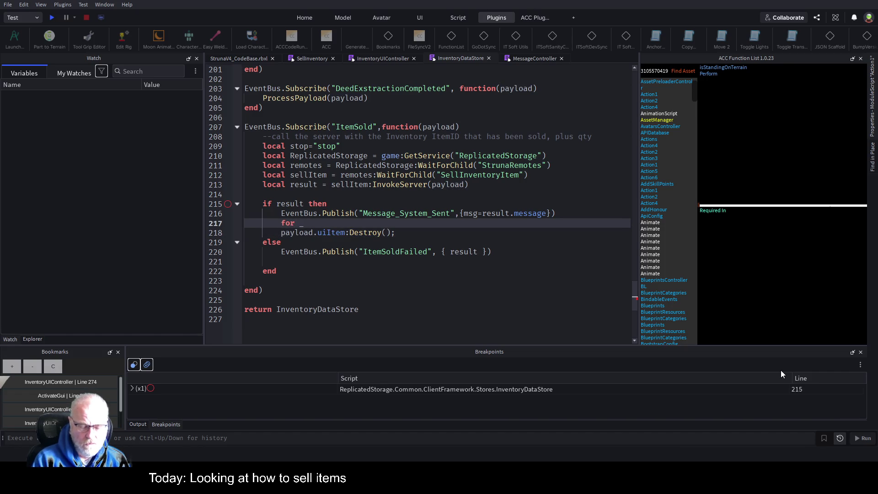
text(,item in ipairs()
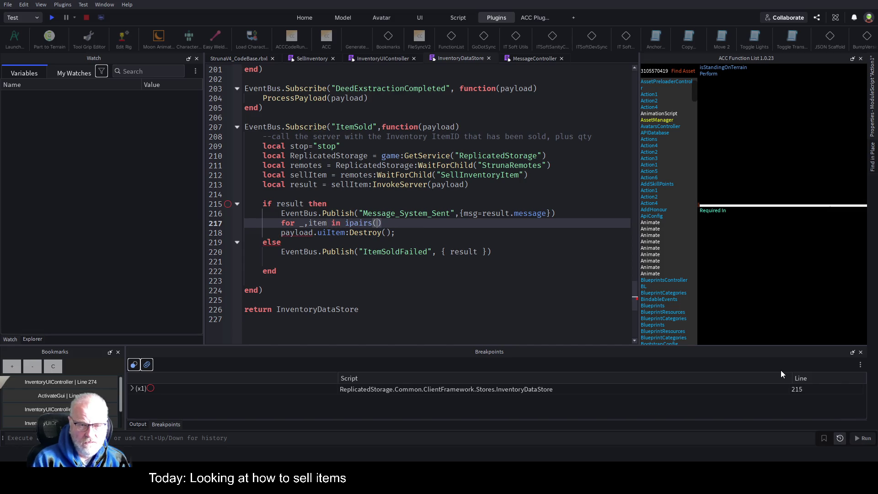
text(payload)
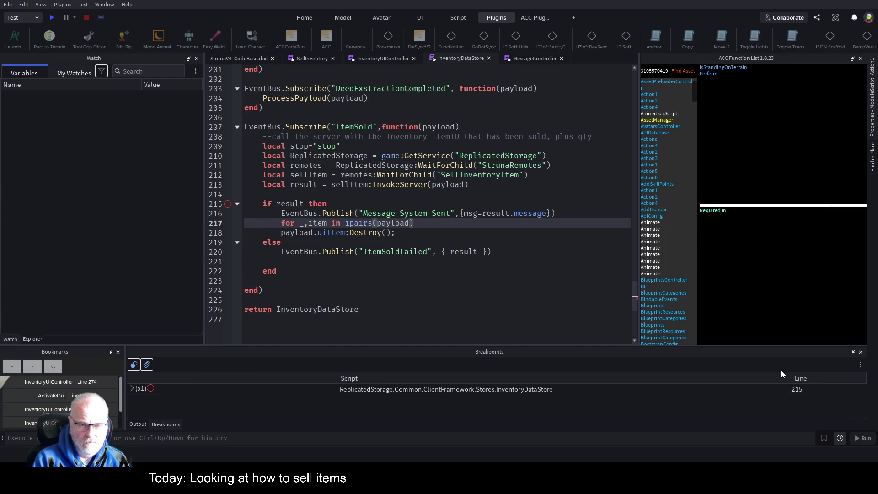
key(Tab)
key(ctrl+z)
key(End)
text(do)
key(Return)
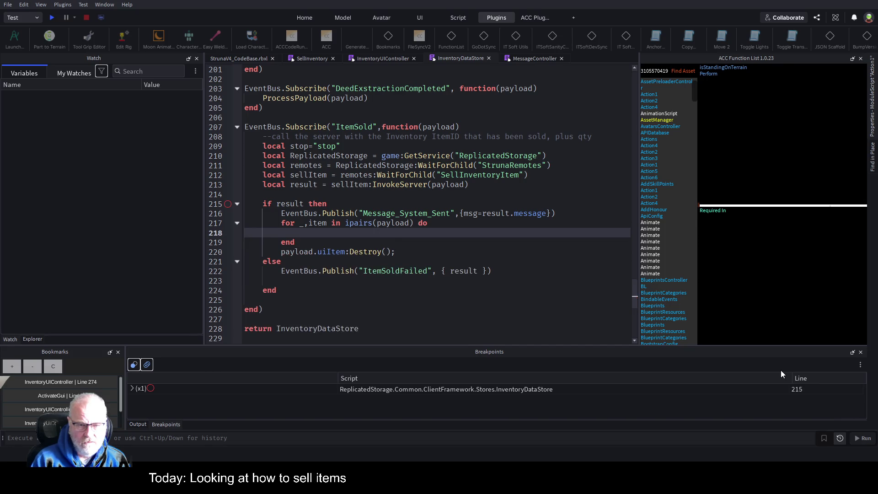
- Move the destroy into the loop as item.uiItem:Destroy() and save
key(Down)
key(Down)
key(shift+End)
key(ctrl+x)
key(Up)
key(Up)
key(ctrl+v)
key(Home)
key(Delete)
key(Delete)
key(Delete)
key(Delete)
text(item)
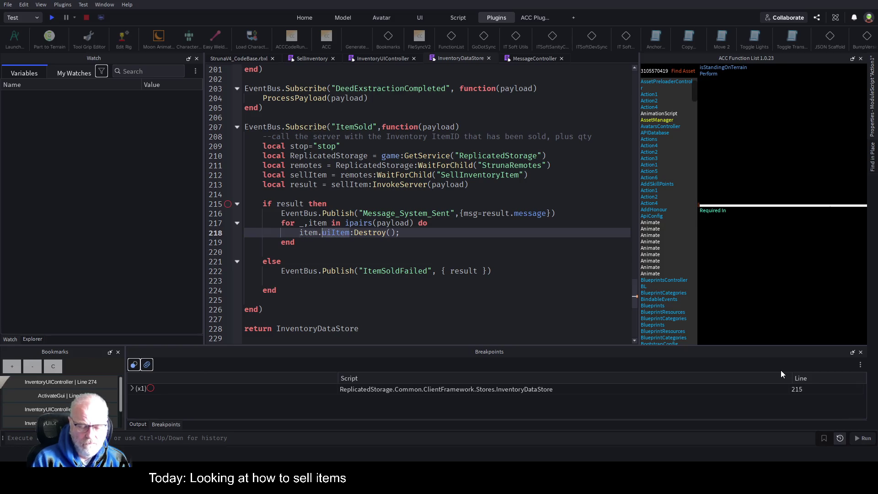
key(Up)
key(ctrl+s)
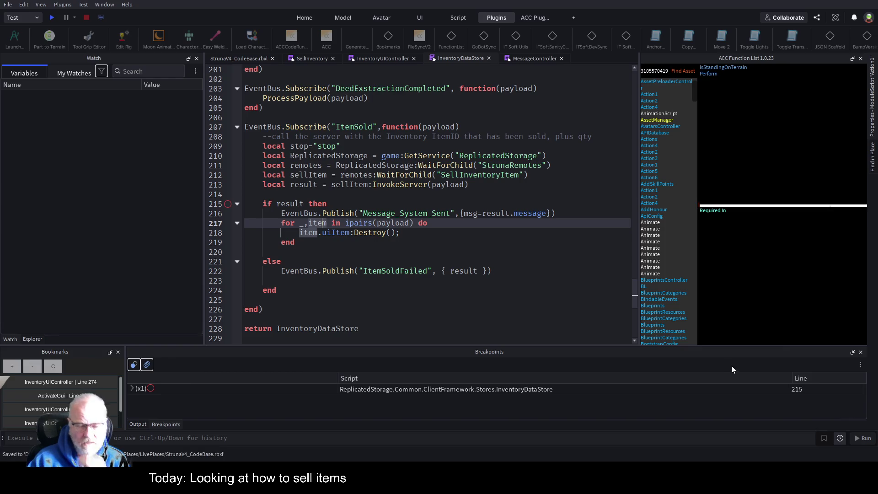
- Toggle the line-215 breakpoint on and back off
click(391, 239)
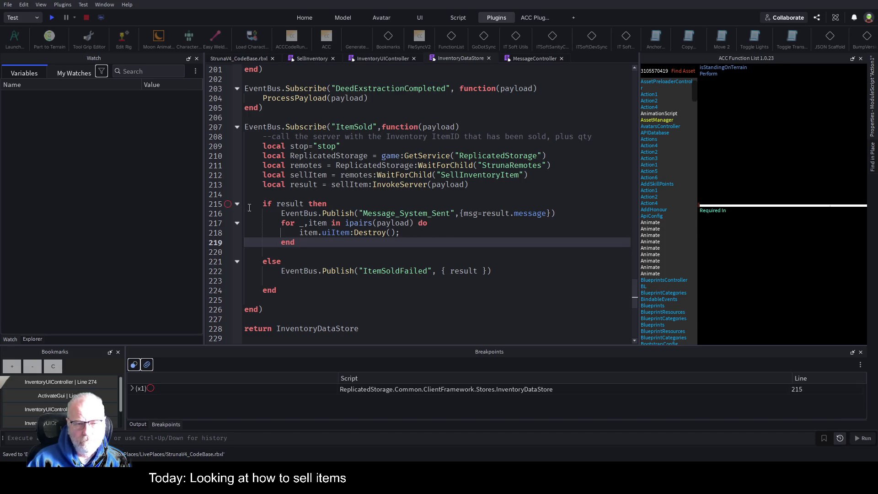
click(228, 204)
click(228, 204)
click(368, 58)
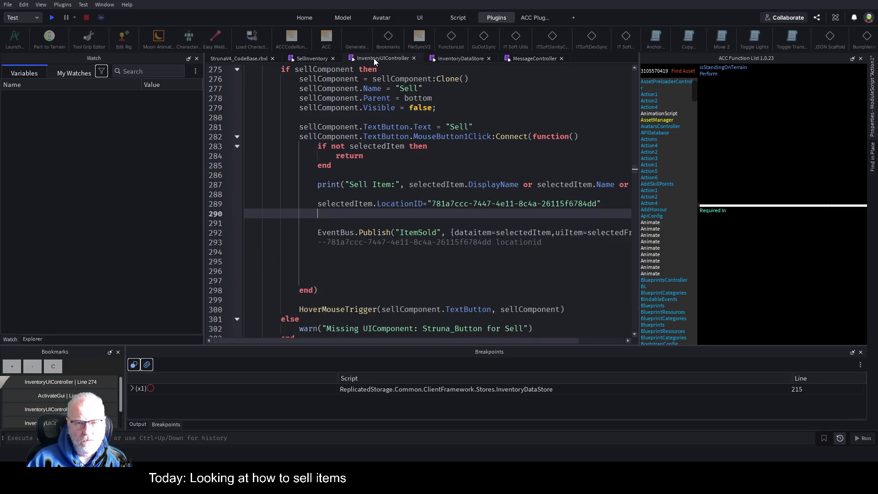
- Remove the extra blank lines around the ItemSold publish in InventoryUIController
click(369, 232)
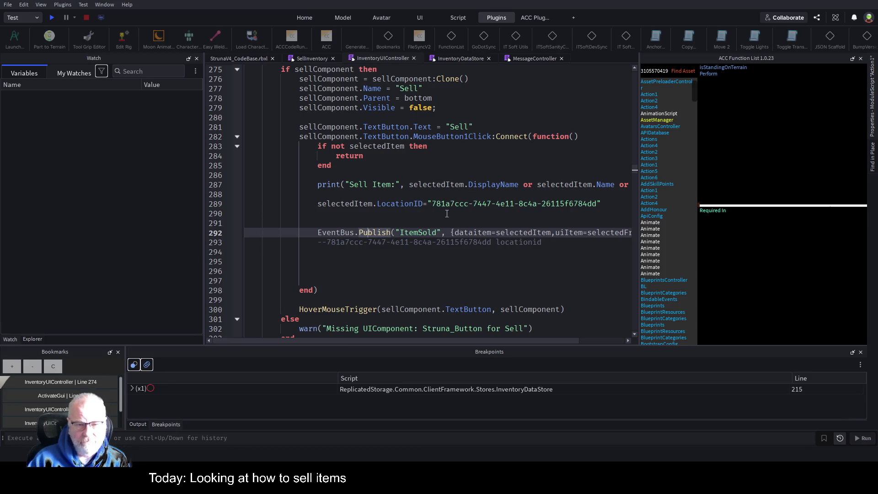
click(405, 214)
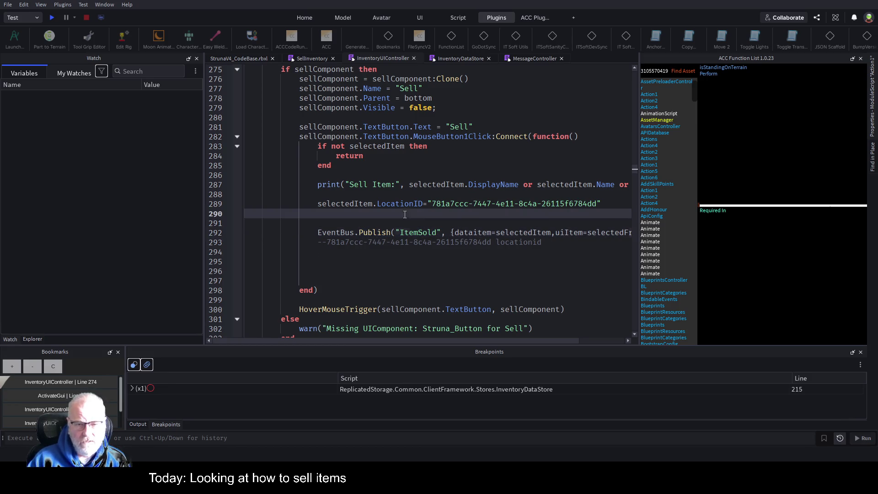
key(shift+Down)
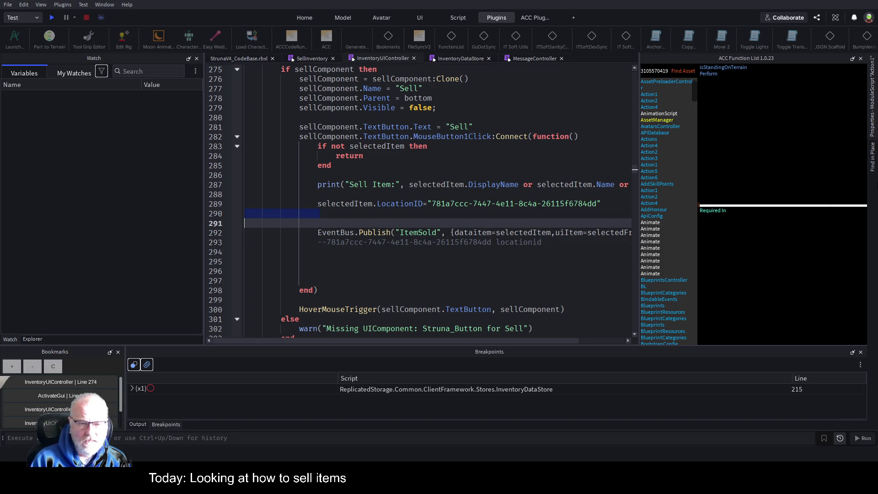
key(Delete)
click(245, 194)
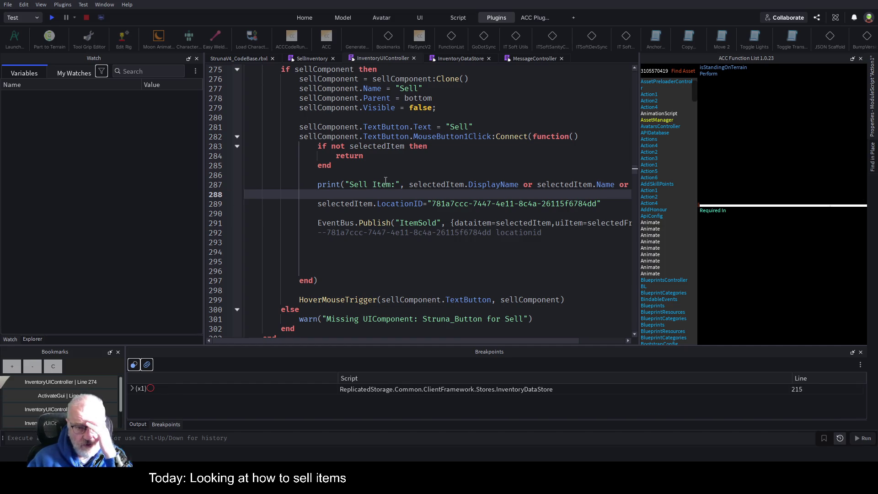
- Copy the LocationID assignment line and open a new line after 'do' in InventoryDataStore's loop
drag(318, 203, 600, 204)
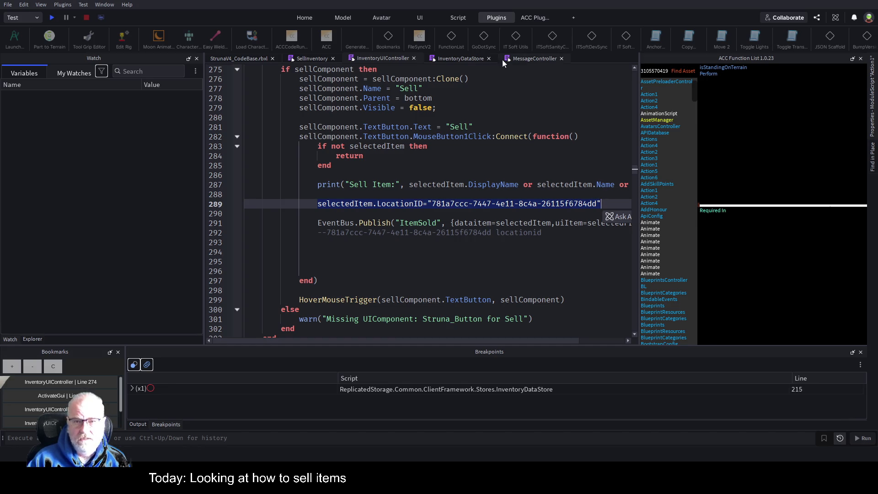
click(456, 59)
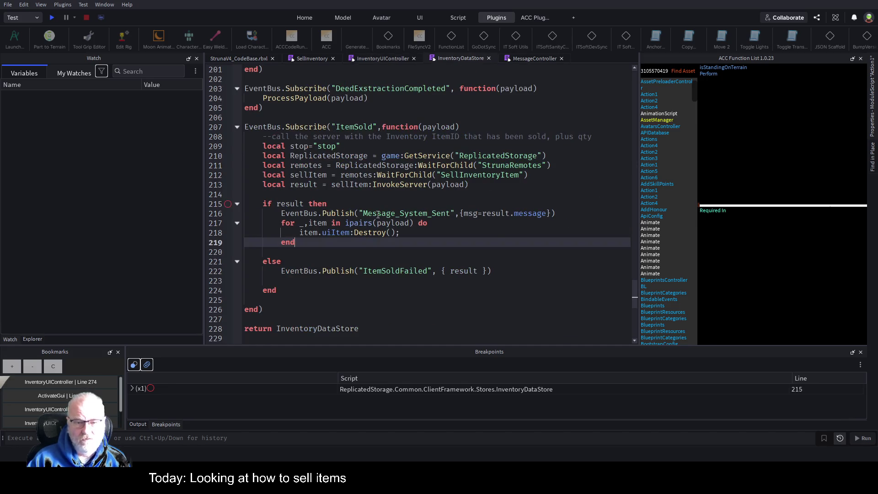
click(443, 223)
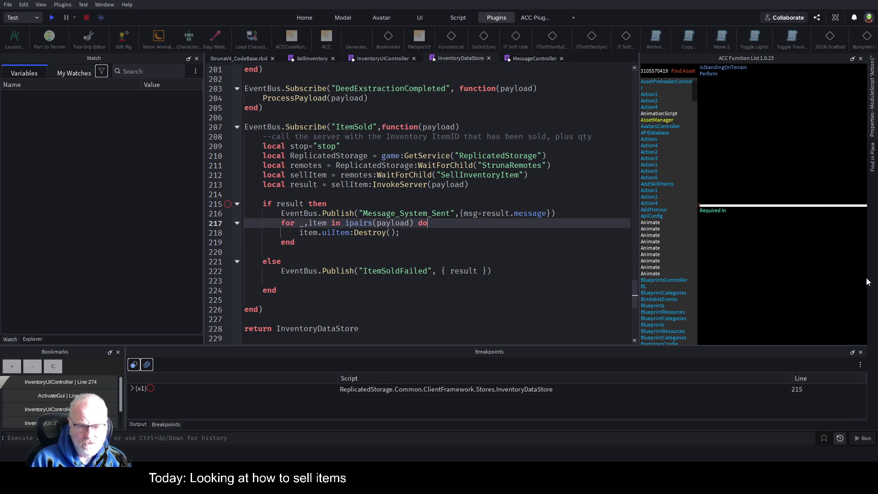
key(Return)
- Paste the LocationID line into the loop, change it to item.dataItem, and save
key(ctrl+v)
key(Delete)
key(Delete)
key(Delete)
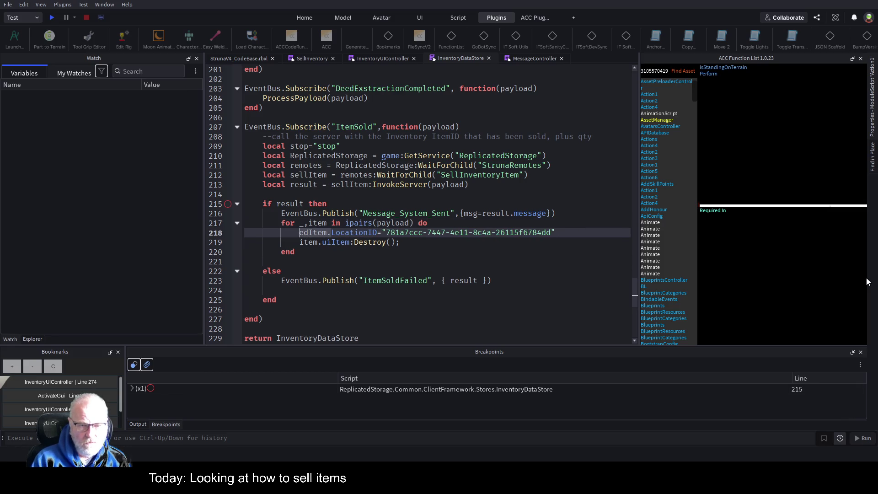
text(item.)
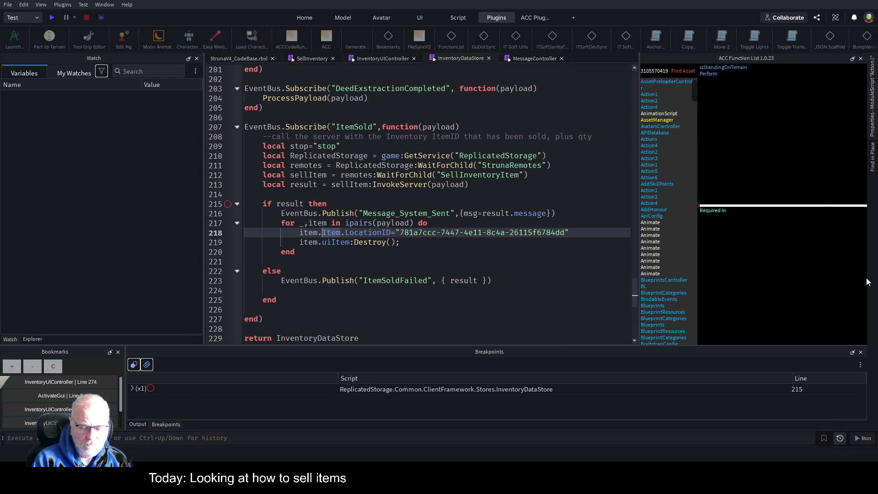
text(data)
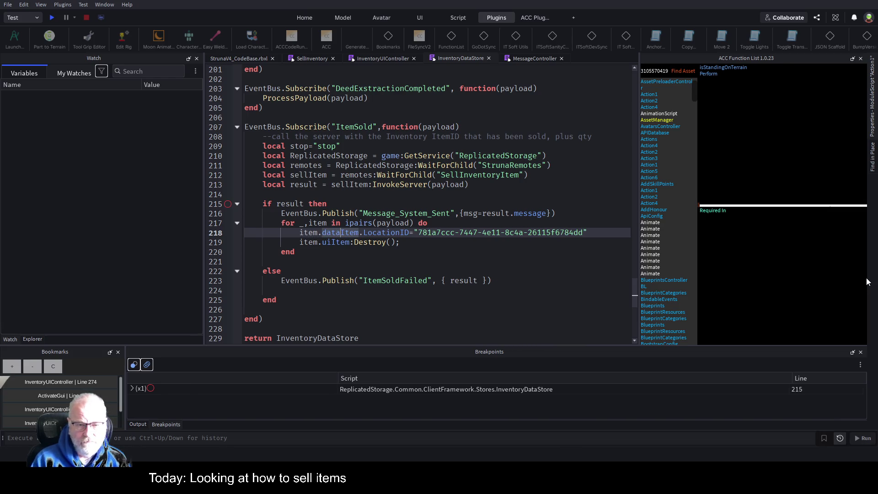
key(Down)
key(ctrl+s)
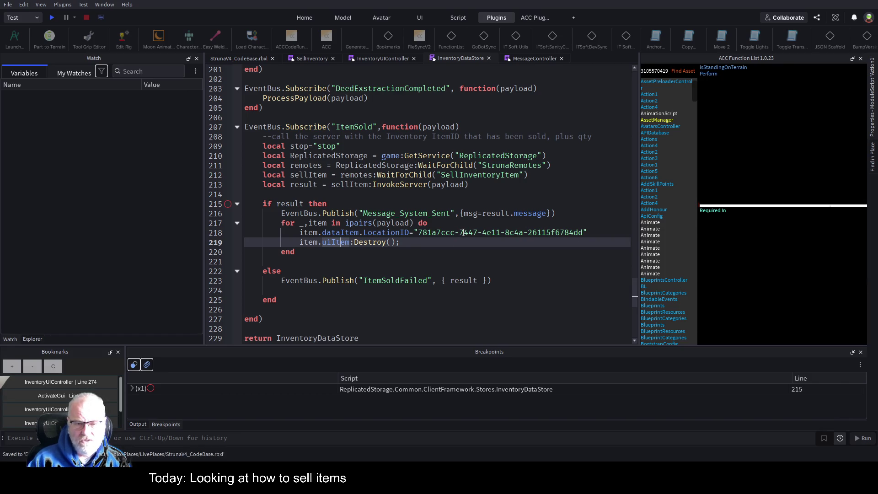
- Append a '--sold items' comment to the LocationID line and save
click(614, 224)
key(Down)
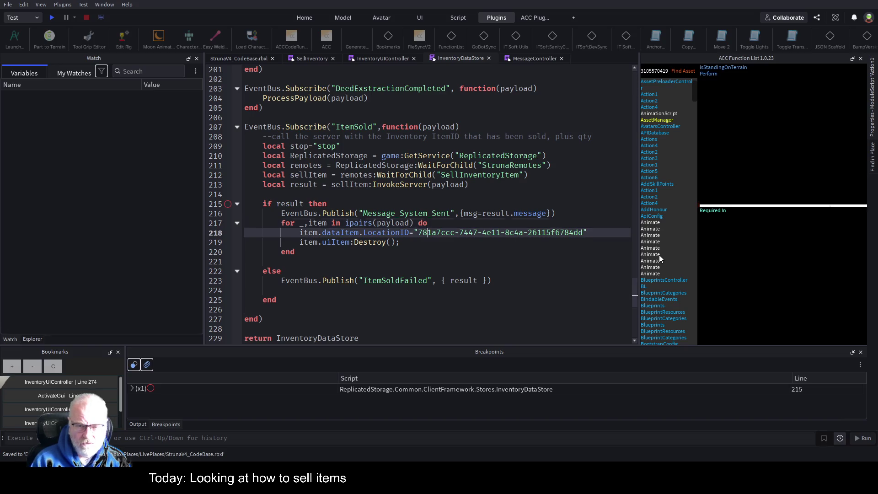
text( --s)
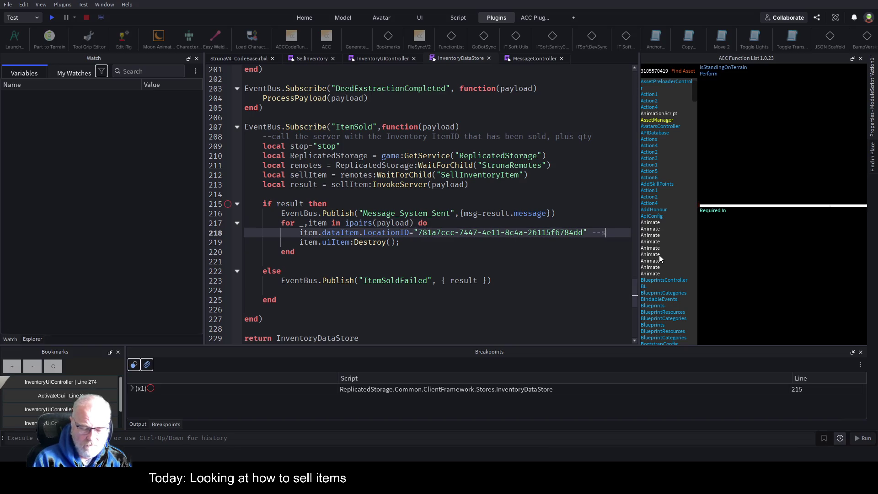
text(old items)
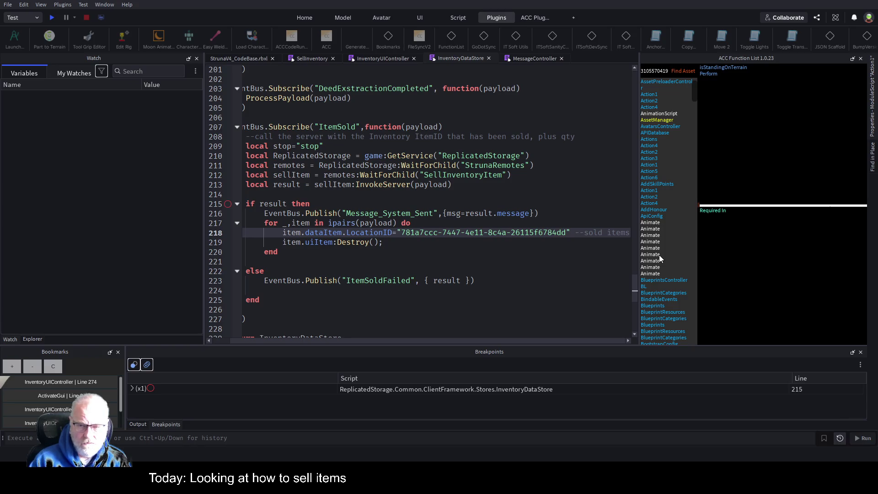
key(ctrl+s)
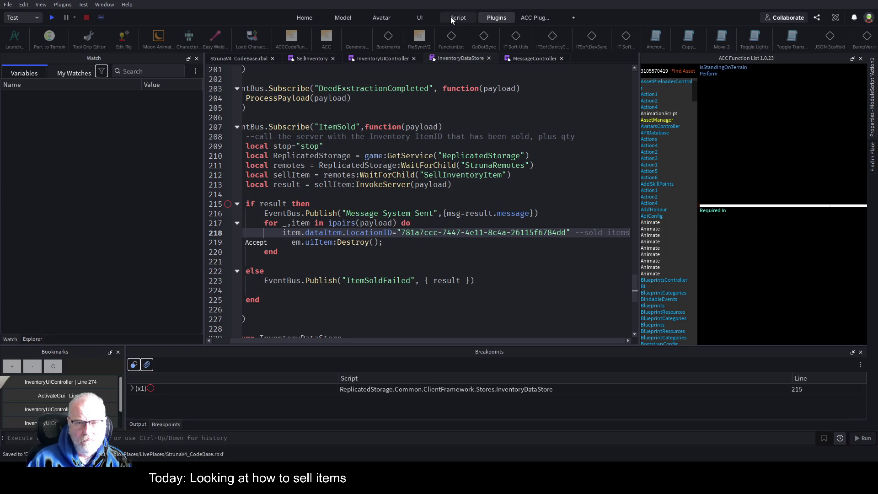
click(385, 58)
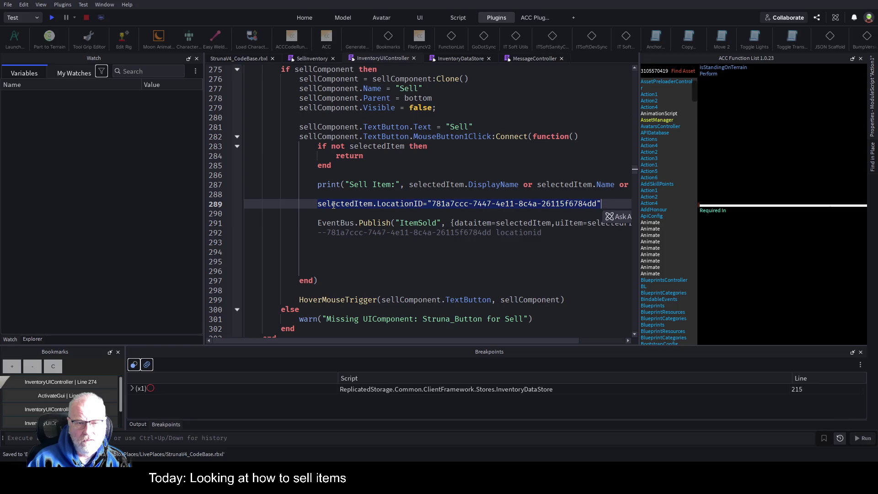
- Delete the print and LocationID lines from the InventoryUIController sell handler
click(499, 222)
text(--)
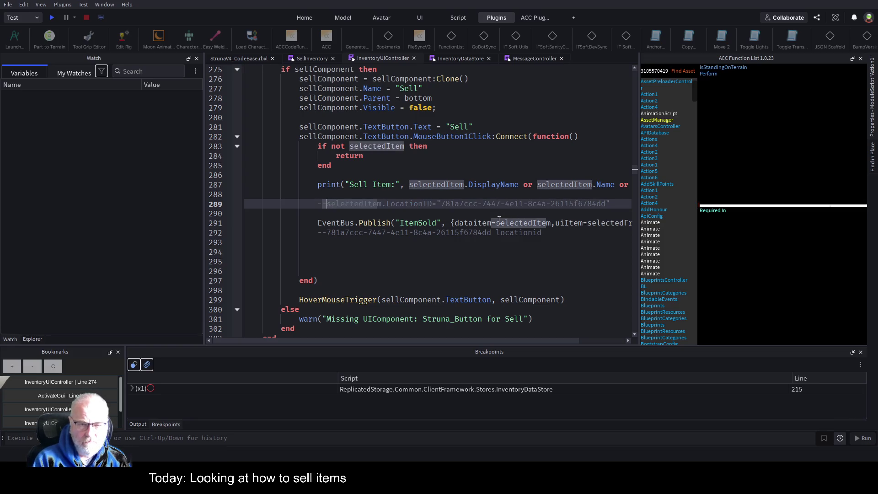
key(Up)
key(Up)
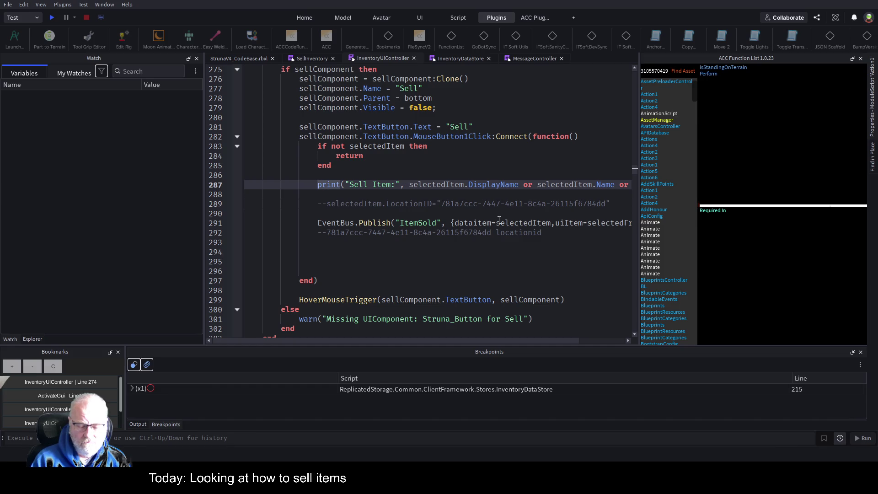
key(shift+Down)
key(shift+Down)
key(shift+Down)
key(Delete)
key(Up)
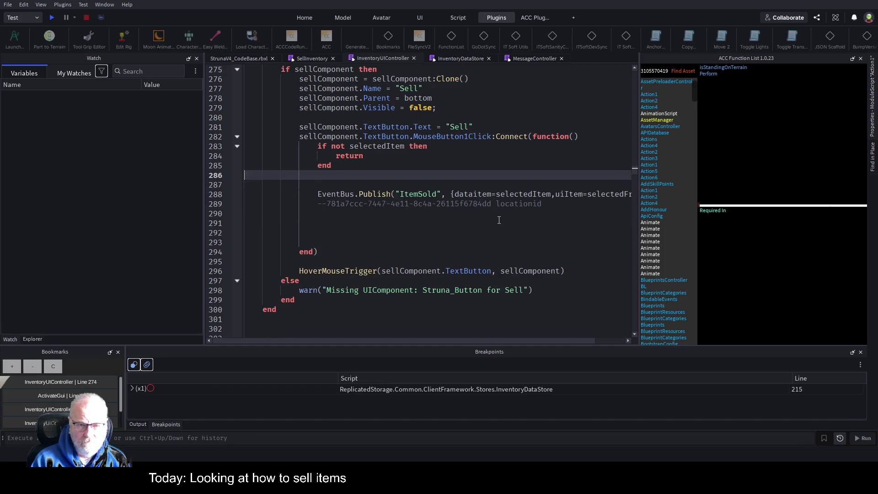
- Remove the leftover location id comment and blank lines, then save
key(shift+Down)
key(Delete)
key(Down)
key(Down)
key(shift+Down)
key(shift+Down)
key(BackSpace)
key(BackSpace)
key(BackSpace)
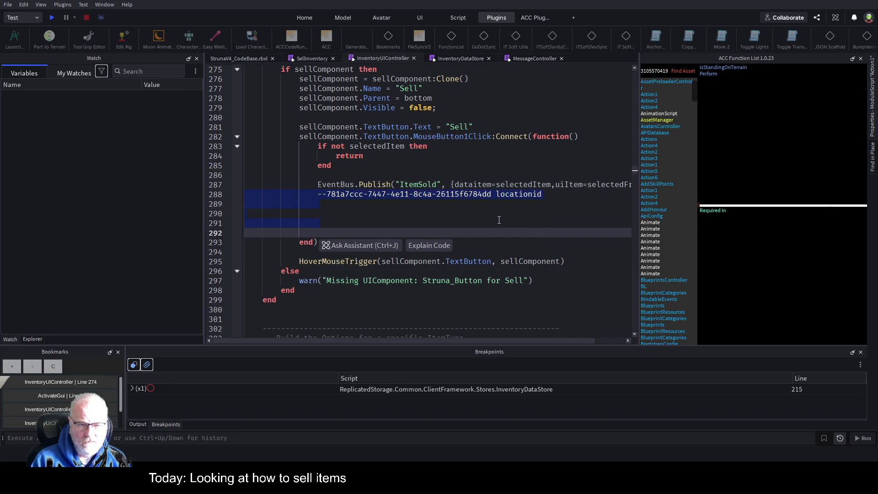
key(Up)
key(Up)
key(ctrl+s)
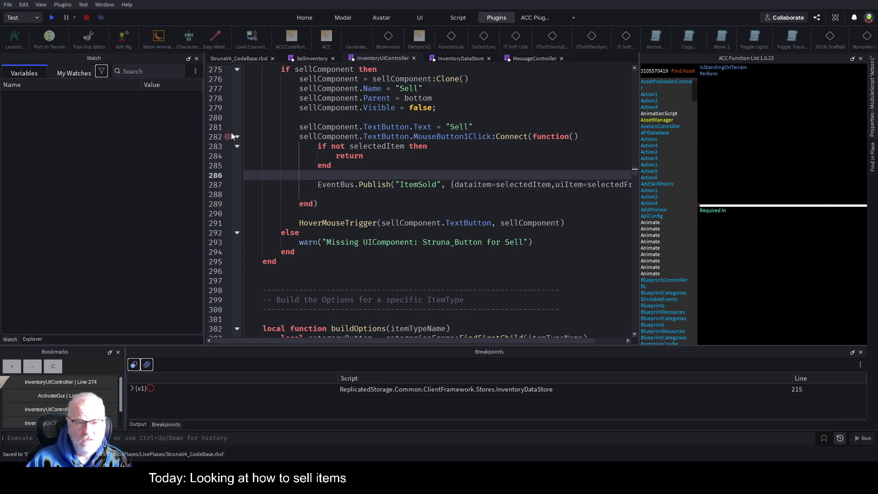
double_click(415, 185)
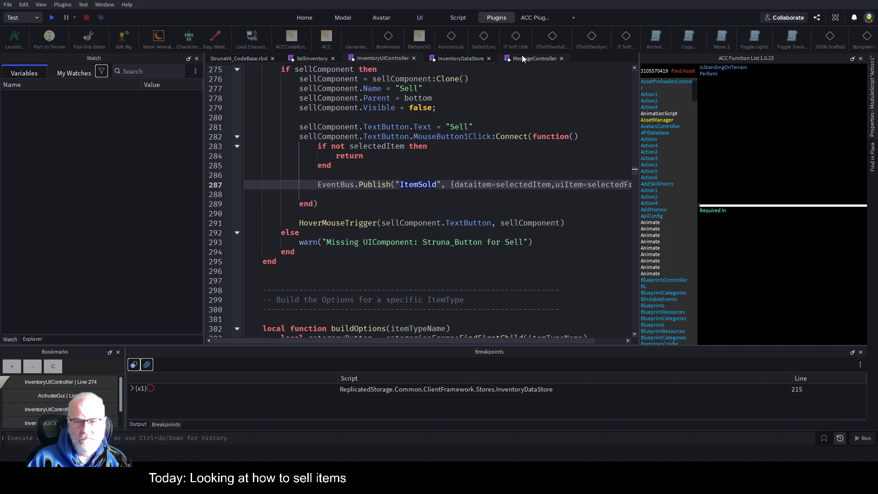
- Verify the ItemSold event name in InventoryDataStore, save, and start a play-test
click(472, 58)
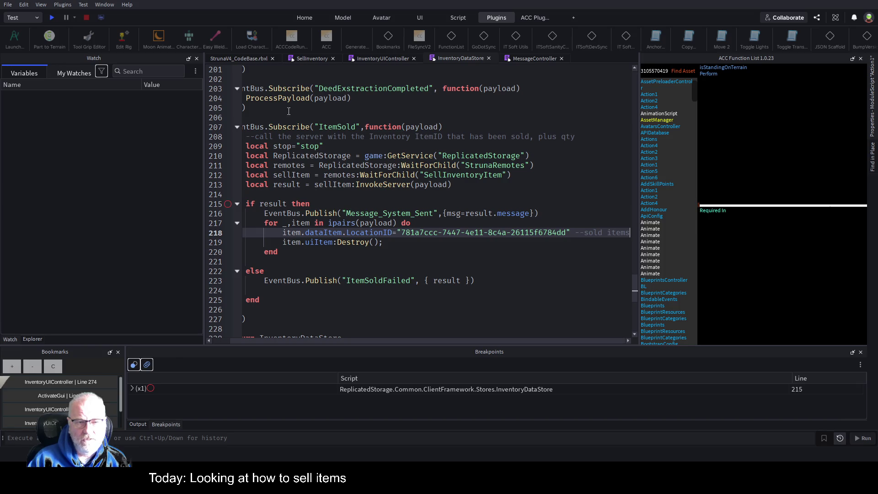
double_click(336, 127)
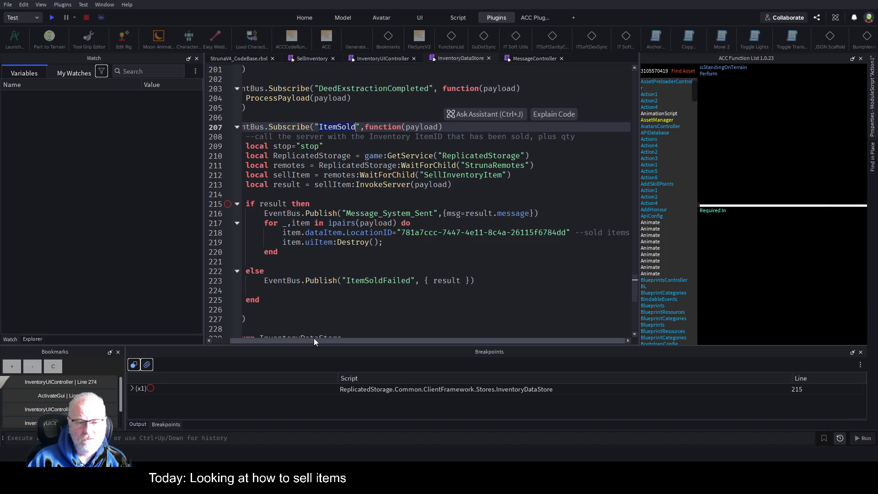
scroll(314, 342, left, 2)
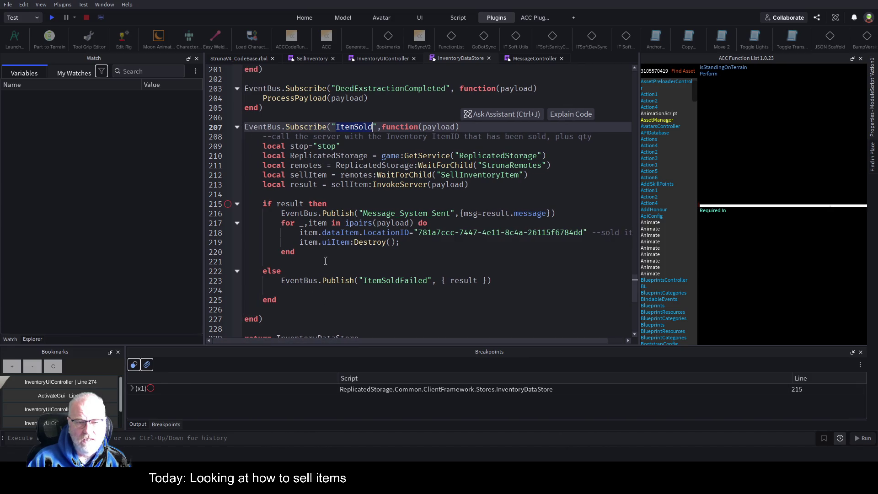
double_click(441, 232)
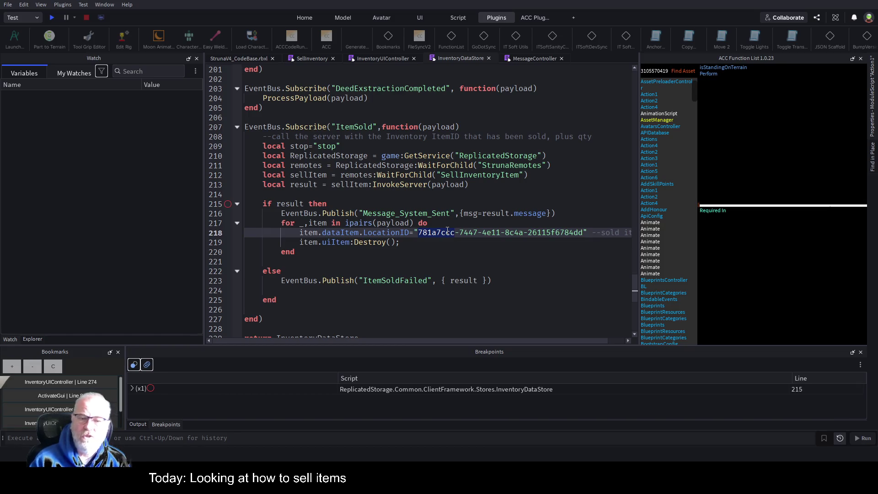
click(412, 263)
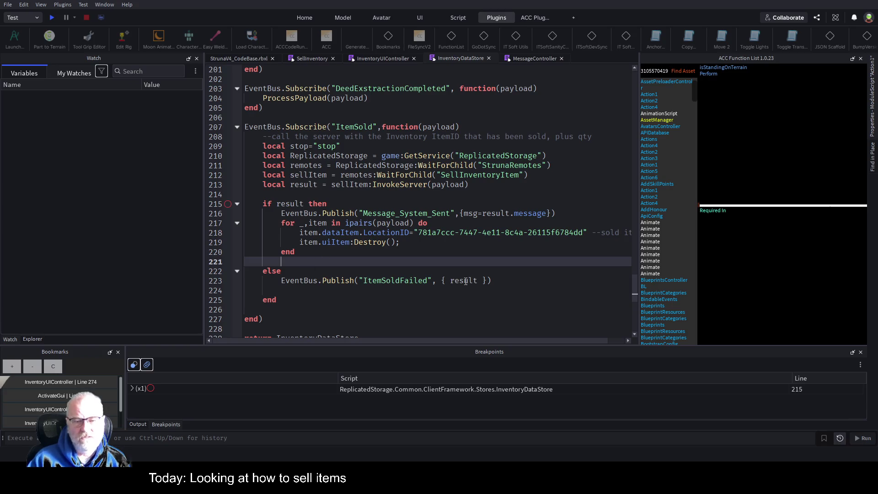
key(ctrl+s)
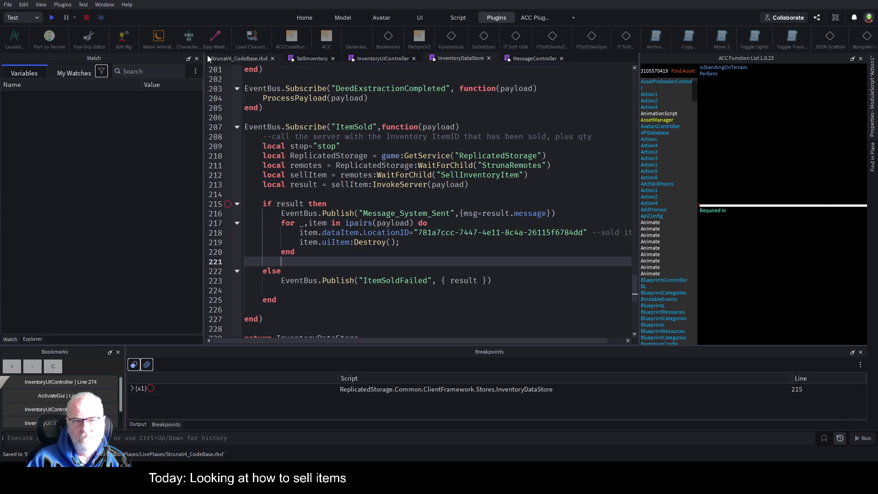
click(51, 17)
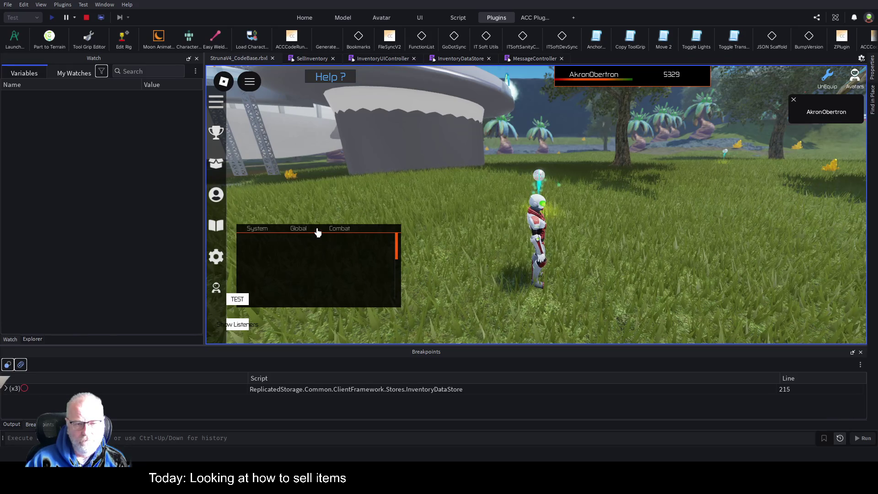
- In the playtest inventory's Resources category, select Mendelevium
key(i)
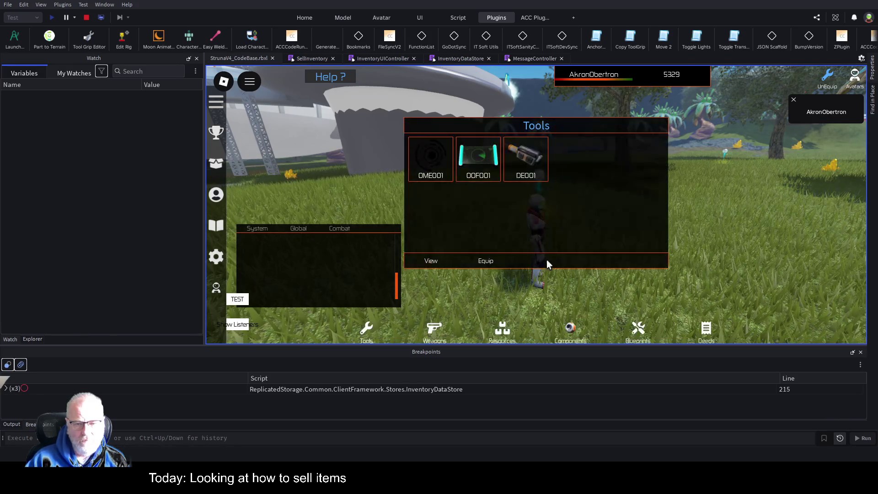
click(505, 330)
click(445, 168)
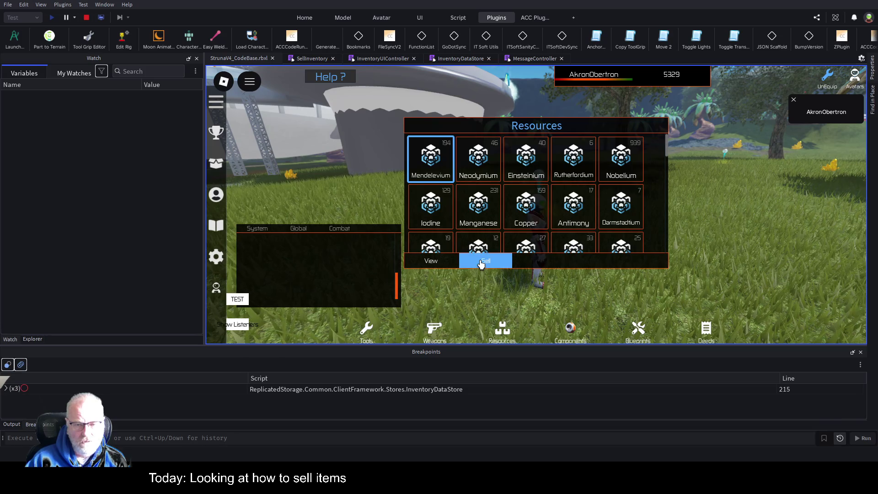
- Show and enlarge the Output panel, clear its log, and switch to the SellInventory script
click(11, 425)
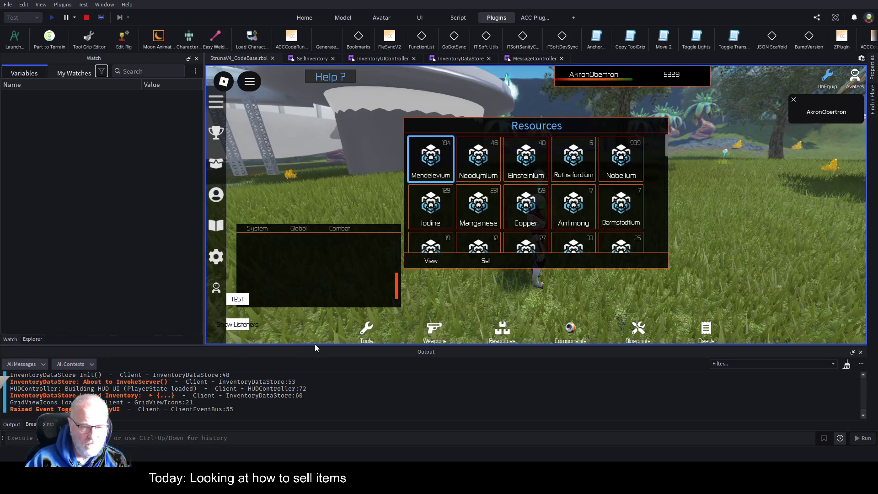
drag(317, 347, 344, 247)
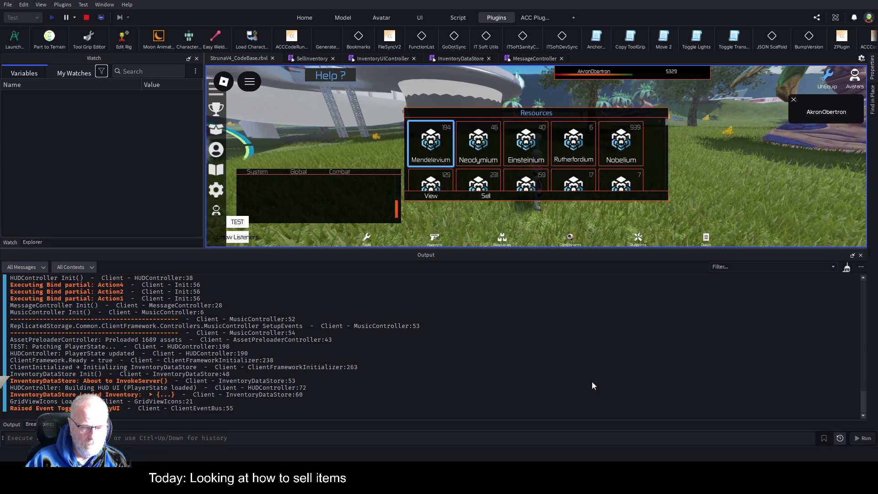
key(ctrl+k)
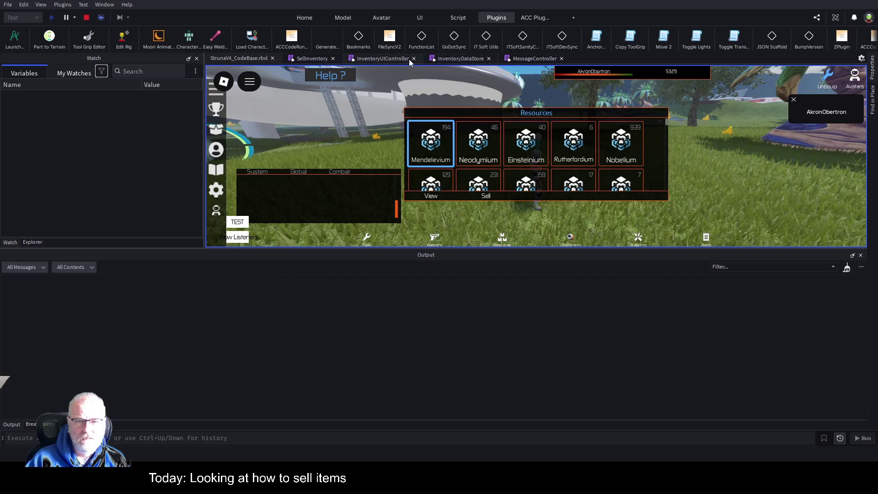
click(296, 61)
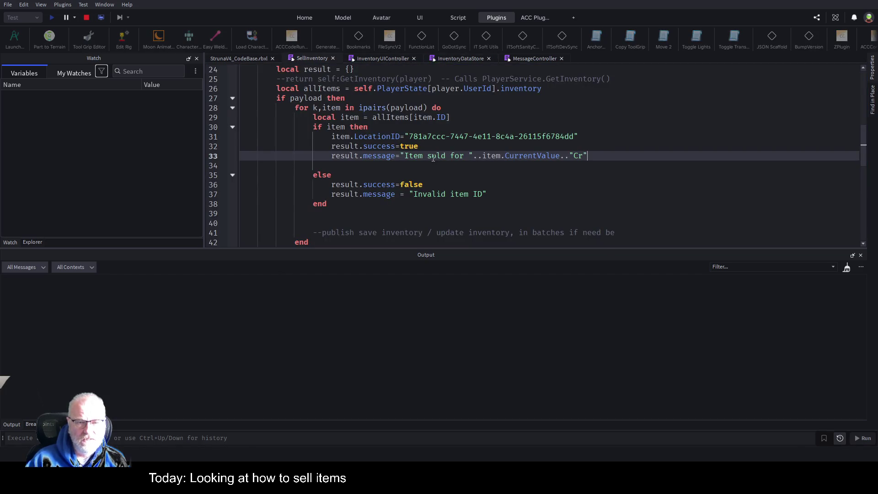
click(371, 59)
click(449, 198)
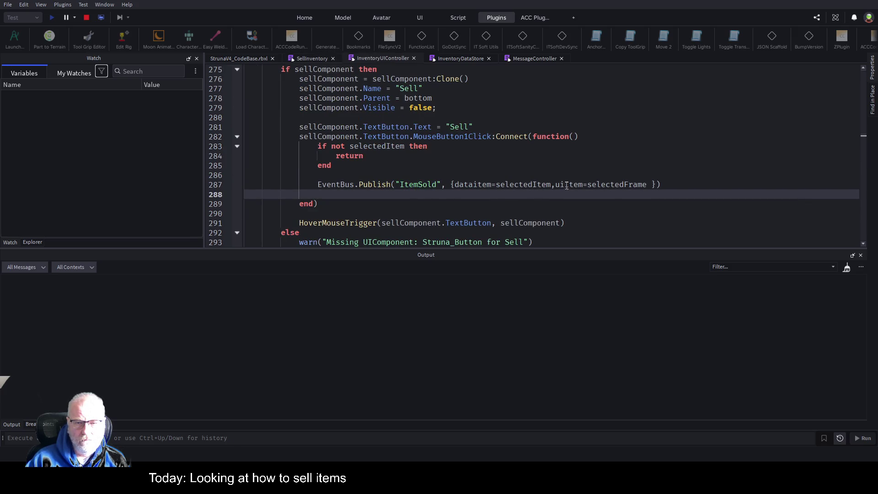
click(462, 59)
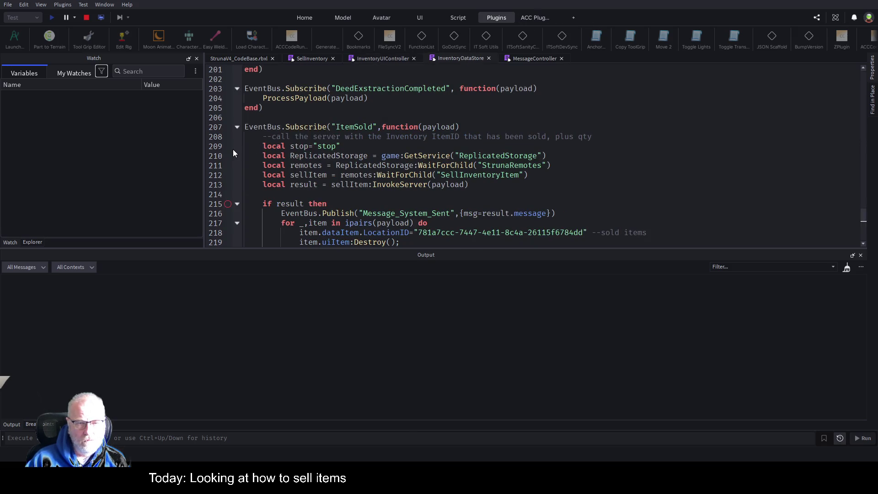
click(229, 58)
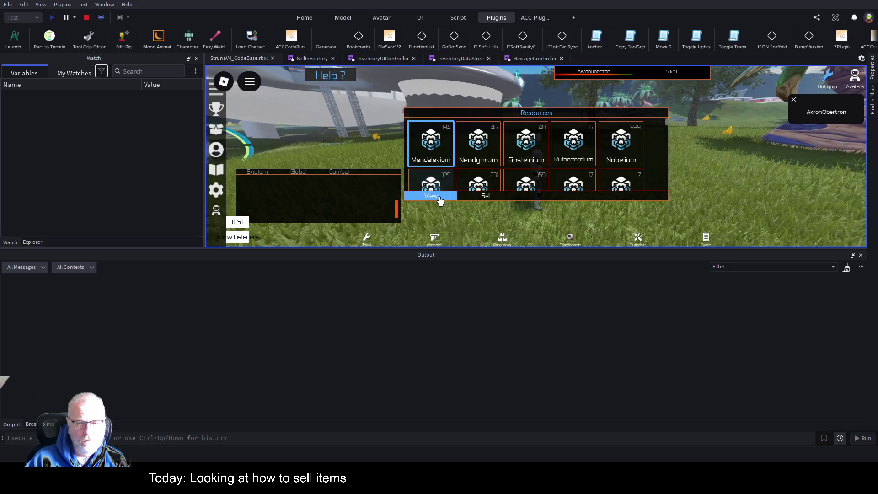
- Sell the selected Mendelevium to break at line 209 and inspect the payload in Watch
click(492, 200)
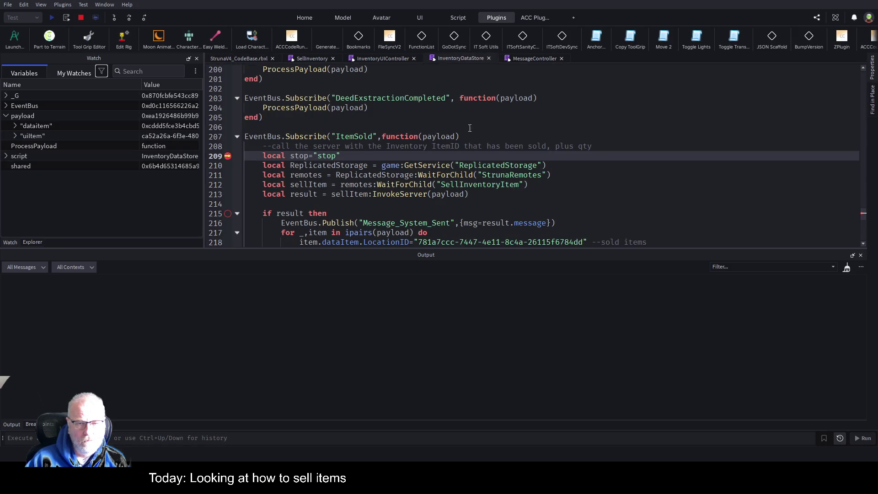
scroll(486, 151, down, 1)
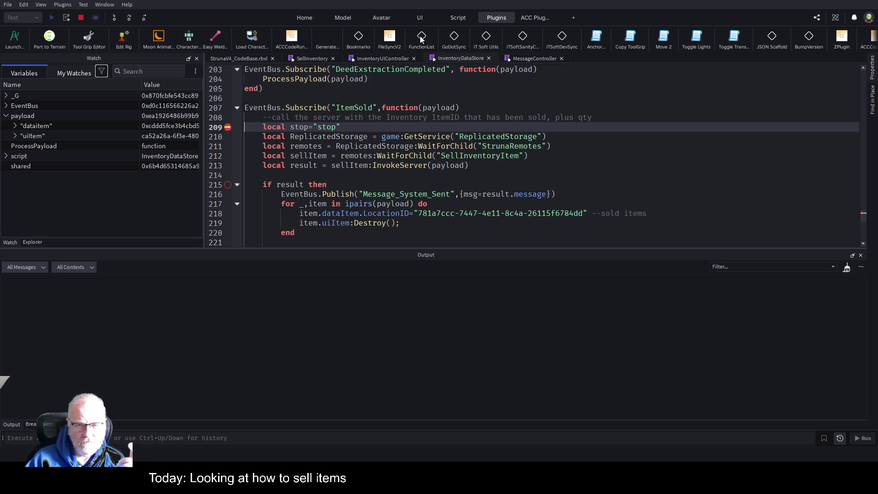
- Stop the debugging session and bring up the InventoryUIController script
click(80, 20)
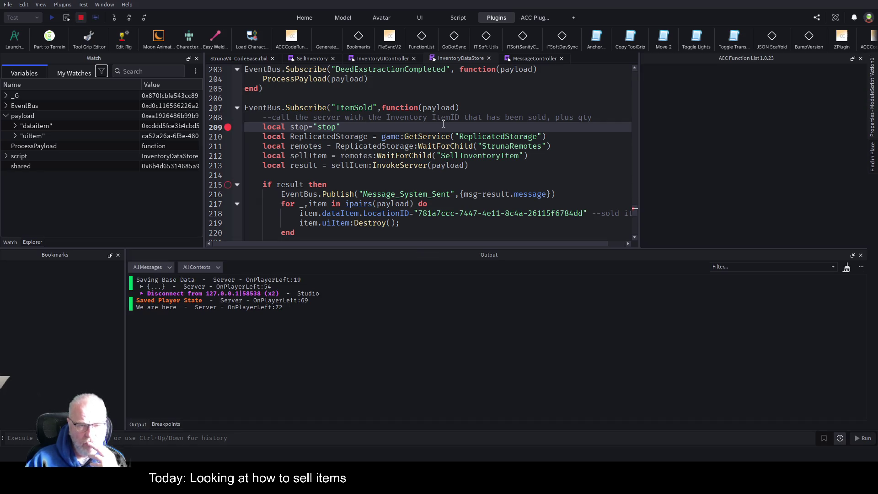
scroll(436, 135, down, 2)
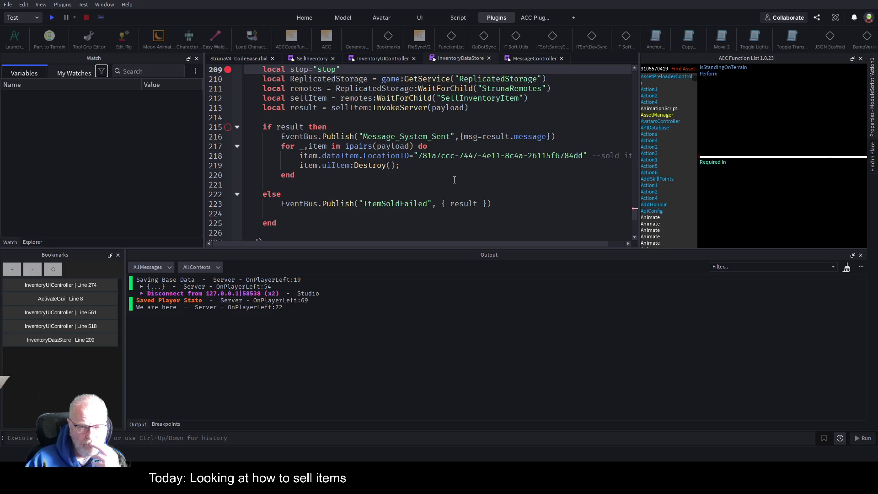
click(384, 59)
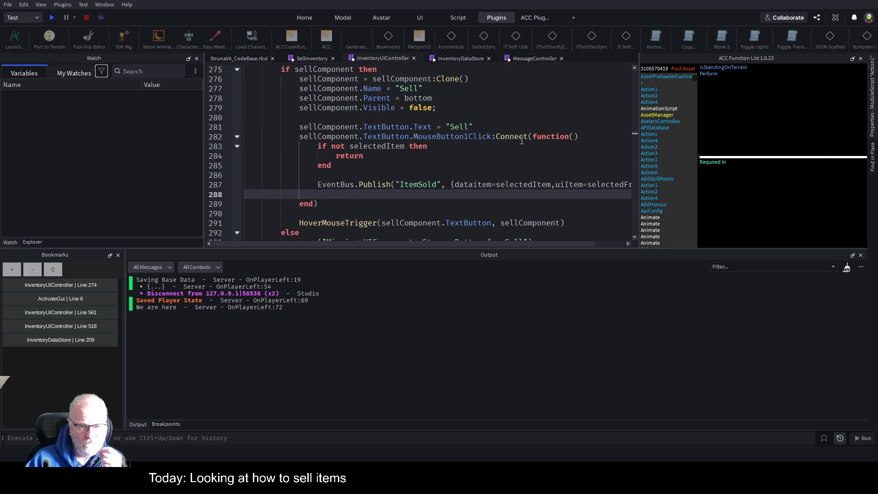
- Wrap line 287's dataitem, uiItem payload in an extra { } table, save, and replay
double_click(470, 184)
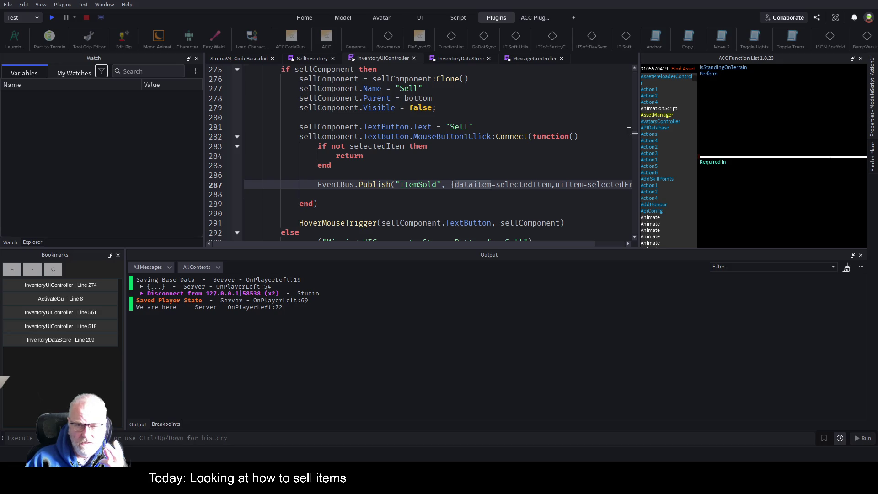
key(Left)
text({)
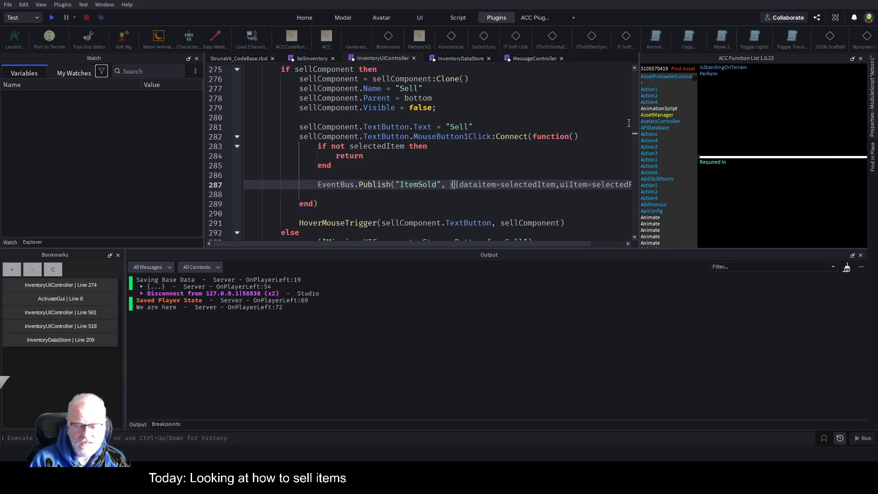
key(End)
key(Left)
text(})
key(ctrl+s)
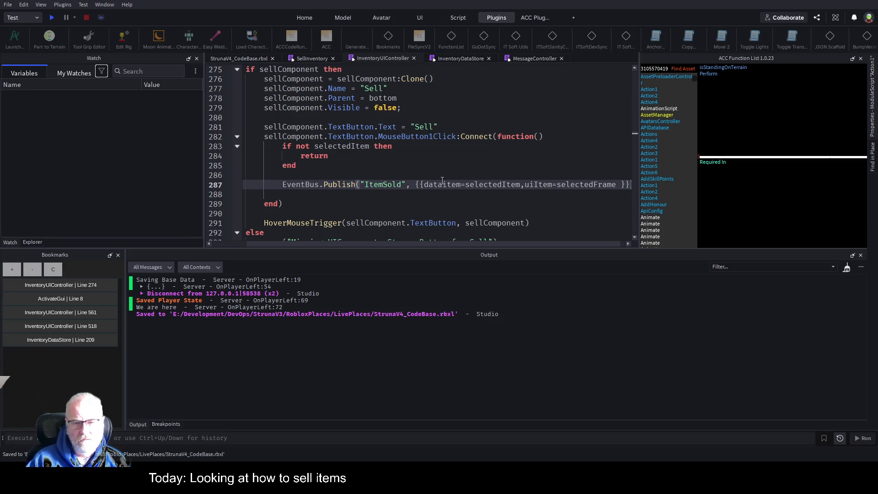
click(52, 18)
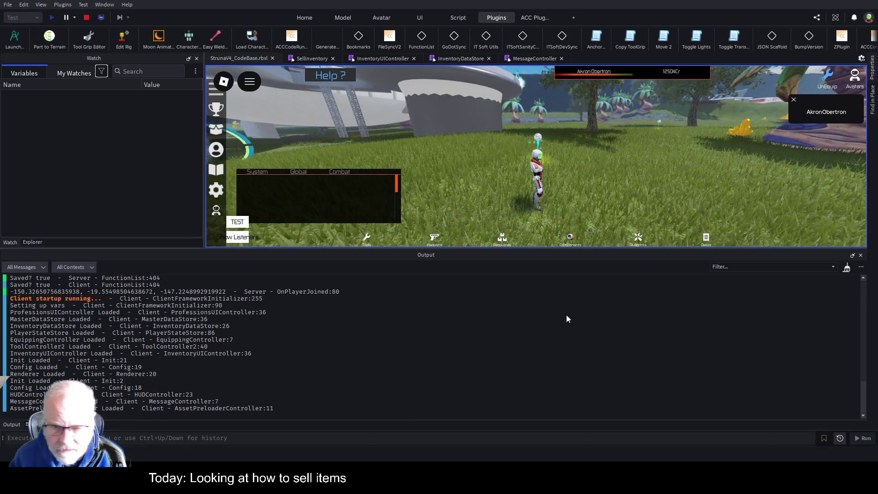
- Shrink the Output panel, narrow the Watch panel, and clear the Output log
key(ctrl+k)
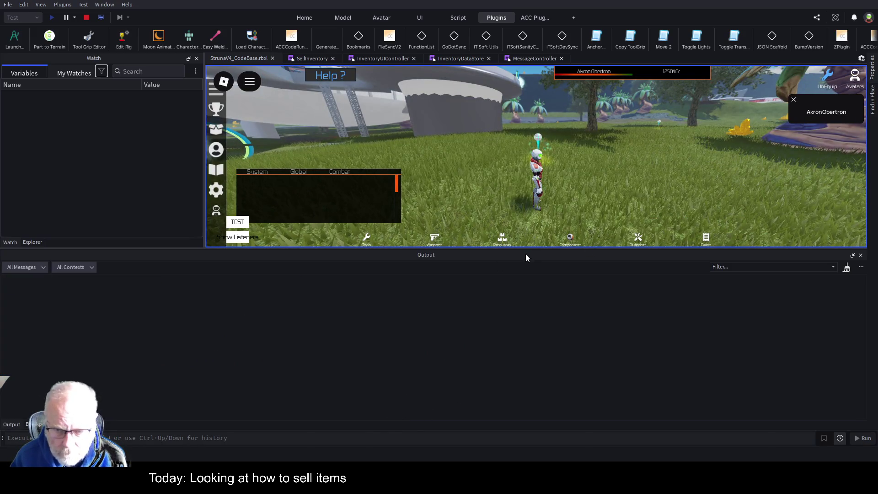
drag(539, 250, 533, 339)
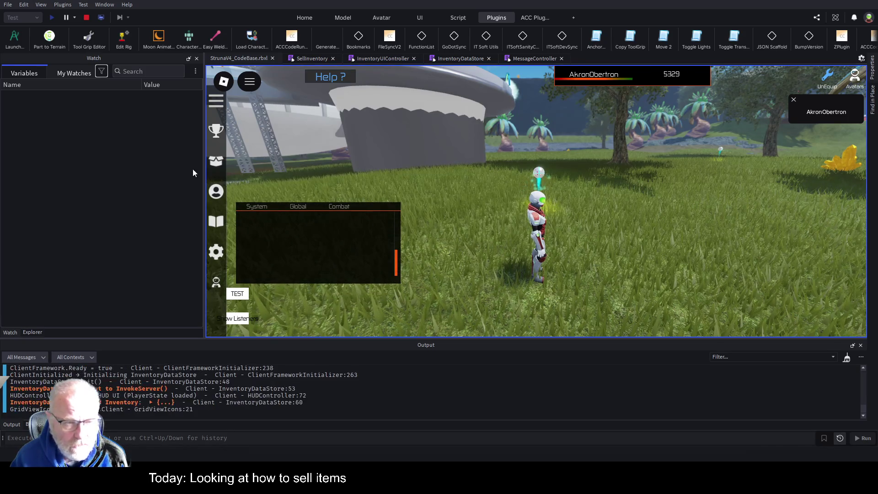
drag(204, 174, 115, 173)
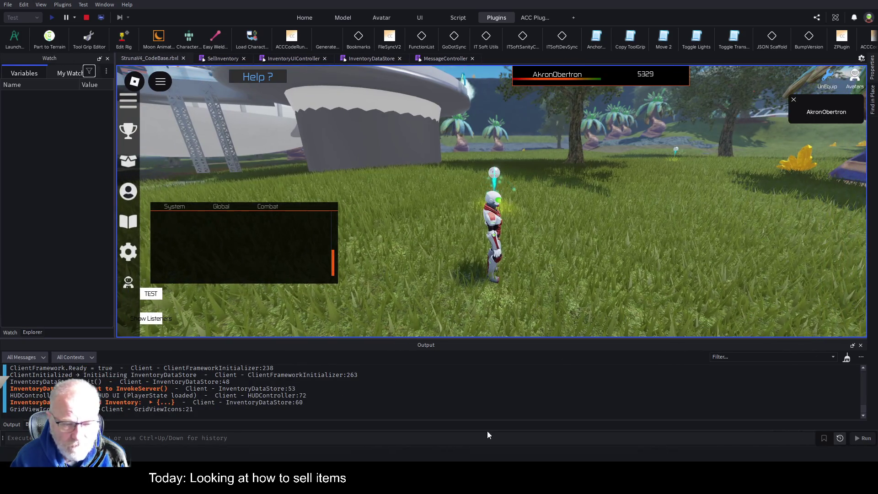
key(ctrl+k)
- Sell Mendelevium from the Resources inventory and continue past the breakpoint
key(i)
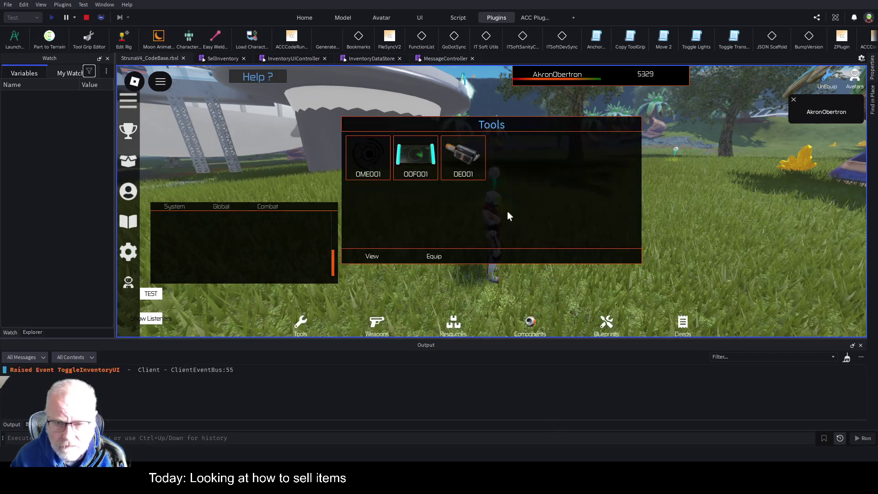
click(451, 325)
click(382, 161)
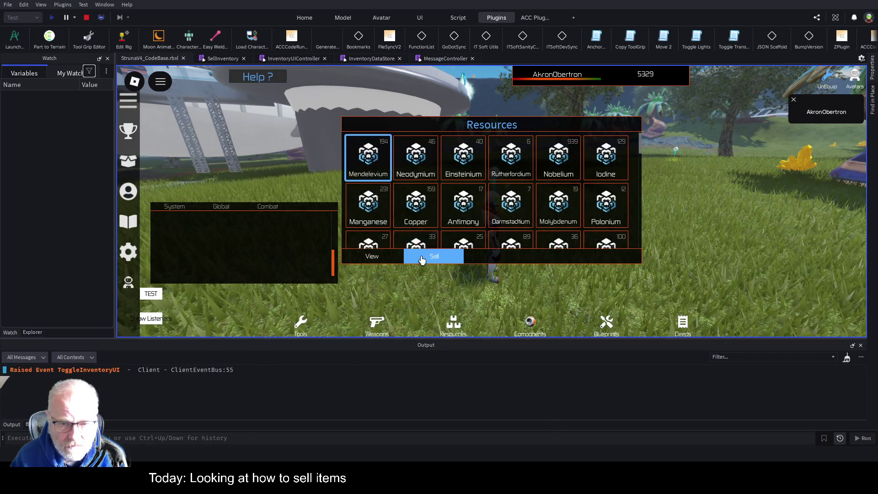
click(438, 256)
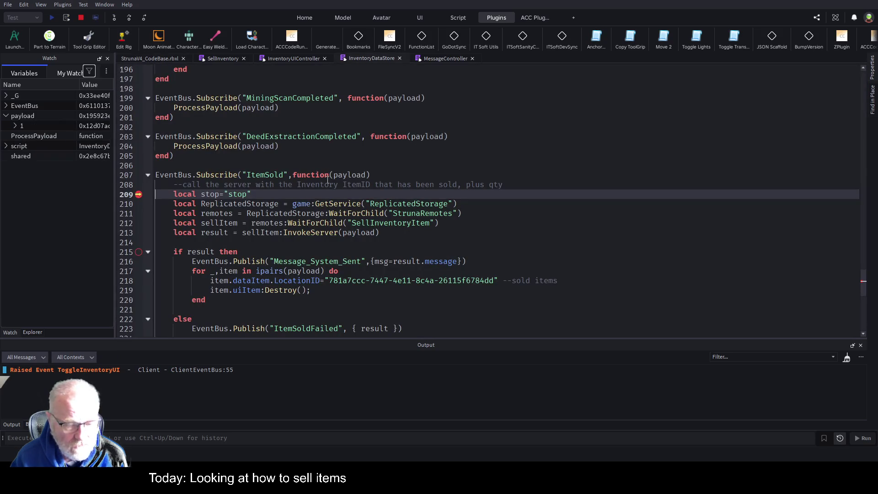
key(F5)
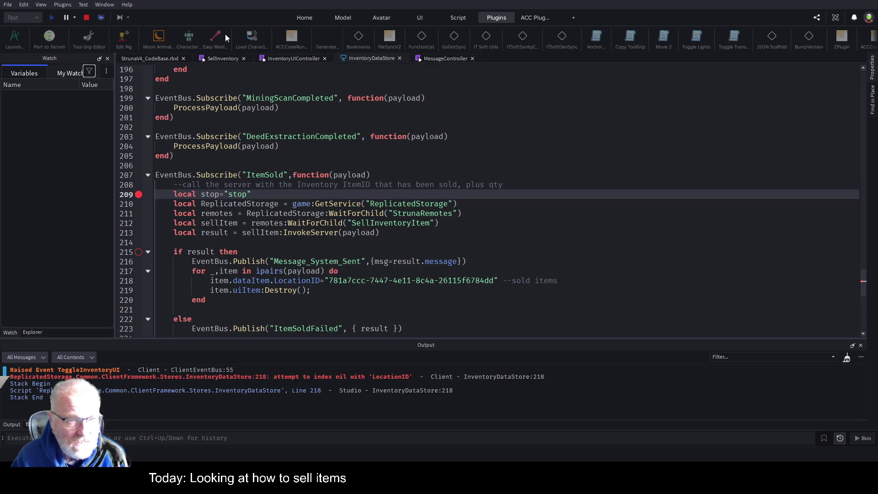
- Sell another resource, step over the handler to line 215, then stop the playtest
click(135, 58)
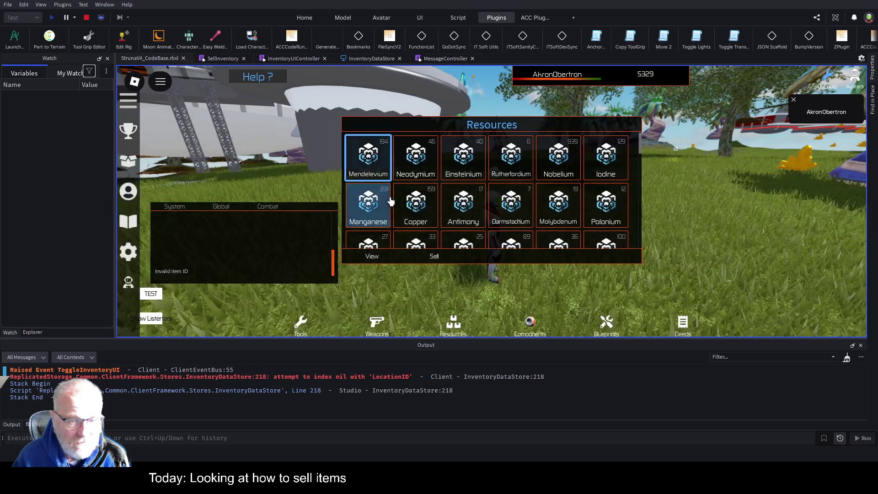
click(434, 258)
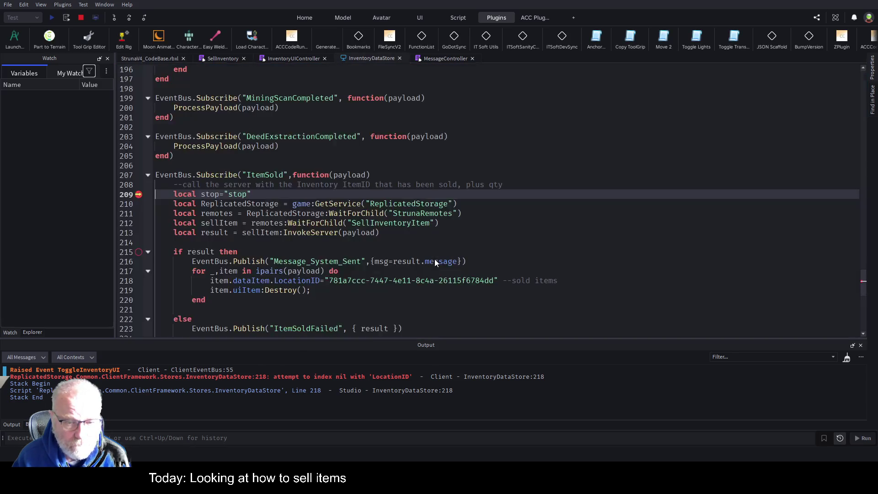
click(129, 18)
click(128, 19)
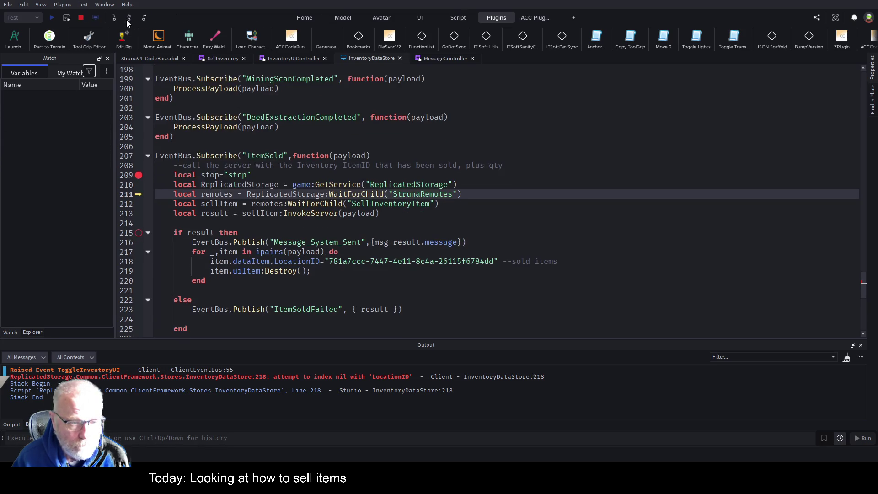
click(128, 19)
click(129, 20)
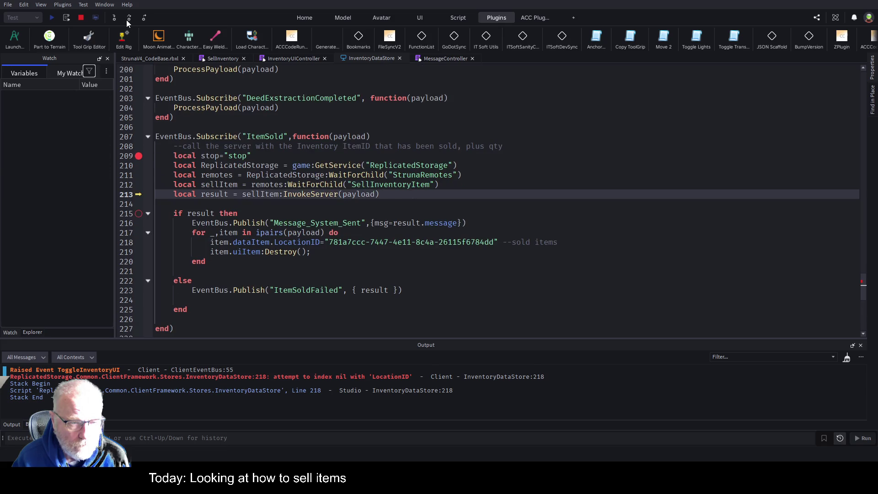
click(128, 19)
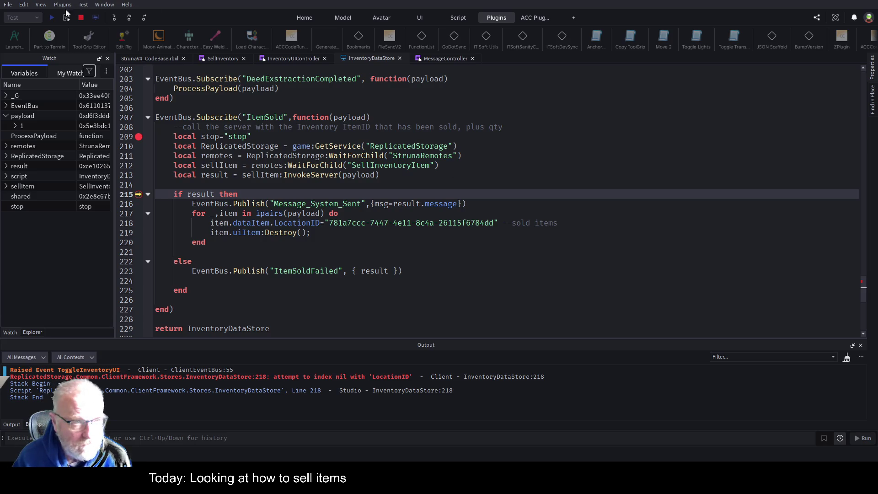
click(81, 18)
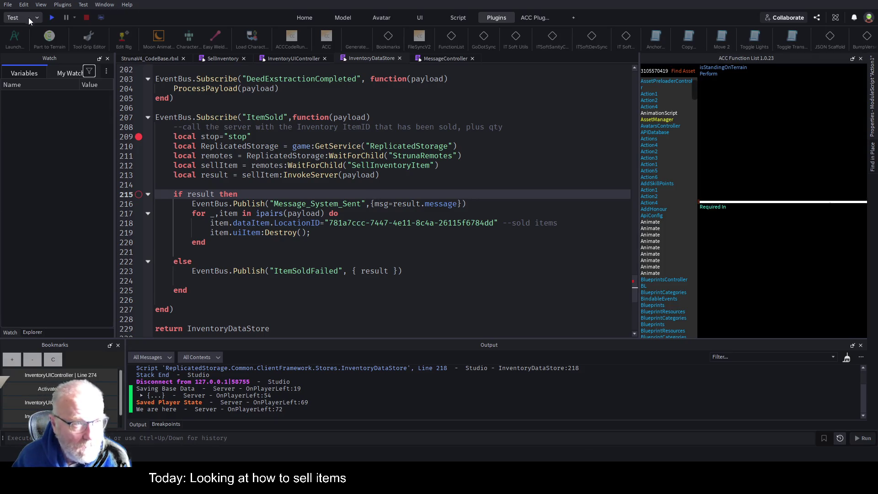
- Launch a fresh playtest with the Play button so the character spawns outdoors
click(51, 16)
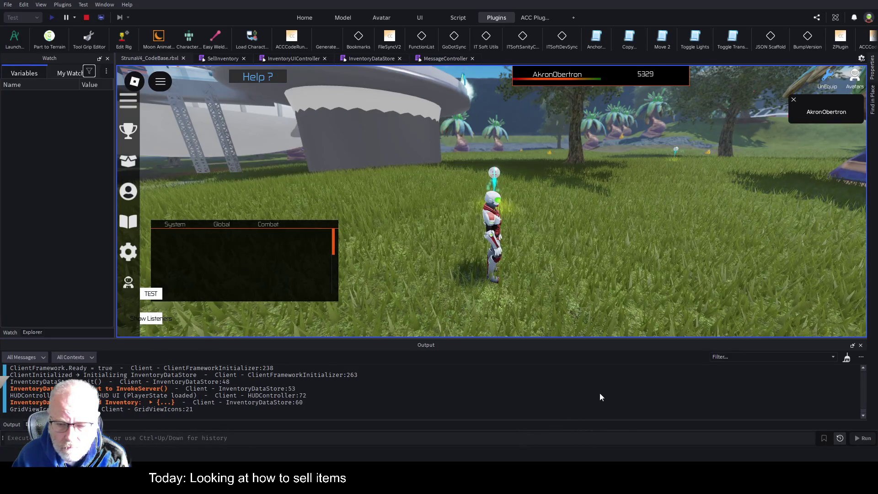
- Sell Mendelevium from the Resources category of the in-game inventory
key(i)
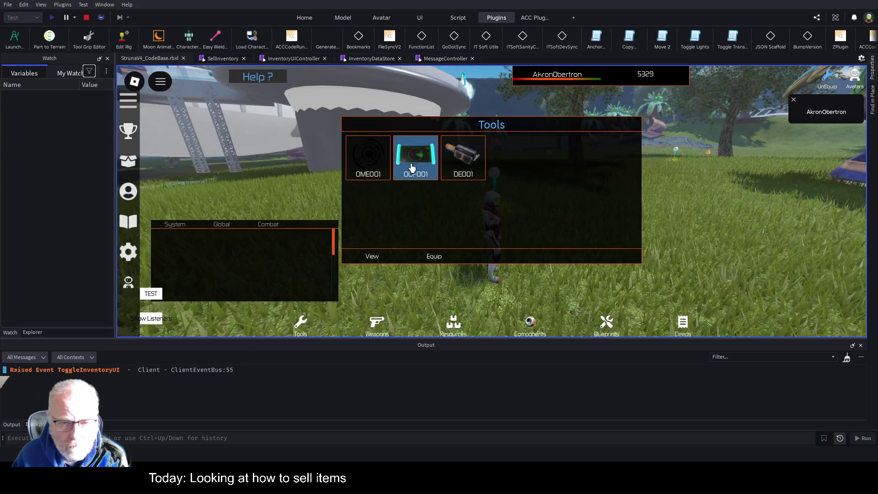
click(453, 323)
click(363, 155)
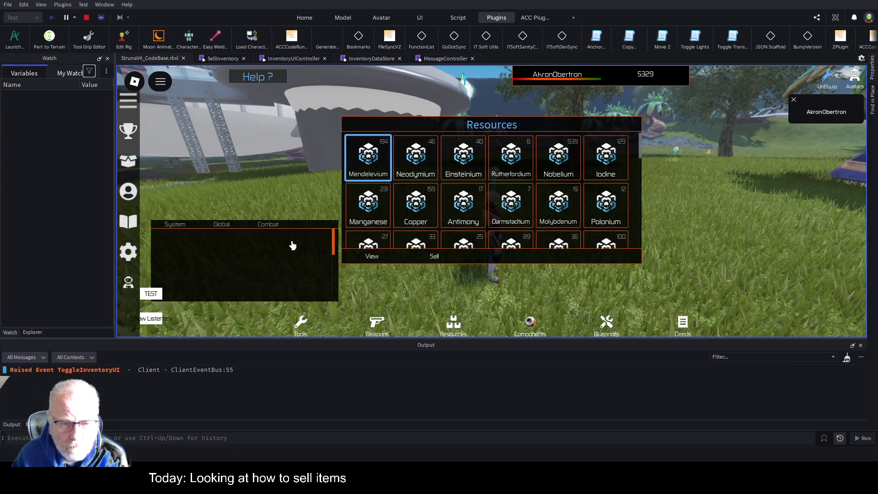
click(445, 258)
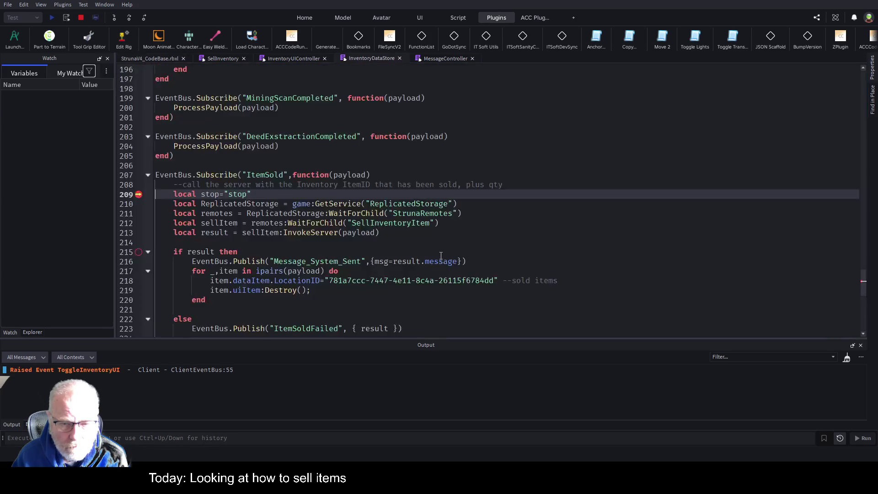
- Step over from the line-209 breakpoint past the server call to line 215
click(129, 20)
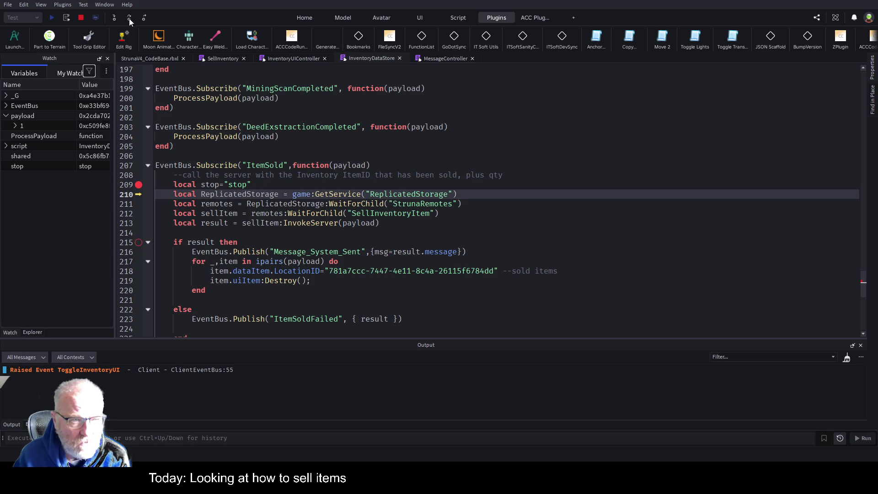
click(129, 18)
click(128, 18)
click(128, 17)
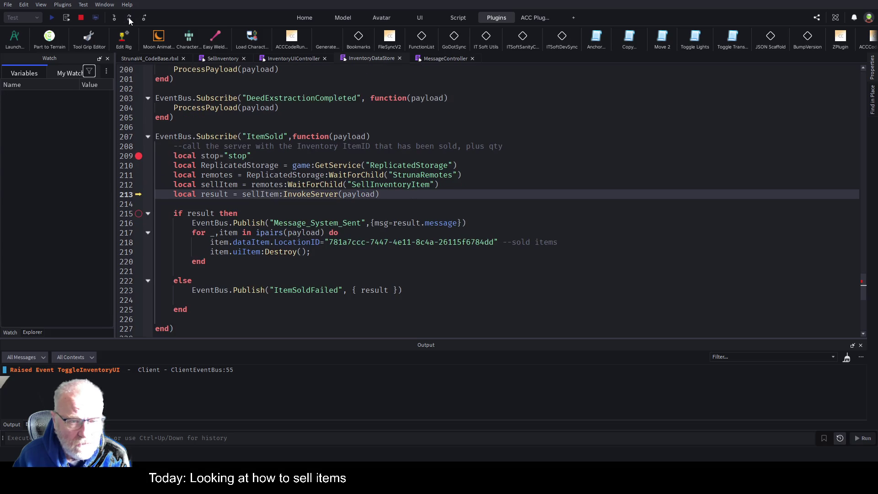
click(128, 17)
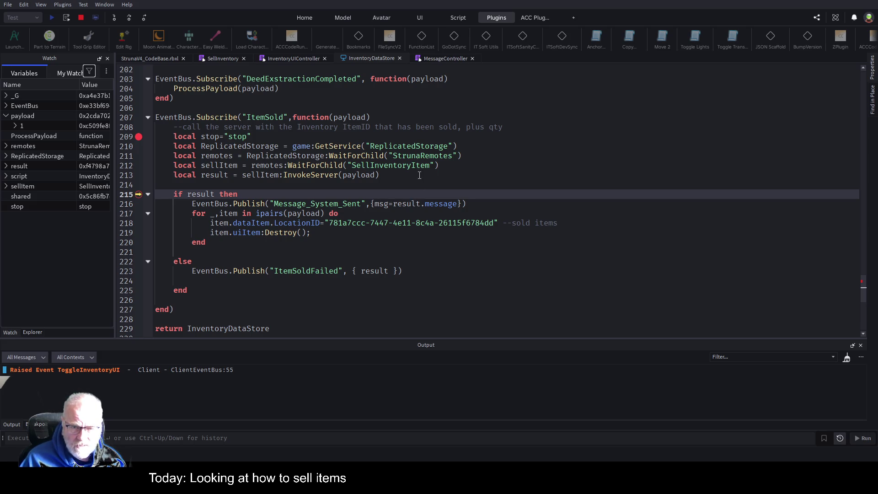
- Rename line 287's payload key dataitem to dataItem, stop the playtest, and return to InventoryDataStore
click(478, 172)
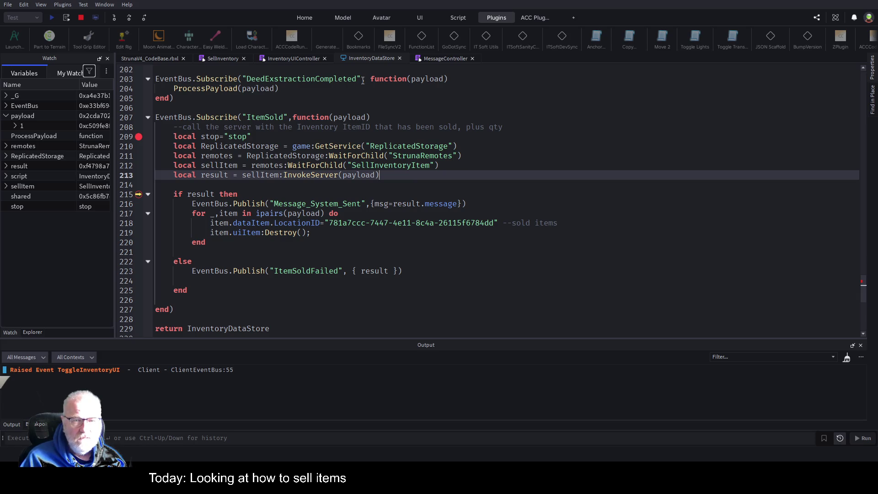
click(289, 58)
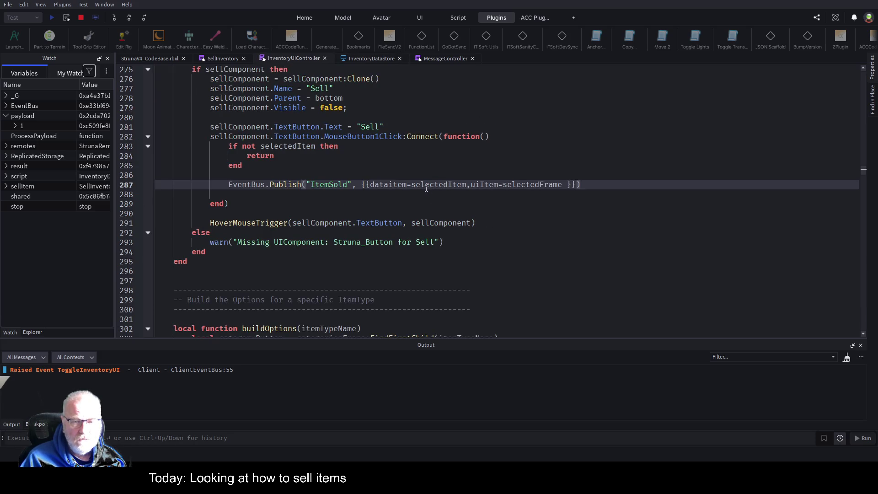
click(395, 184)
key(BackSpace)
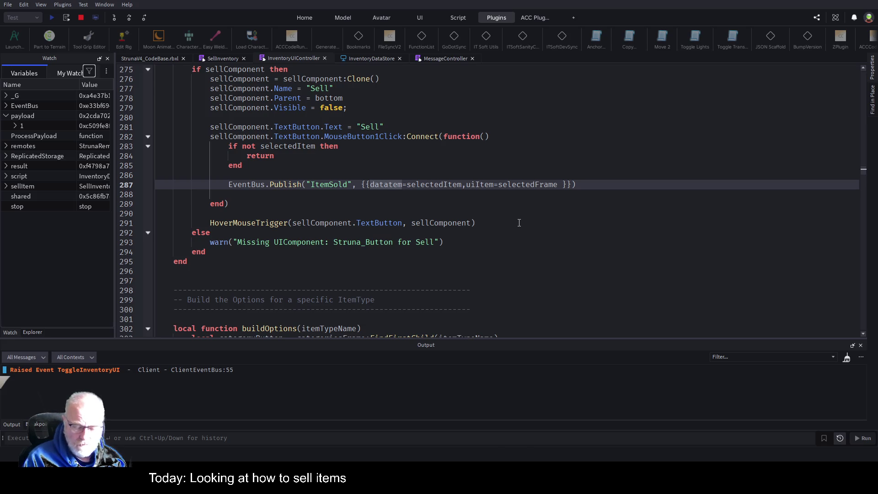
text(I)
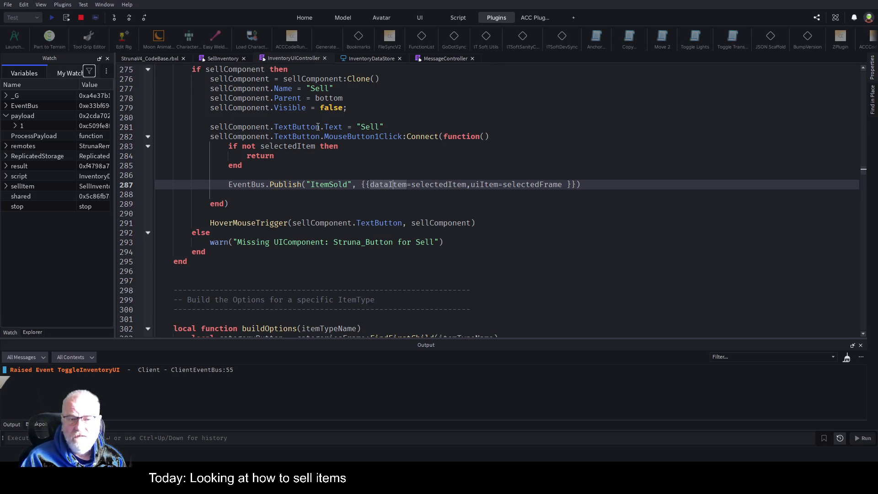
click(79, 17)
click(353, 58)
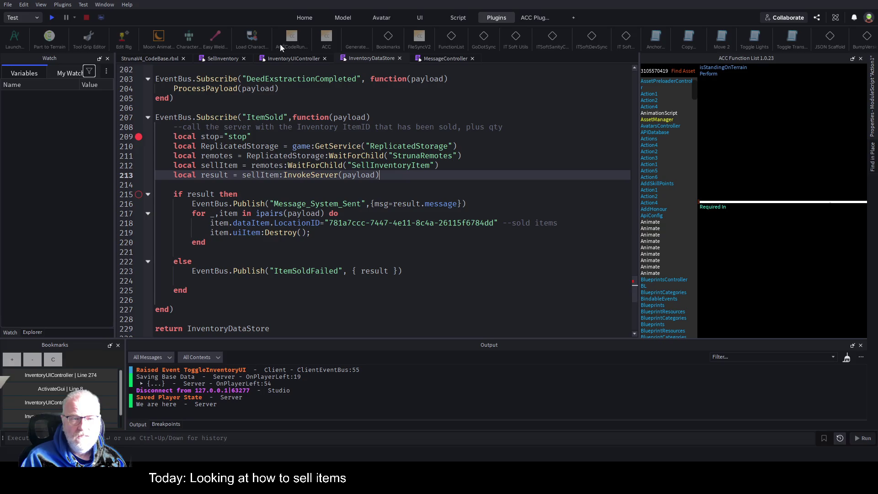
- Scroll SellInventory up to its OnServerInvoke handler and highlight every use of payload
click(219, 58)
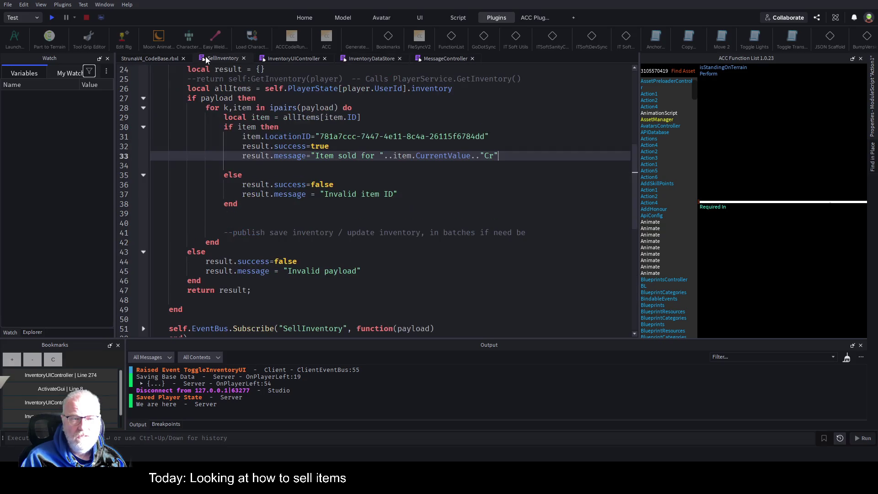
scroll(330, 174, up, 4)
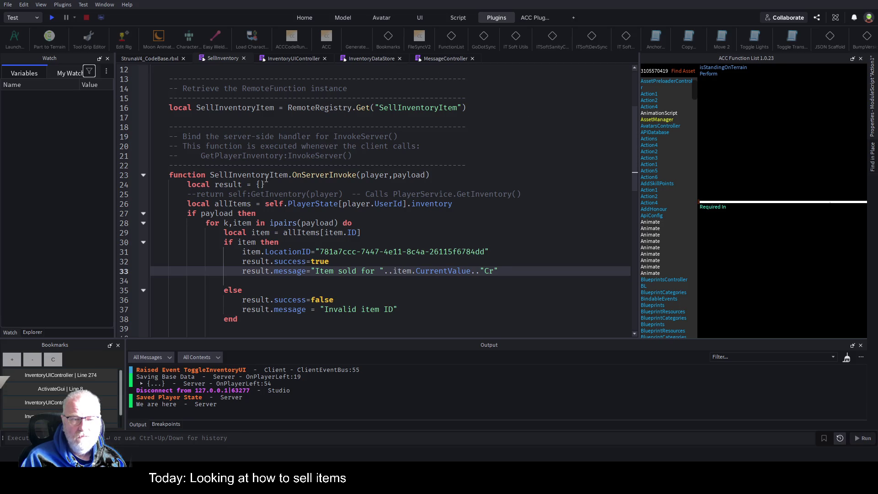
double_click(404, 176)
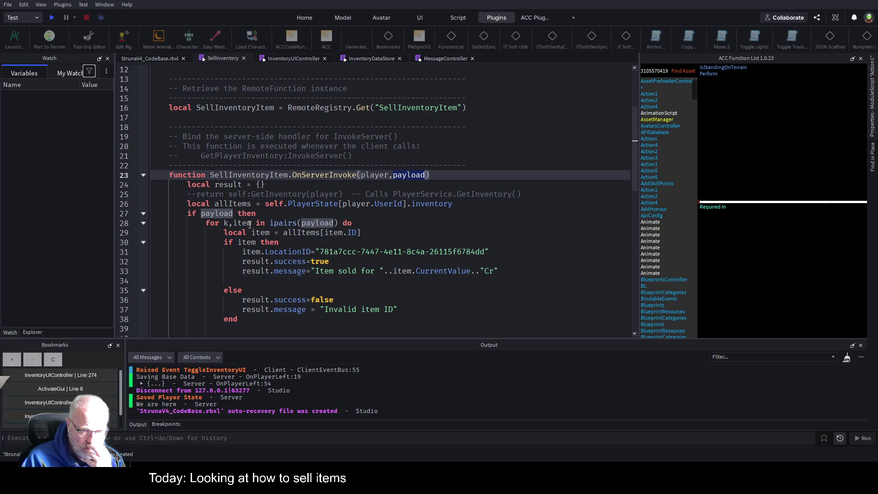
- Insert a blank line after the for-loop's do on line 28
click(343, 232)
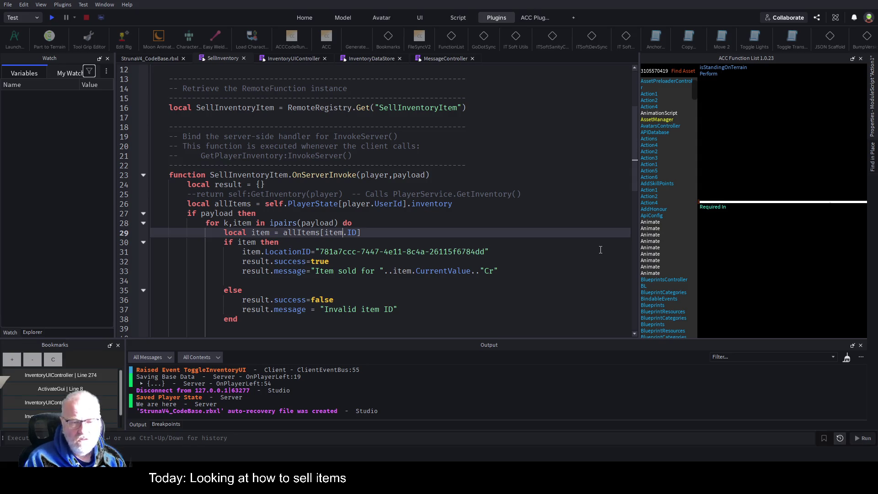
key(Up)
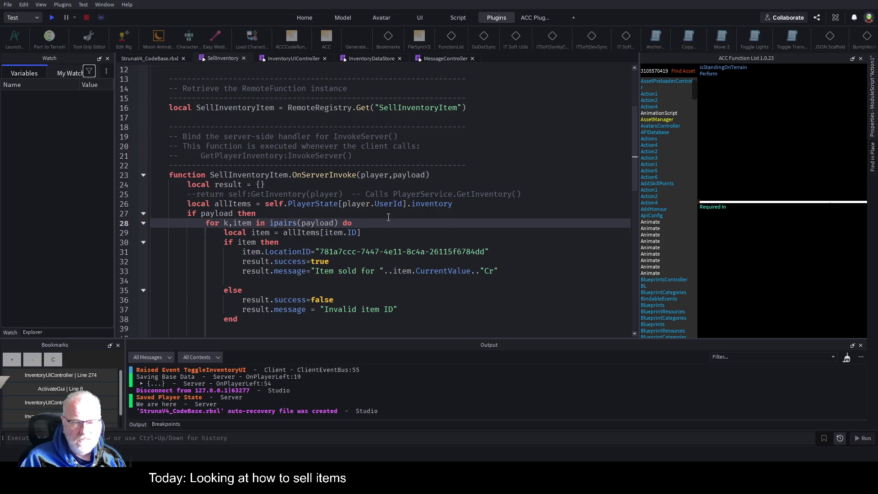
key(Return)
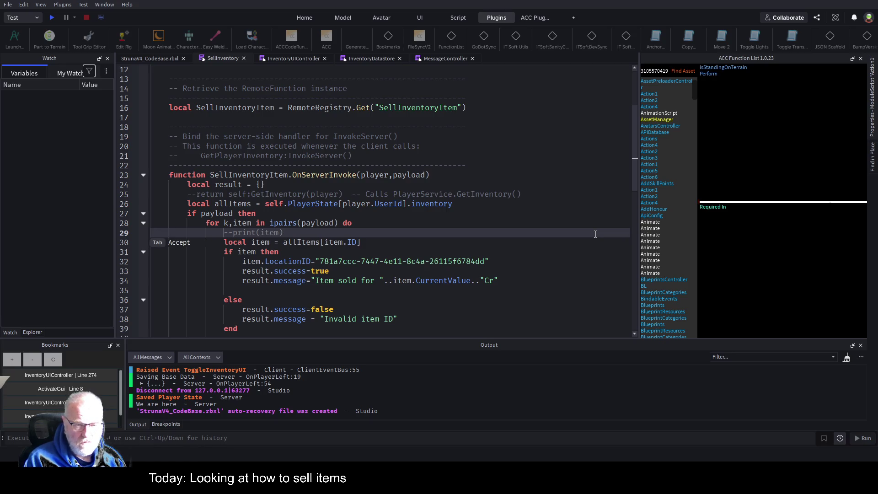
- Rename the loop variable item to invItem on line 28
key(Down)
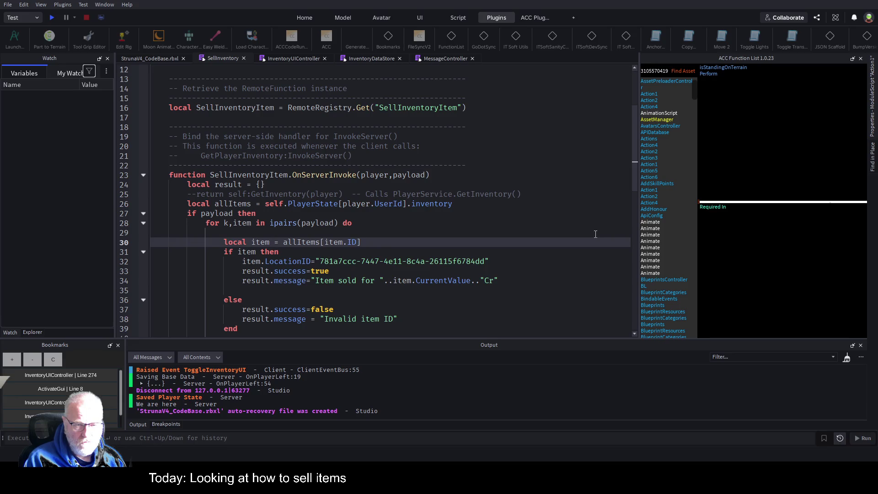
double_click(242, 224)
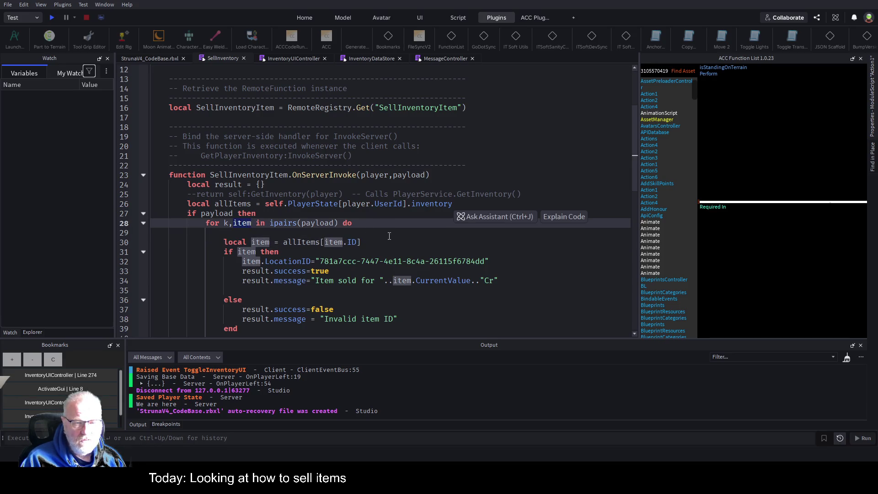
key(Right)
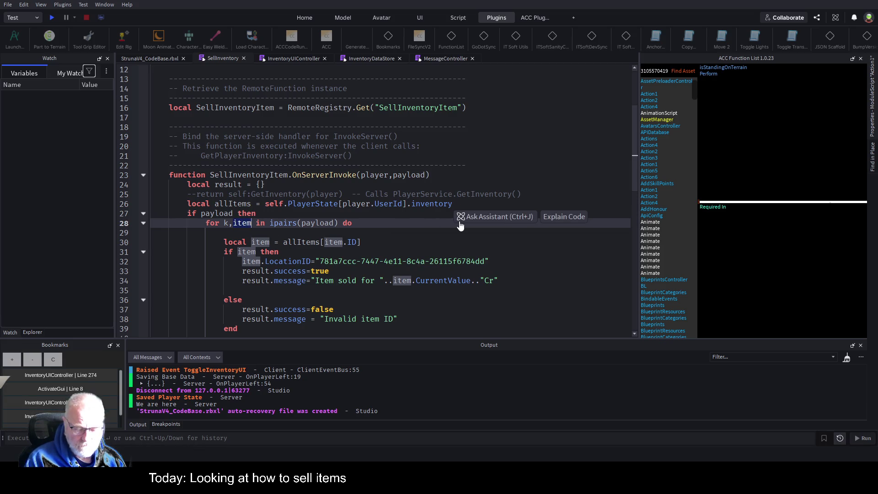
key(BackSpace)
key(BackSpace)
key(BackSpace)
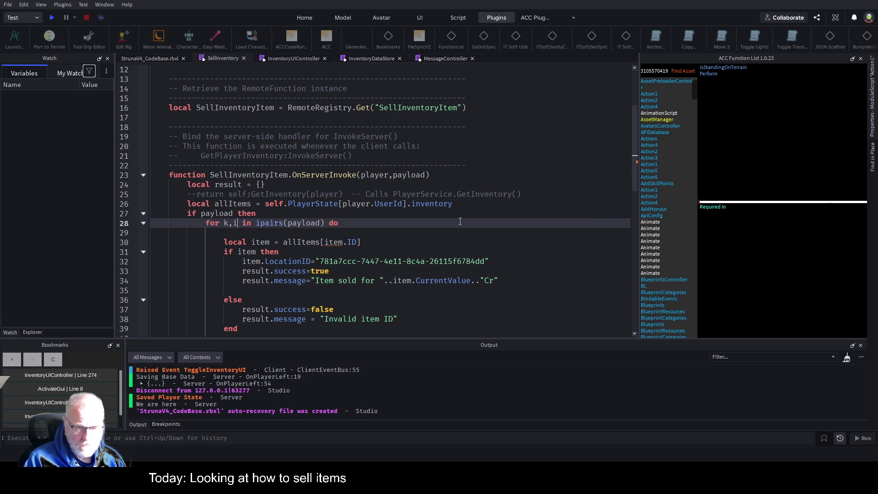
key(Down)
key(Down)
key(End)
key(Left)
key(Left)
key(Left)
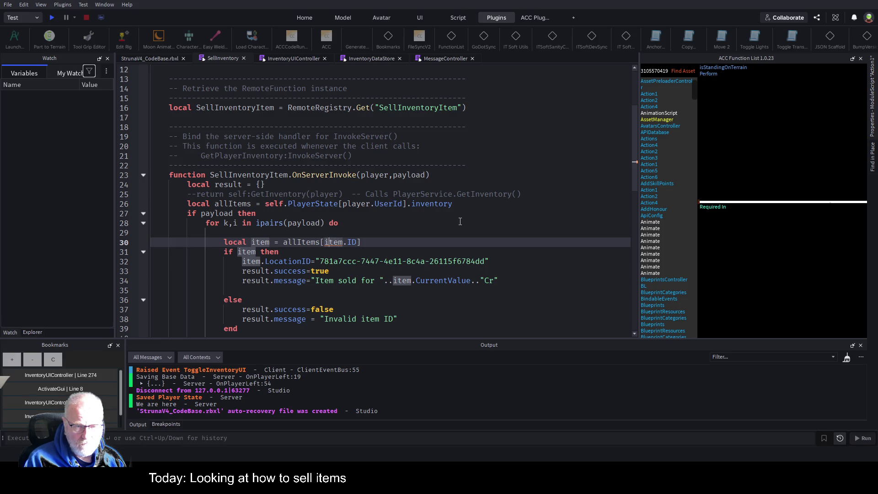
key(ctrl+Left)
key(ctrl+Left)
key(ctrl+Left)
key(Up)
key(Up)
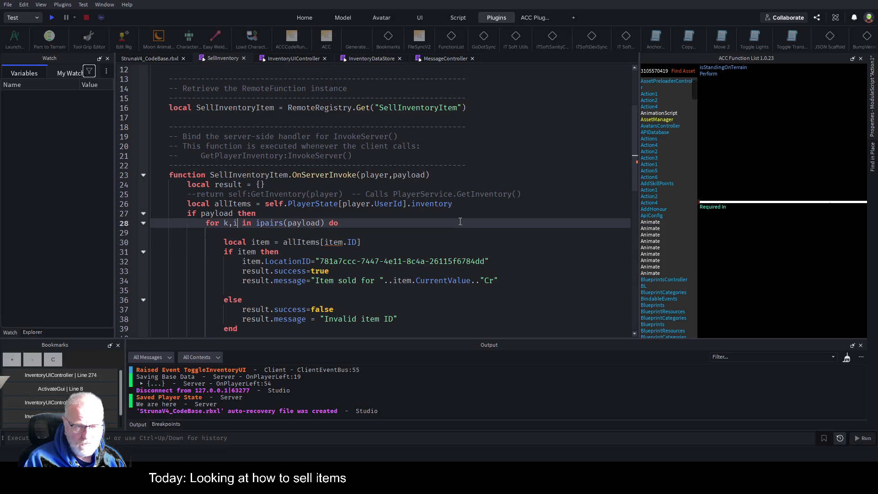
text(nvItem)
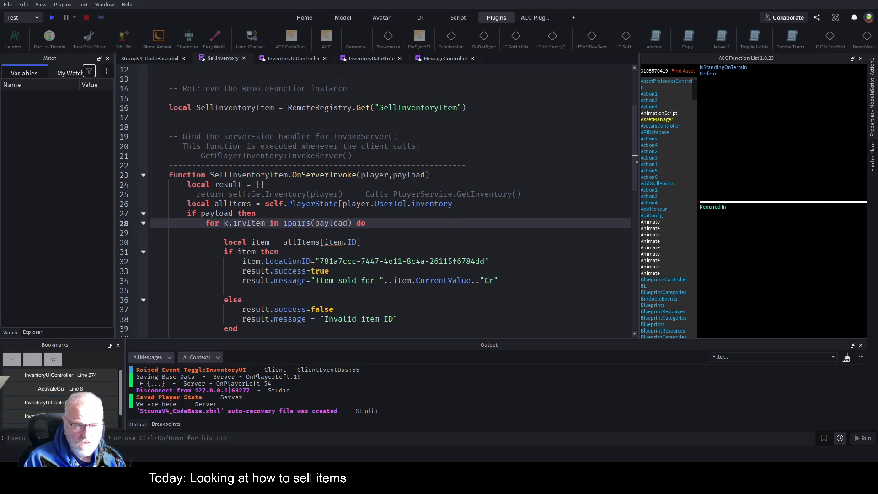
- Change the lookup to allItems[invItem.ID]
key(Down)
key(Down)
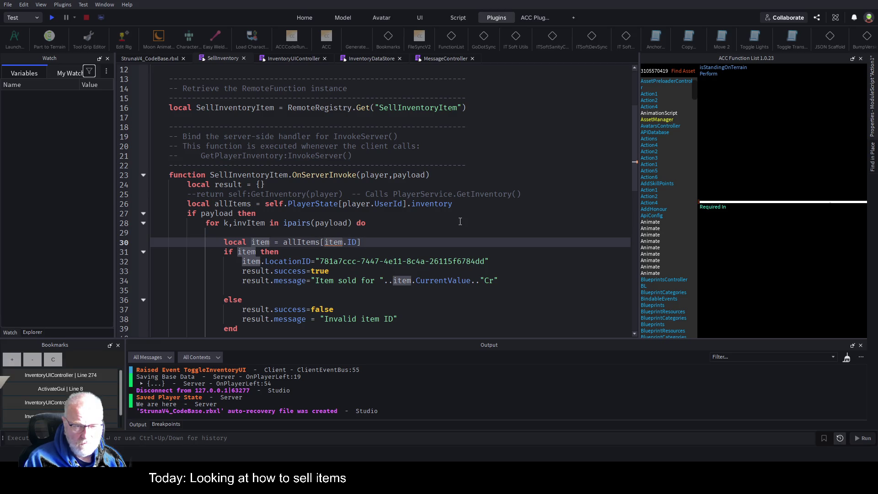
key(Delete)
key(Delete)
key(Delete)
text(nvItem)
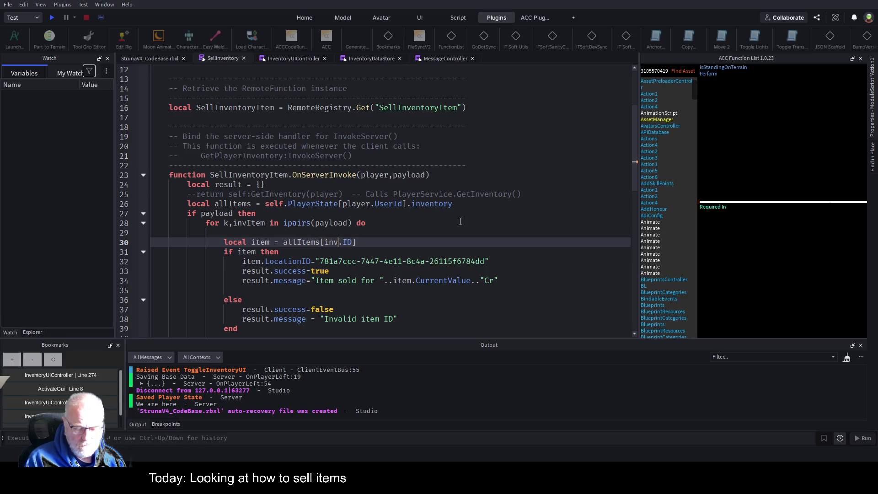